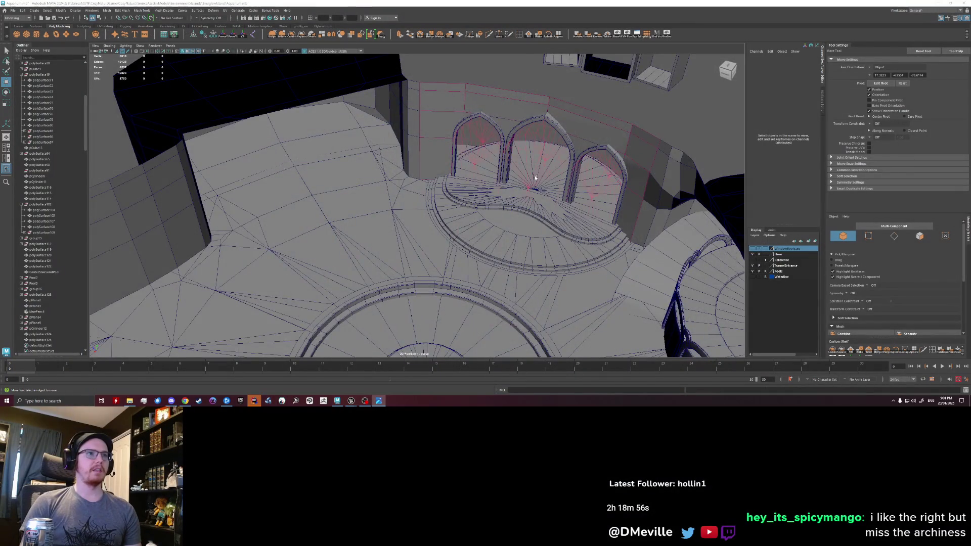
# - Advance the Photos viewer to the Aquarium Back sketch while framing the model's wall opening for comparison
pyautogui.moveTo(534, 176)
pyautogui.keyDown('alt'); pyautogui.mouseDown()
pyautogui.moveTo(244, 191)
pyautogui.moveTo(381, 175)
pyautogui.mouseUp(); pyautogui.keyUp('alt')
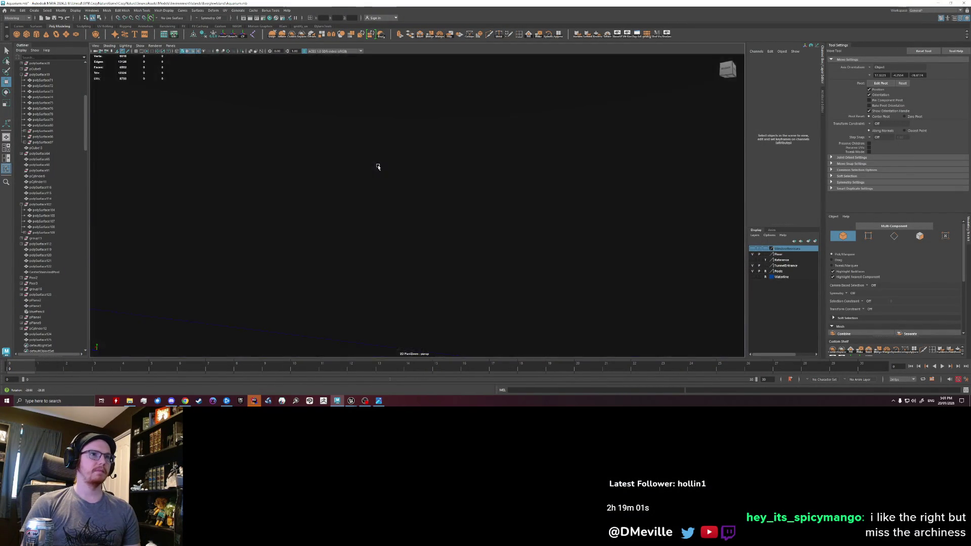
pyautogui.keyDown('alt'); pyautogui.moveTo(382, 175); pyautogui.dragTo(348, 176); pyautogui.keyUp('alt')
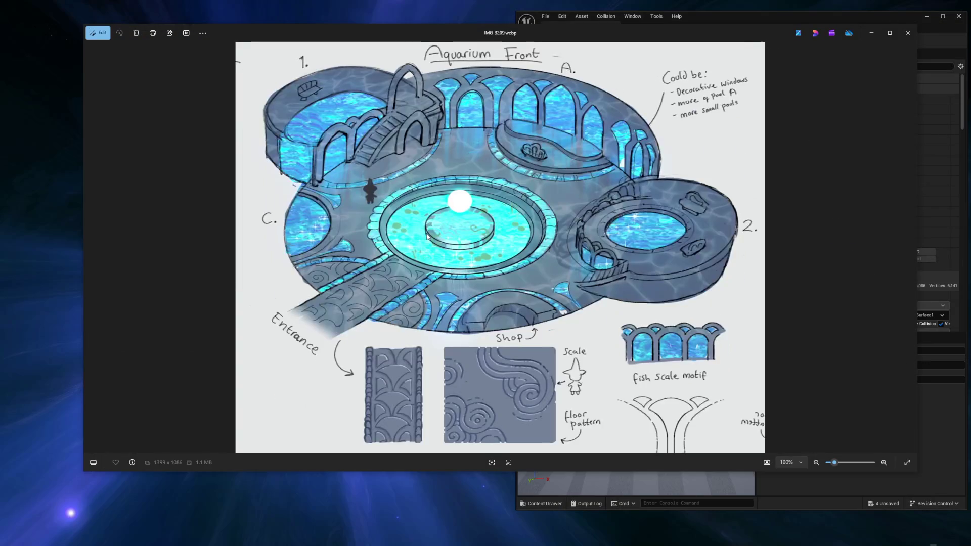
pyautogui.press('Right')
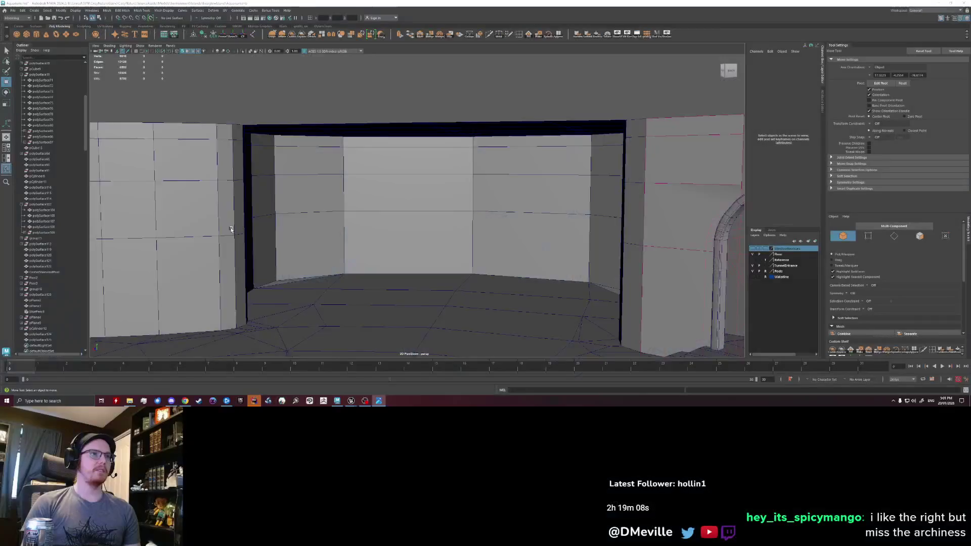
pyautogui.keyDown('alt'); pyautogui.moveTo(273, 212); pyautogui.dragTo(240, 214); pyautogui.keyUp('alt')
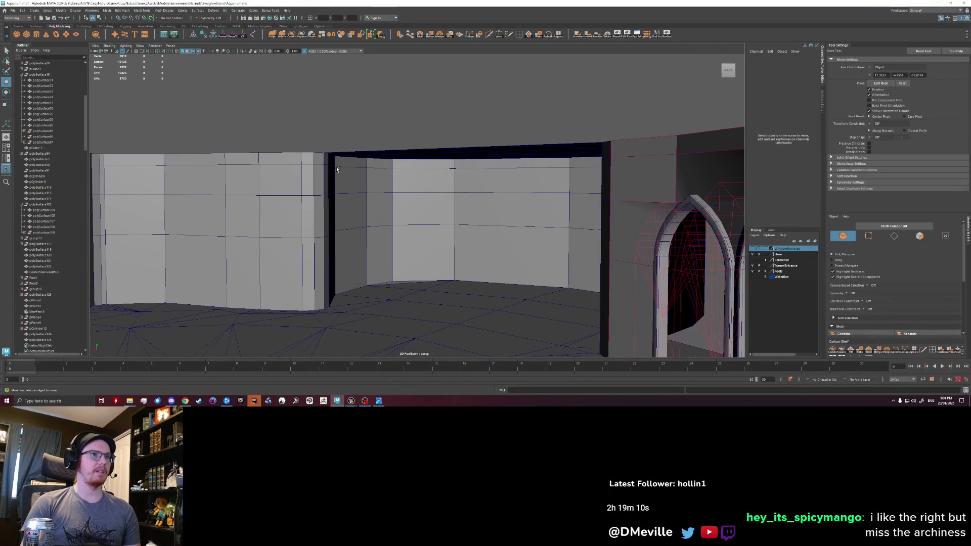
pyautogui.moveTo(431, 200)
pyautogui.keyDown('alt'); pyautogui.mouseDown()
pyautogui.moveTo(633, 203)
pyautogui.moveTo(513, 182)
pyautogui.moveTo(412, 217)
pyautogui.moveTo(376, 215)
pyautogui.moveTo(569, 162)
pyautogui.moveTo(594, 255)
pyautogui.moveTo(520, 212)
pyautogui.moveTo(455, 213)
pyautogui.mouseUp(); pyautogui.keyUp('alt')
pyautogui.click(455, 212)
pyautogui.press('f')
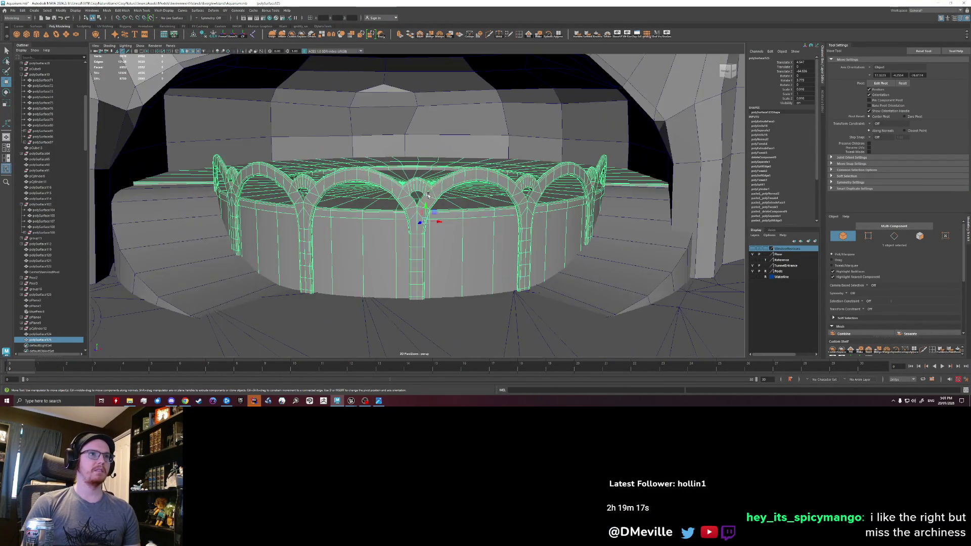
pyautogui.scroll(-5, 428, 196)
pyautogui.click(476, 183)
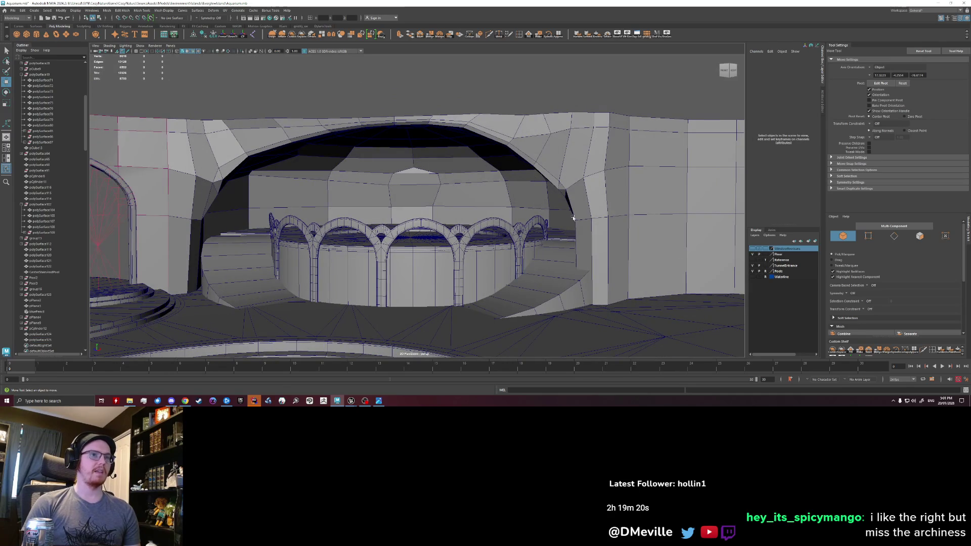
pyautogui.scroll(3, 441, 167)
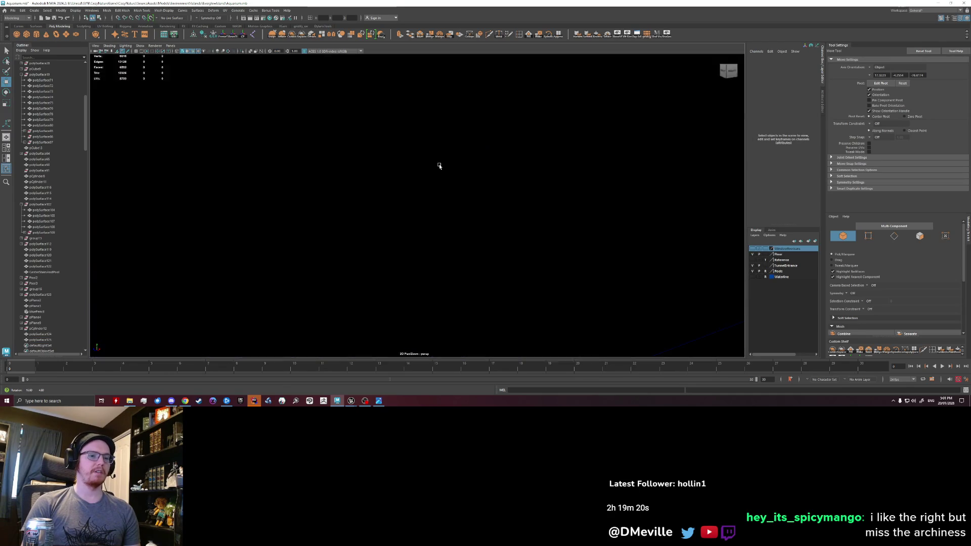
pyautogui.scroll(2, 383, 179)
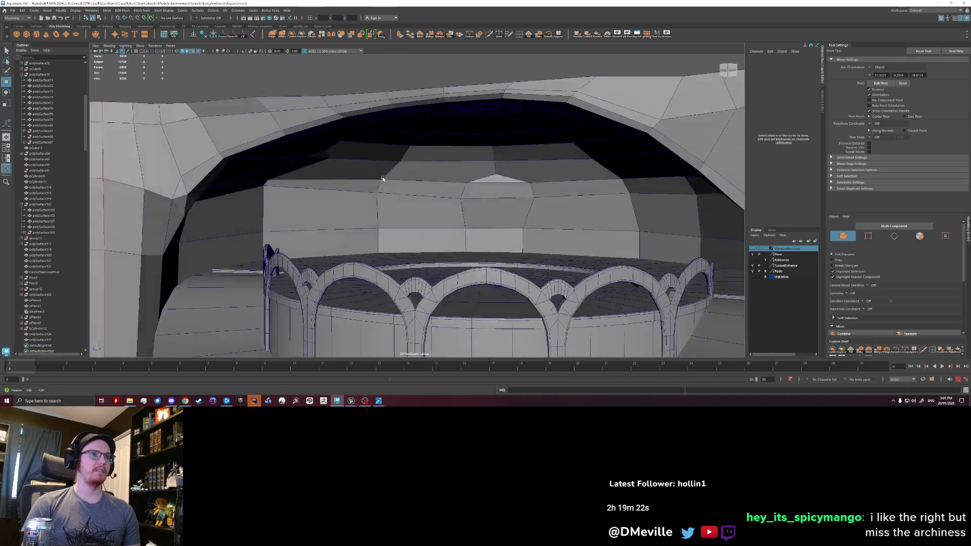
pyautogui.moveTo(383, 179)
pyautogui.keyDown('alt'); pyautogui.mouseDown()
pyautogui.moveTo(376, 168)
pyautogui.moveTo(426, 174)
pyautogui.moveTo(420, 204)
pyautogui.moveTo(358, 209)
pyautogui.moveTo(206, 178)
pyautogui.mouseUp(); pyautogui.keyUp('alt')
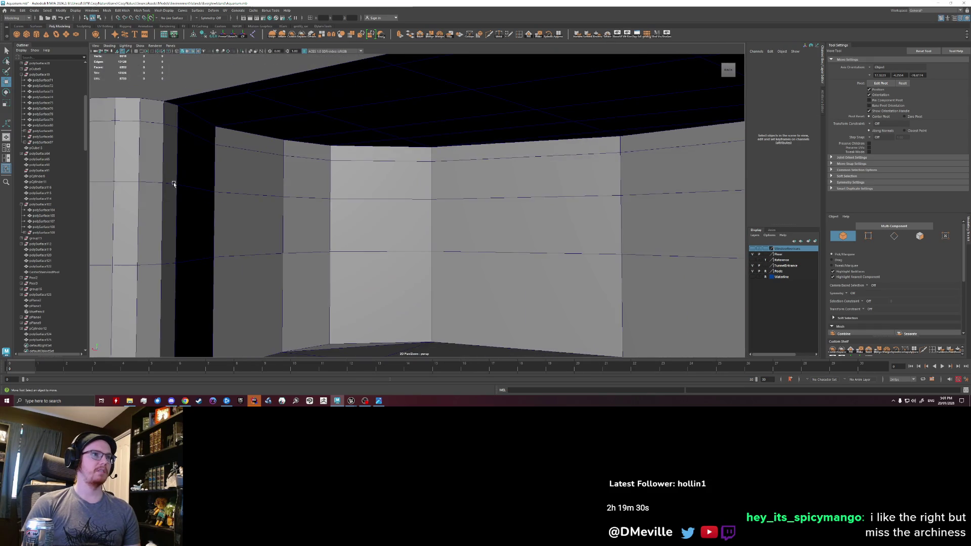
# - Select the curved wall's ceiling edge and bevel it (Ctrl+B), adjusting the bevel fraction
pyautogui.click(173, 167)
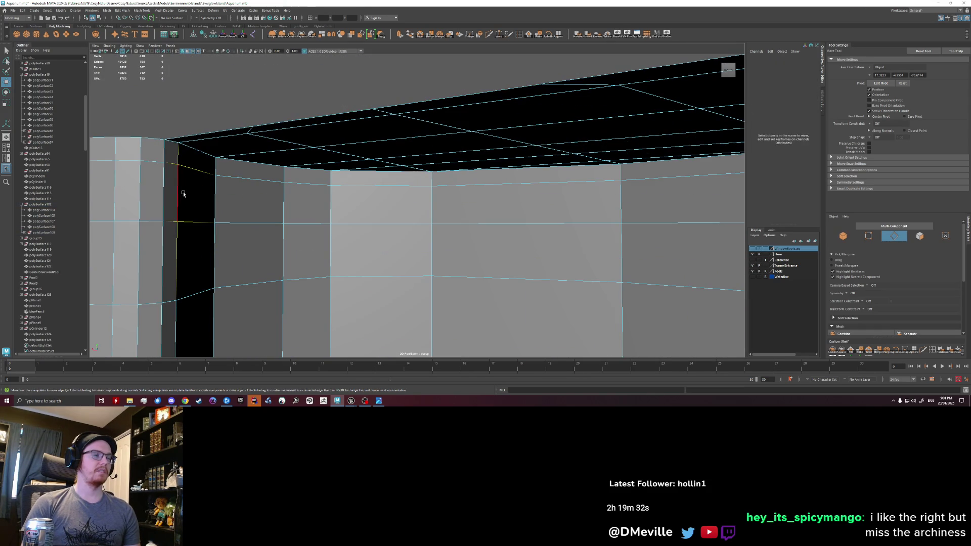
pyautogui.click(180, 191)
pyautogui.moveTo(380, 195)
pyautogui.keyDown('alt'); pyautogui.mouseDown()
pyautogui.moveTo(370, 180)
pyautogui.moveTo(579, 191)
pyautogui.mouseUp(); pyautogui.keyUp('alt')
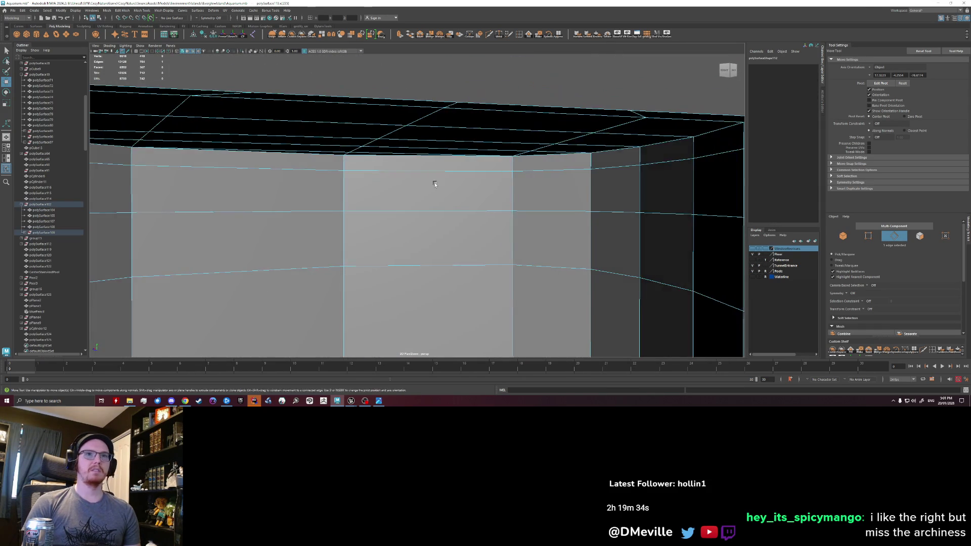
pyautogui.moveTo(402, 208)
pyautogui.keyDown('alt'); pyautogui.mouseDown()
pyautogui.moveTo(358, 206)
pyautogui.moveTo(368, 194)
pyautogui.moveTo(407, 195)
pyautogui.moveTo(317, 188)
pyautogui.moveTo(571, 186)
pyautogui.mouseUp(); pyautogui.keyUp('alt')
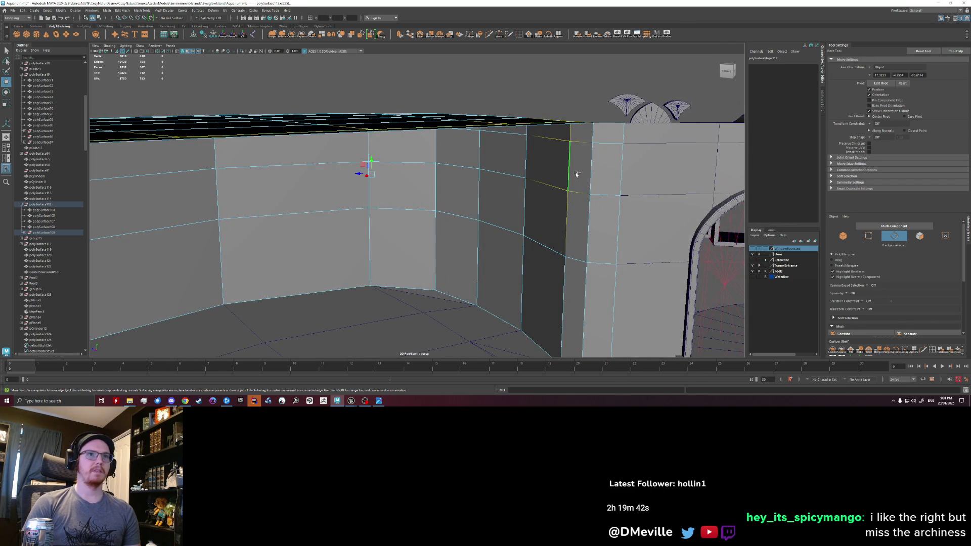
pyautogui.moveTo(530, 189)
pyautogui.keyDown('alt'); pyautogui.mouseDown()
pyautogui.moveTo(380, 184)
pyautogui.moveTo(297, 145)
pyautogui.moveTo(408, 200)
pyautogui.moveTo(464, 258)
pyautogui.moveTo(458, 237)
pyautogui.moveTo(445, 236)
pyautogui.moveTo(475, 235)
pyautogui.moveTo(466, 225)
pyautogui.mouseUp(); pyautogui.keyUp('alt')
pyautogui.hotkey('ctrl', 'b')
pyautogui.moveTo(468, 230); pyautogui.dragTo(478, 230, button='middle')
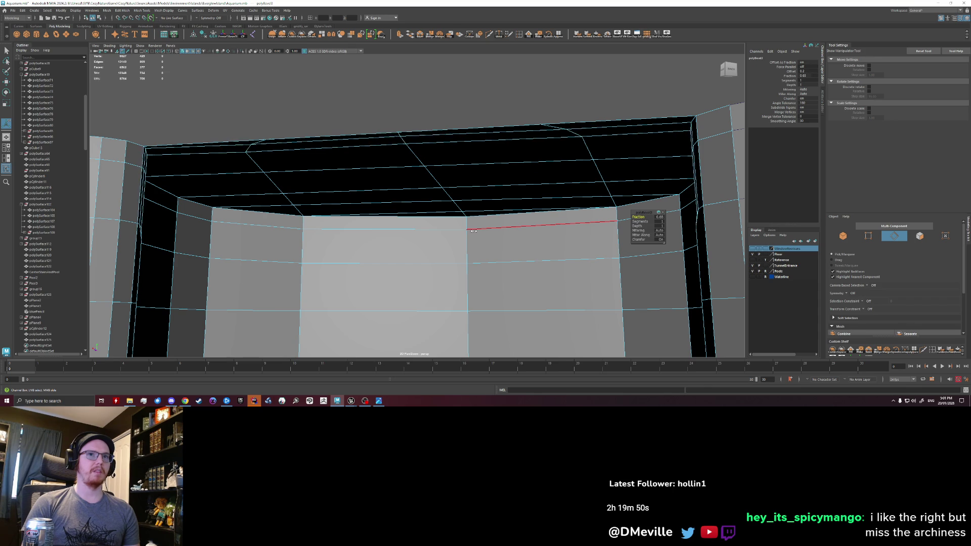
# - Switch to vertex editing with the Move tool and pick a wall face near the ceiling beam
pyautogui.keyDown('alt'); pyautogui.moveTo(424, 225); pyautogui.dragTo(241, 199); pyautogui.keyUp('alt')
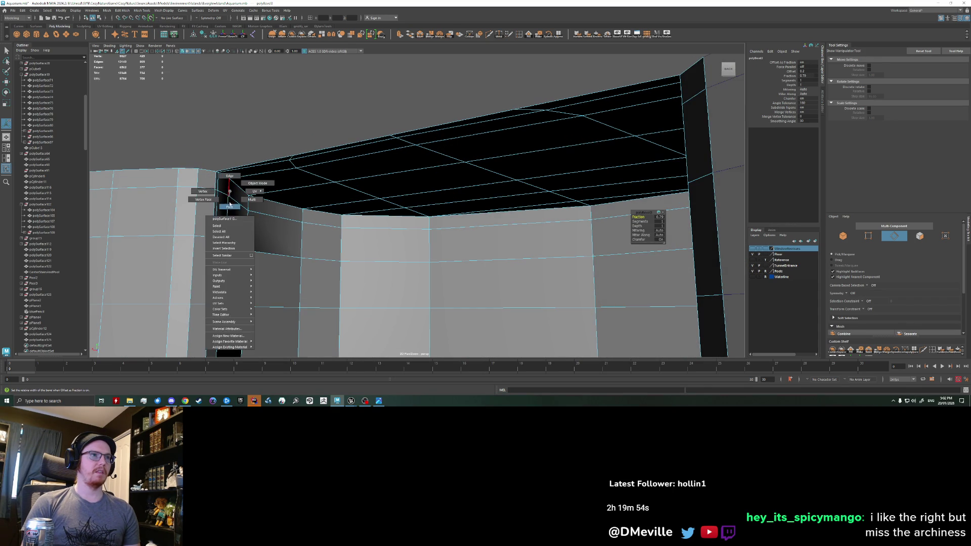
pyautogui.moveTo(228, 194); pyautogui.dragTo(222, 183, button='right')
pyautogui.keyDown('alt'); pyautogui.moveTo(238, 175); pyautogui.dragTo(251, 186); pyautogui.keyUp('alt')
pyautogui.press('w')
pyautogui.click(370, 256)
pyautogui.moveTo(369, 256)
pyautogui.keyDown('alt'); pyautogui.mouseDown()
pyautogui.moveTo(383, 255)
pyautogui.moveTo(386, 234)
pyautogui.mouseUp(); pyautogui.keyUp('alt')
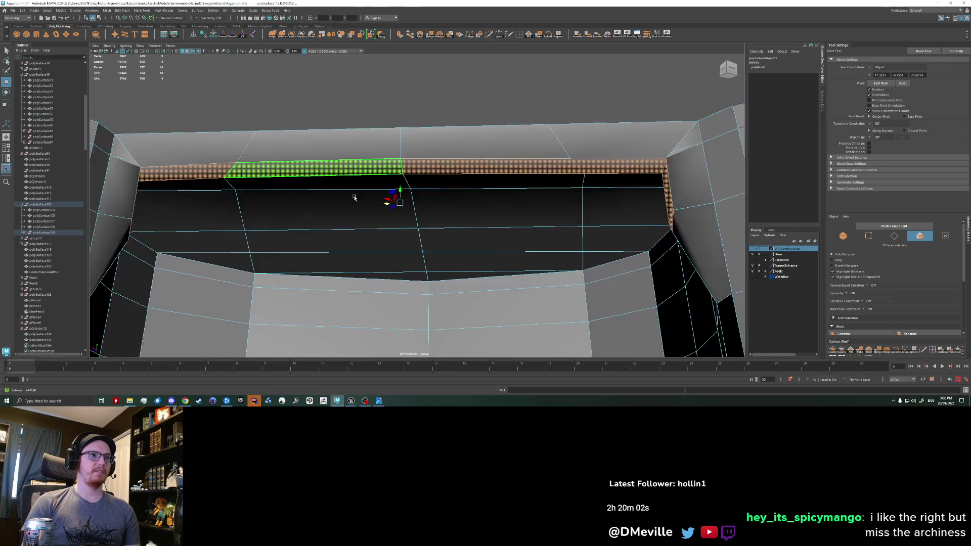
# - Select edges at the ceiling beam corner and undo to reshape the corner geometry
pyautogui.keyDown('alt'); pyautogui.moveTo(386, 235); pyautogui.dragTo(387, 144); pyautogui.keyUp('alt')
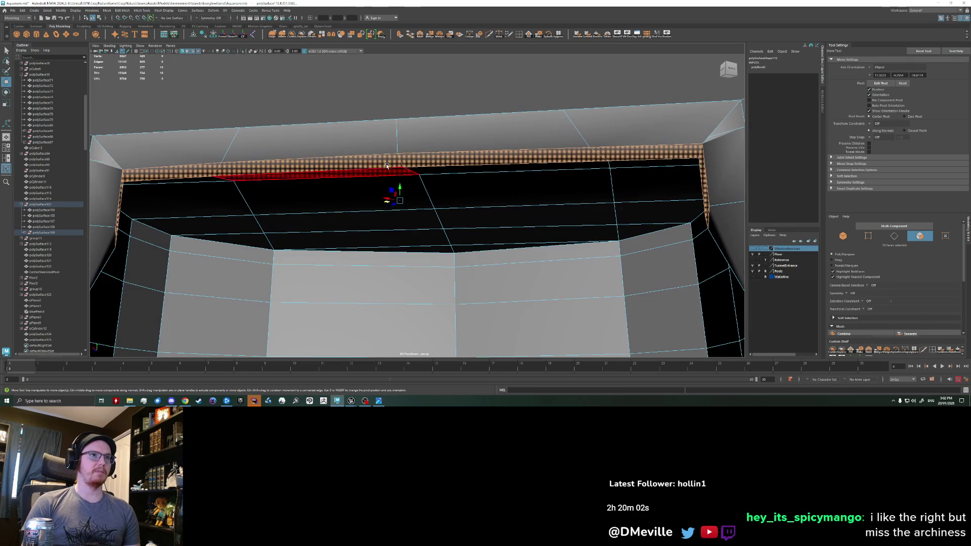
pyautogui.click(387, 143)
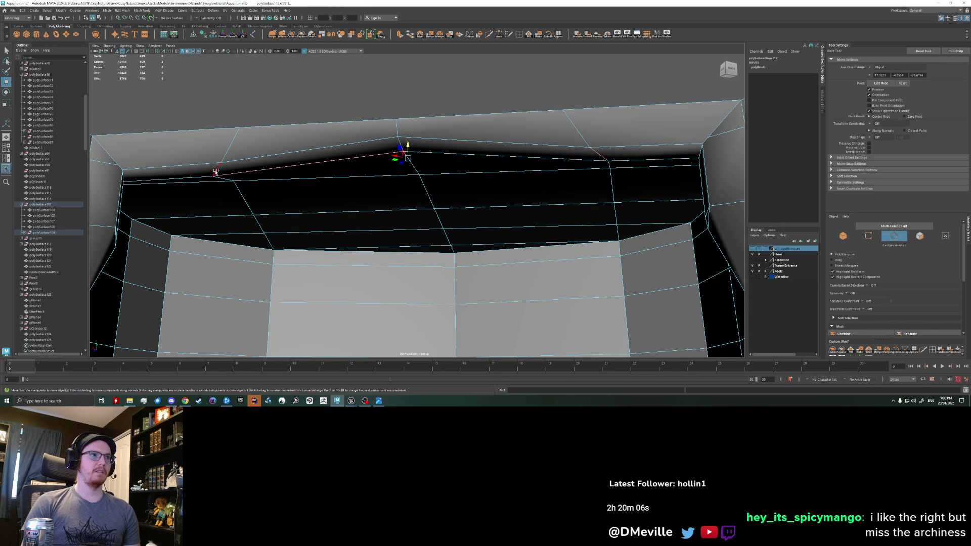
pyautogui.click(396, 149)
pyautogui.keyDown('alt'); pyautogui.moveTo(293, 200); pyautogui.dragTo(331, 197); pyautogui.keyUp('alt')
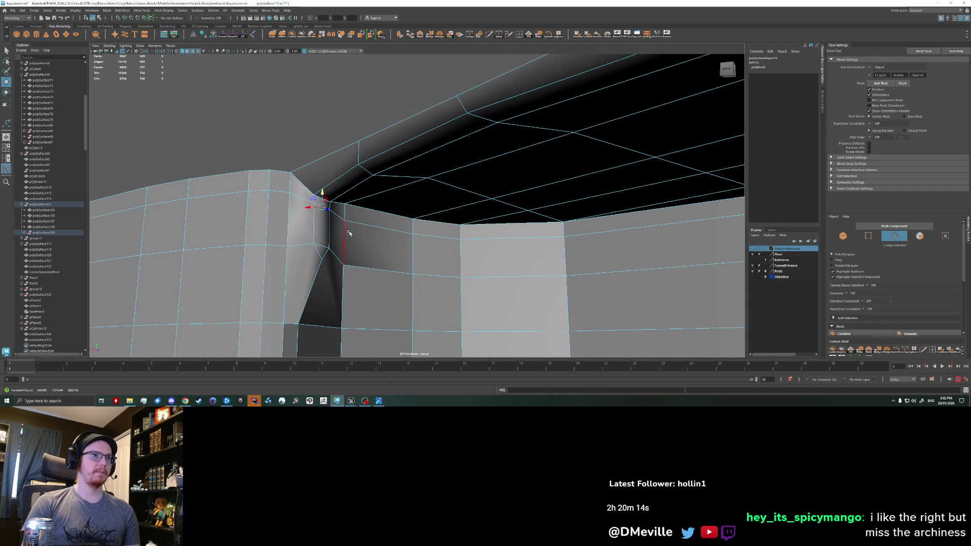
pyautogui.hotkey('ctrl', 'z')
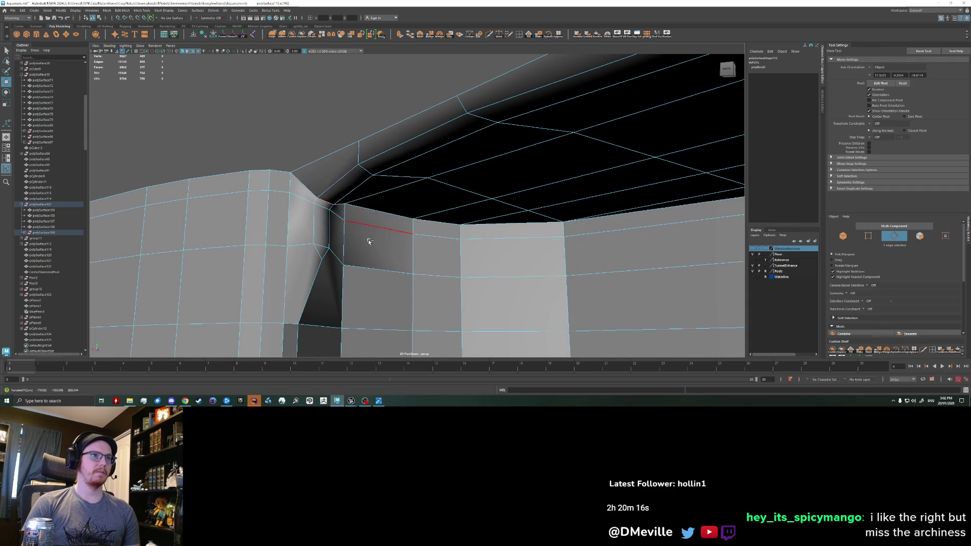
# - In vertex mode, nudge the corner vertex to narrow the black gap at the beam
pyautogui.keyDown('alt'); pyautogui.moveTo(356, 244); pyautogui.dragTo(241, 164); pyautogui.keyUp('alt')
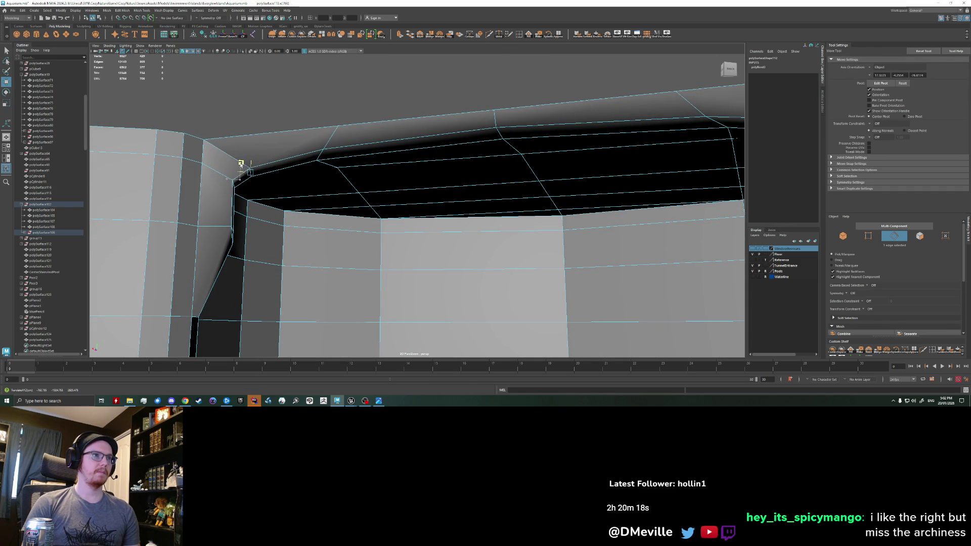
pyautogui.keyDown('alt'); pyautogui.moveTo(251, 242); pyautogui.dragTo(277, 242); pyautogui.keyUp('alt')
pyautogui.moveTo(289, 249); pyautogui.dragTo(284, 236, button='right')
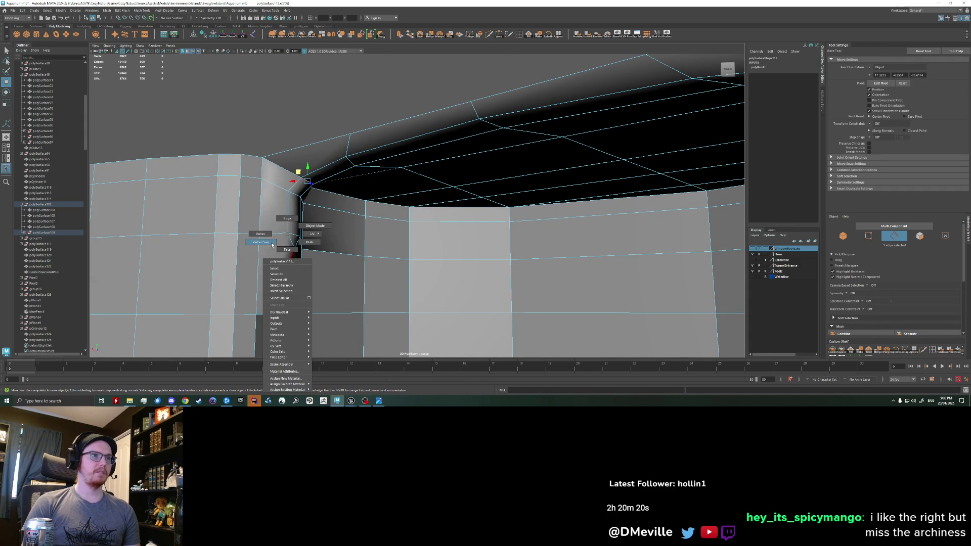
pyautogui.moveTo(284, 235)
pyautogui.keyDown('alt'); pyautogui.mouseDown()
pyautogui.moveTo(322, 281)
pyautogui.moveTo(313, 269)
pyautogui.mouseUp(); pyautogui.keyUp('alt')
pyautogui.moveTo(313, 270); pyautogui.dragTo(327, 273, button='middle')
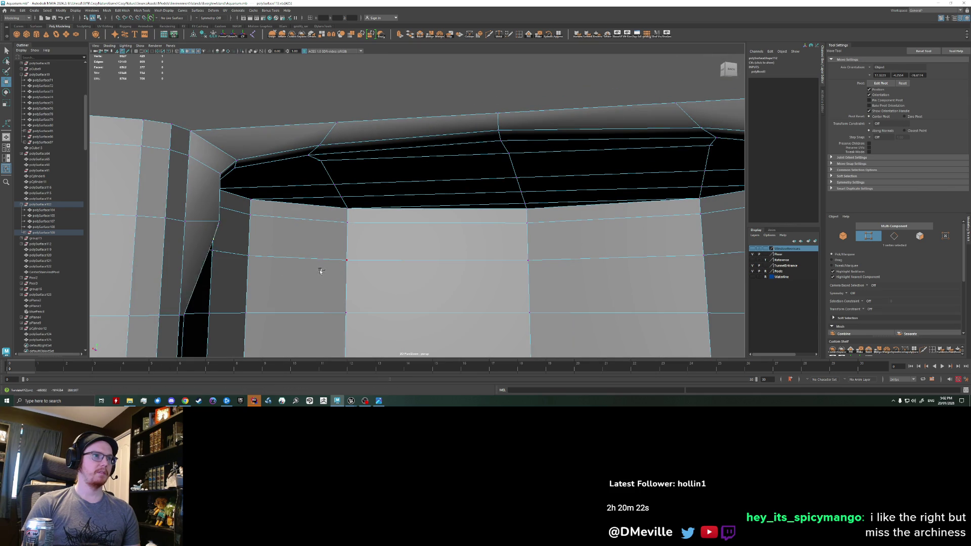
# - Check the fixed corner from several angles and return to Object selection mode
pyautogui.moveTo(339, 267)
pyautogui.keyDown('alt'); pyautogui.mouseDown()
pyautogui.moveTo(422, 243)
pyautogui.moveTo(405, 234)
pyautogui.mouseUp(); pyautogui.keyUp('alt')
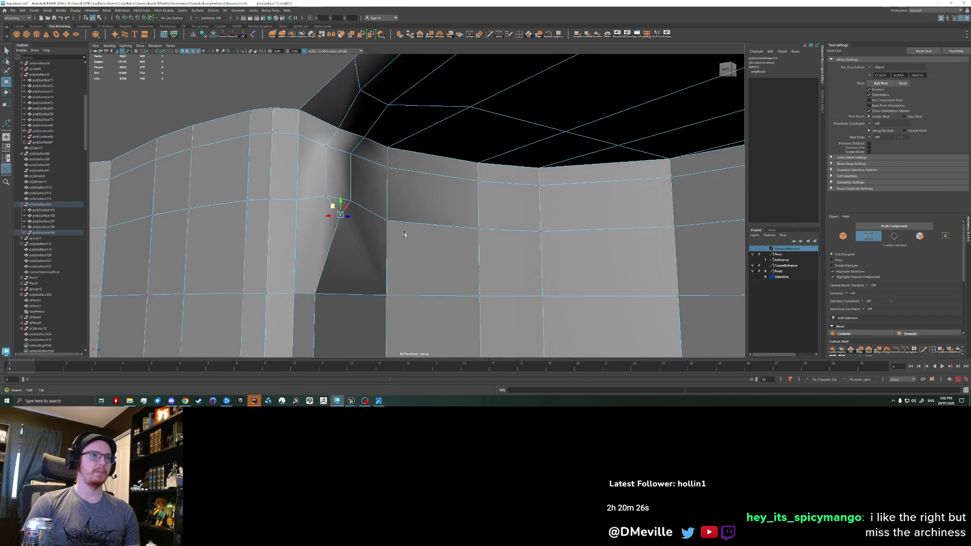
pyautogui.moveTo(403, 233)
pyautogui.keyDown('alt'); pyautogui.mouseDown()
pyautogui.moveTo(473, 242)
pyautogui.moveTo(301, 226)
pyautogui.mouseUp(); pyautogui.keyUp('alt')
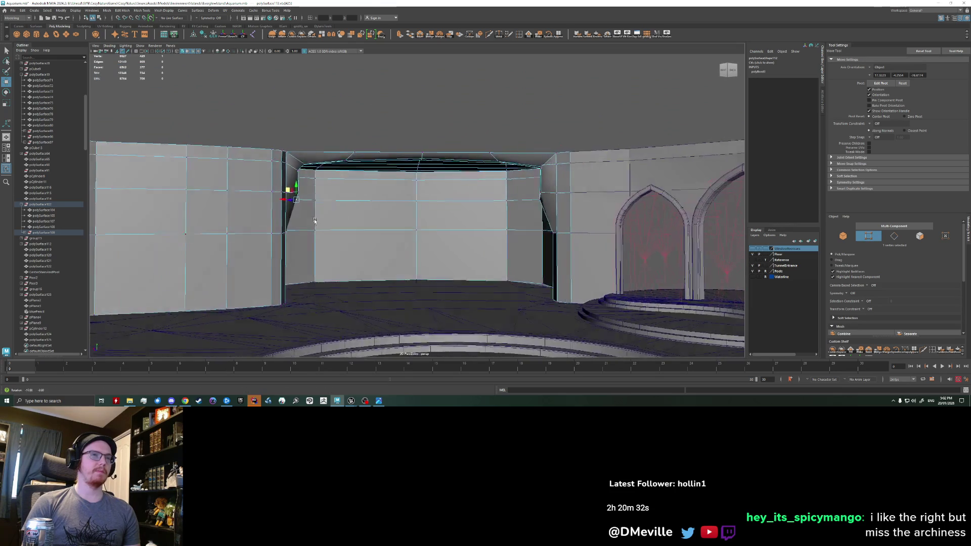
pyautogui.keyDown('alt'); pyautogui.moveTo(301, 225); pyautogui.dragTo(336, 218); pyautogui.keyUp('alt')
pyautogui.rightClick(389, 157)
pyautogui.moveTo(388, 157); pyautogui.dragTo(414, 147, button='right')
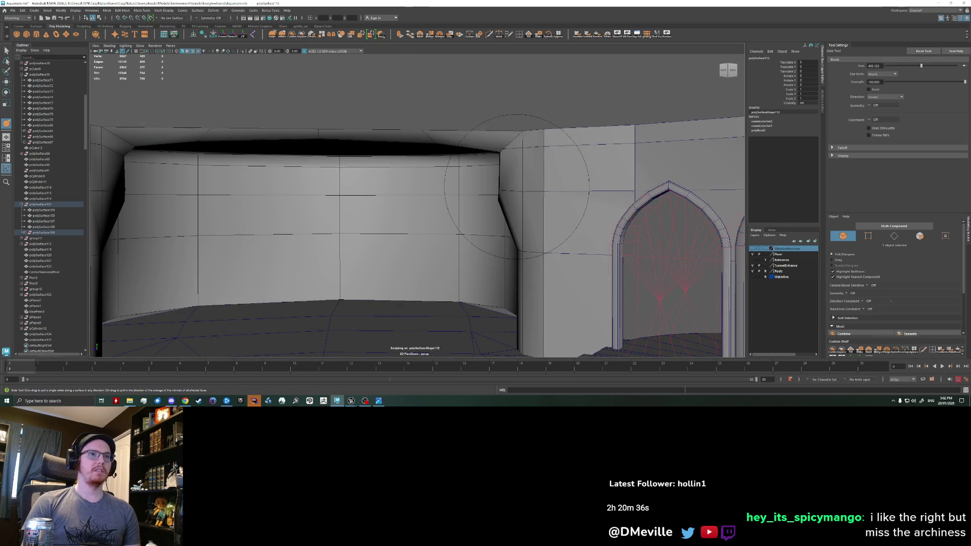
# - Sculpt the wall corner beside the arch: Smooth the surface, then Grab-pull the corner into a rounder curve
pyautogui.press('space')
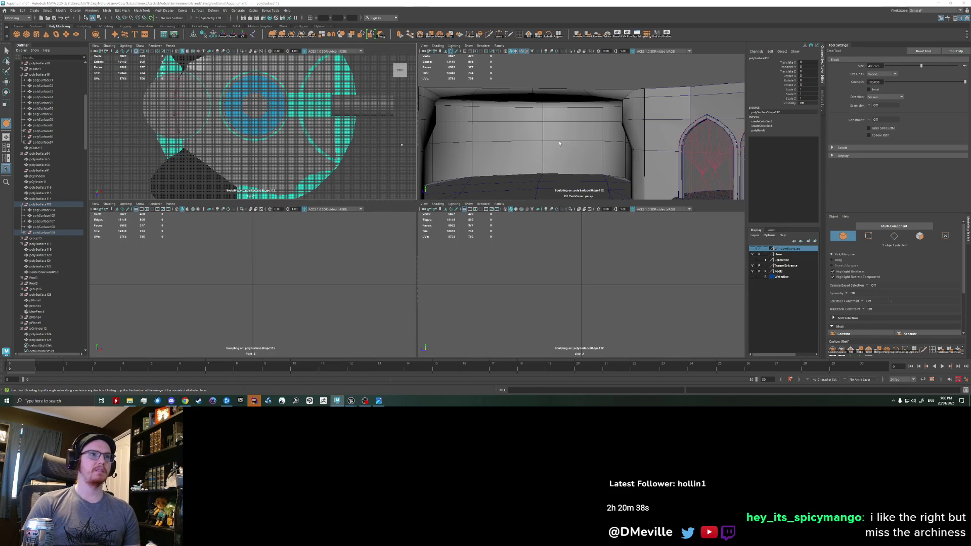
pyautogui.press('space')
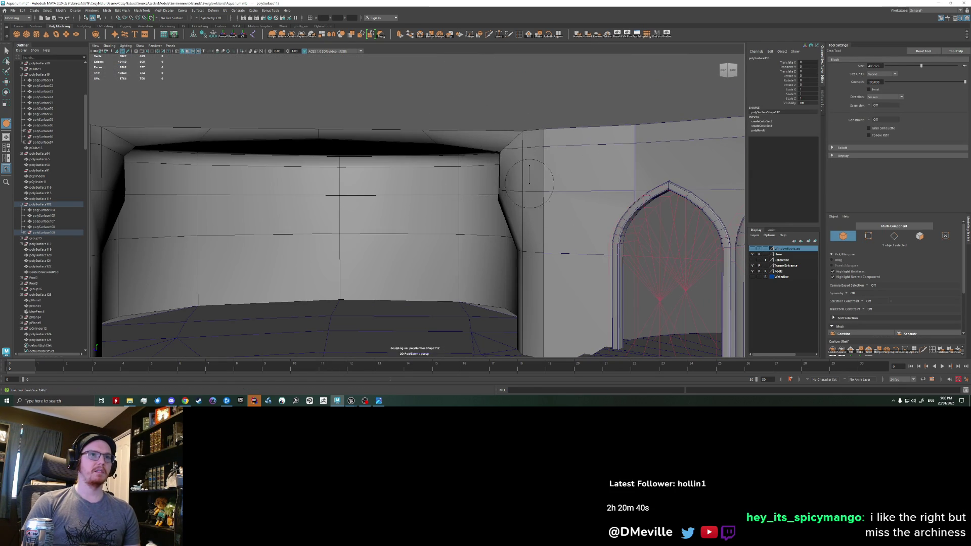
pyautogui.keyDown('alt'); pyautogui.moveTo(529, 181); pyautogui.dragTo(544, 283); pyautogui.keyUp('alt')
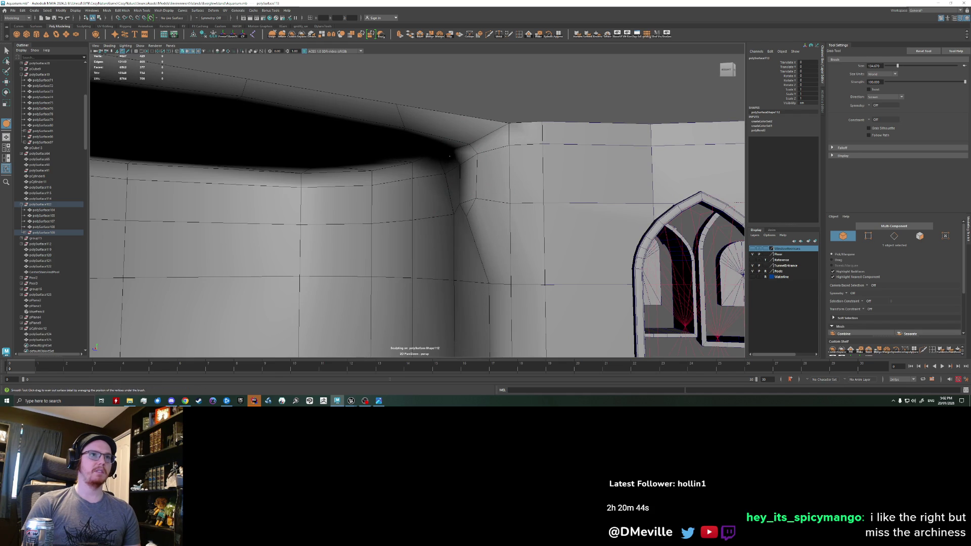
pyautogui.keyDown('alt'); pyautogui.moveTo(464, 195); pyautogui.dragTo(424, 191); pyautogui.keyUp('alt')
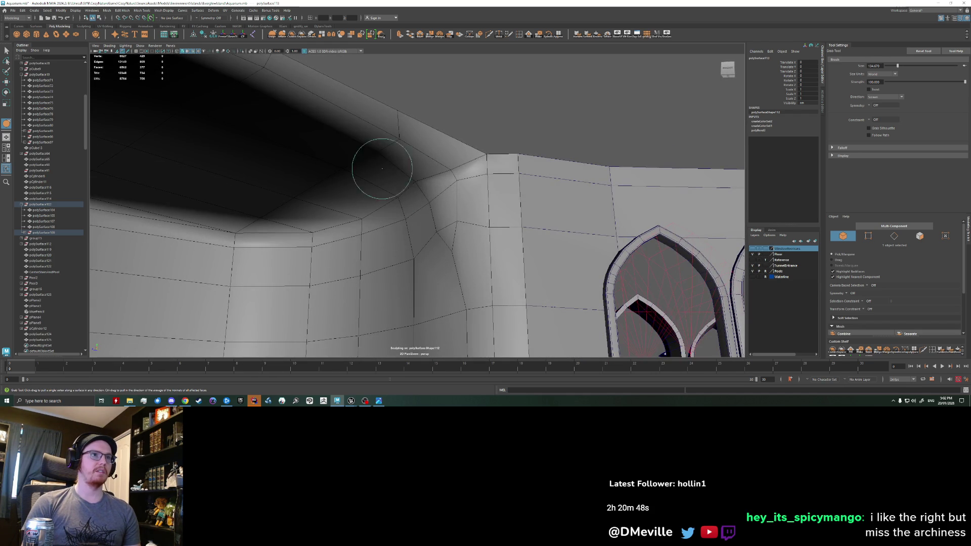
pyautogui.keyDown('alt'); pyautogui.moveTo(381, 167); pyautogui.dragTo(374, 205); pyautogui.keyUp('alt')
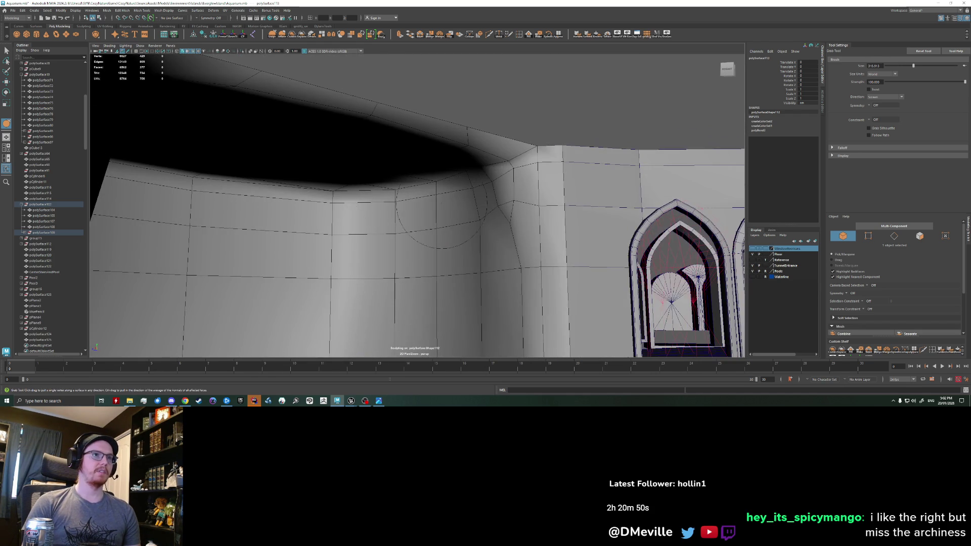
pyautogui.keyDown('alt'); pyautogui.moveTo(299, 213); pyautogui.dragTo(417, 208); pyautogui.keyUp('alt')
pyautogui.press('g')
pyautogui.moveTo(171, 181)
pyautogui.mouseDown()
pyautogui.moveTo(268, 187)
pyautogui.moveTo(165, 99)
pyautogui.mouseUp()
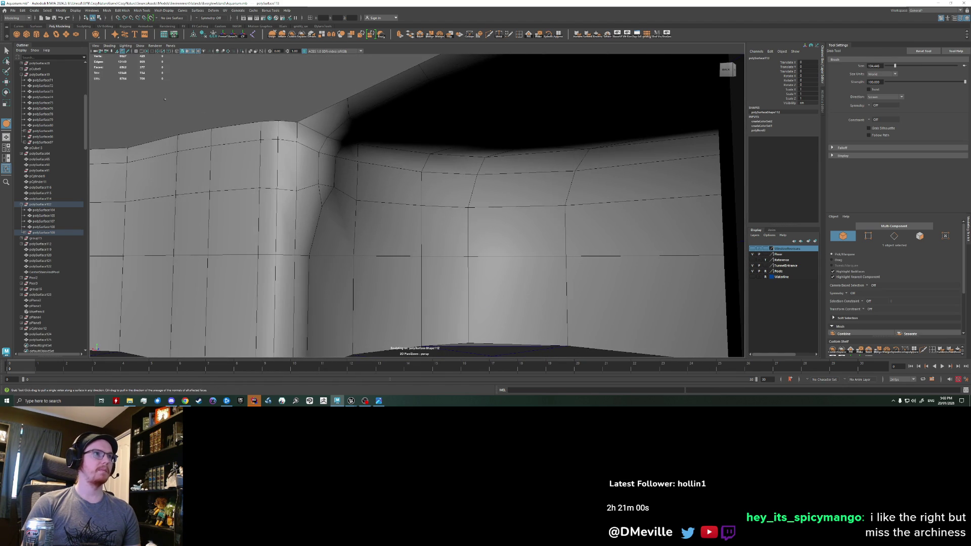
pyautogui.click(194, 53)
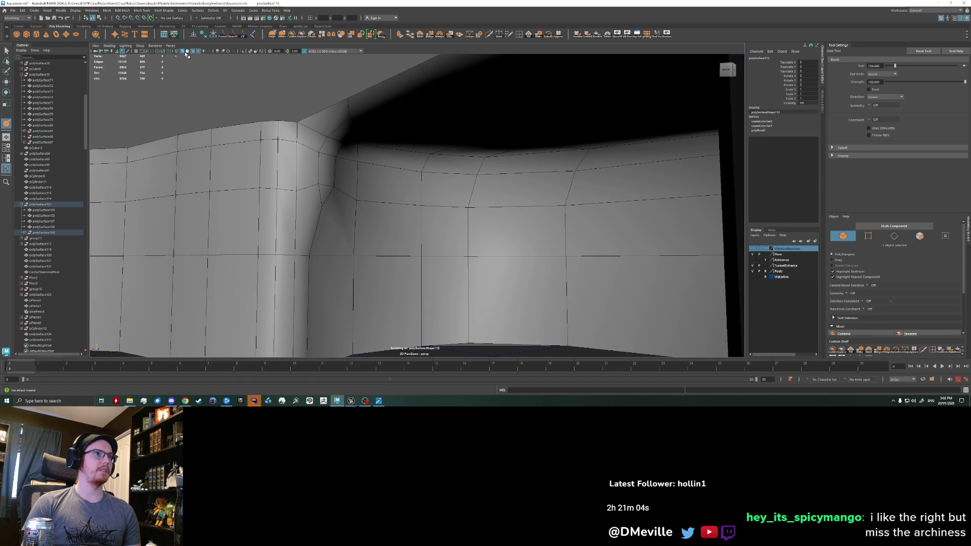
pyautogui.click(184, 53)
pyautogui.click(185, 53)
pyautogui.click(193, 53)
pyautogui.click(190, 53)
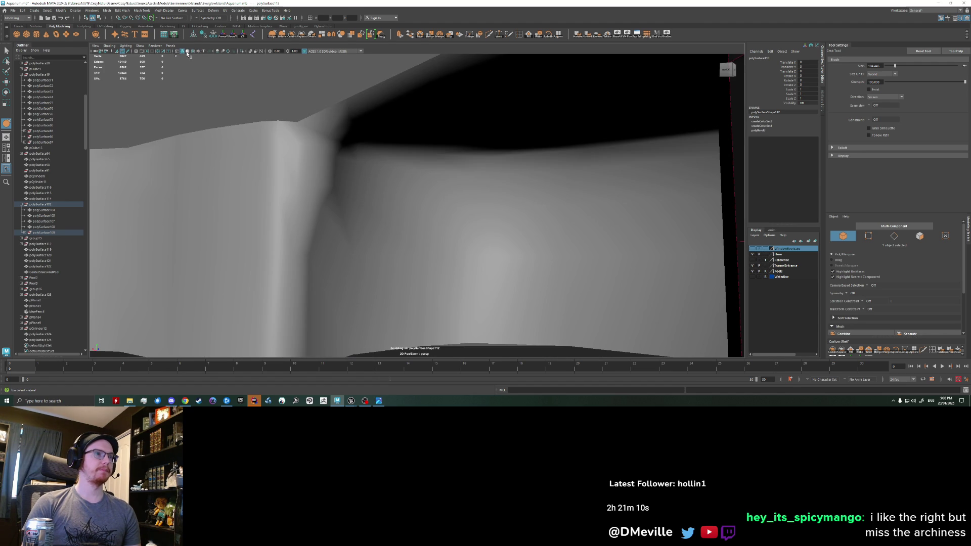
pyautogui.click(192, 53)
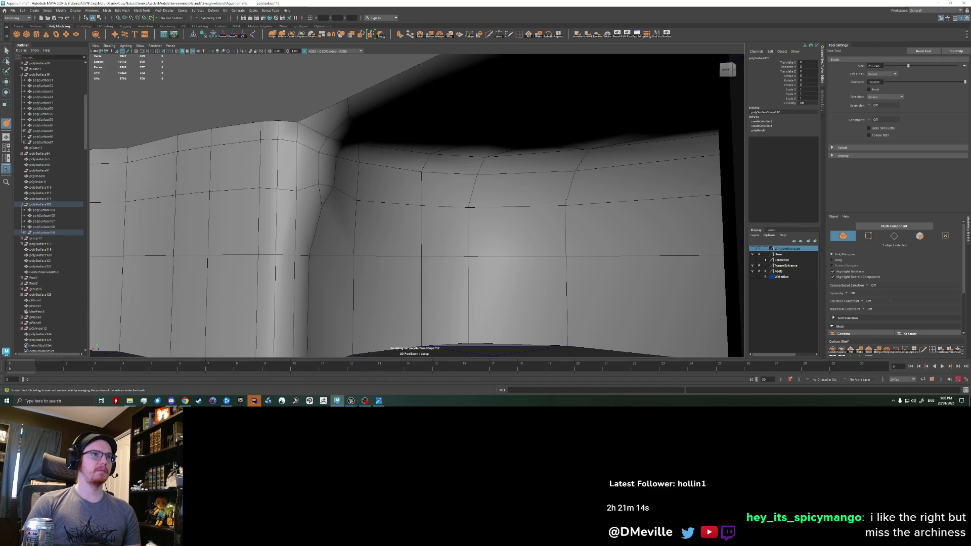
pyautogui.moveTo(328, 168)
pyautogui.keyDown('alt'); pyautogui.mouseDown()
pyautogui.moveTo(357, 160)
pyautogui.moveTo(380, 174)
pyautogui.moveTo(373, 205)
pyautogui.moveTo(401, 202)
pyautogui.moveTo(338, 226)
pyautogui.mouseUp(); pyautogui.keyUp('alt')
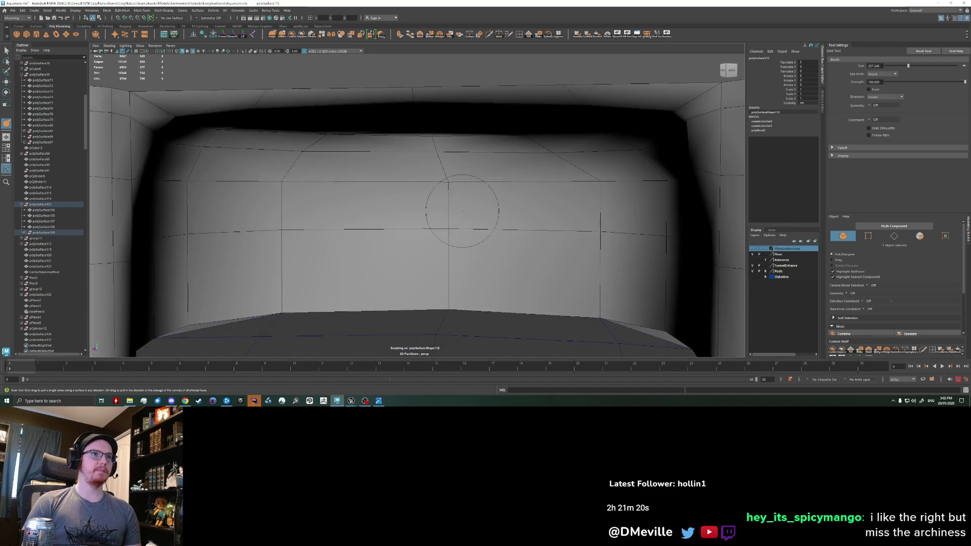
pyautogui.moveTo(402, 187)
pyautogui.keyDown('alt'); pyautogui.mouseDown()
pyautogui.moveTo(314, 199)
pyautogui.moveTo(360, 212)
pyautogui.moveTo(284, 221)
pyautogui.mouseUp(); pyautogui.keyUp('alt')
pyautogui.keyDown('alt'); pyautogui.moveTo(284, 221); pyautogui.dragTo(387, 195, button='right'); pyautogui.keyUp('alt')
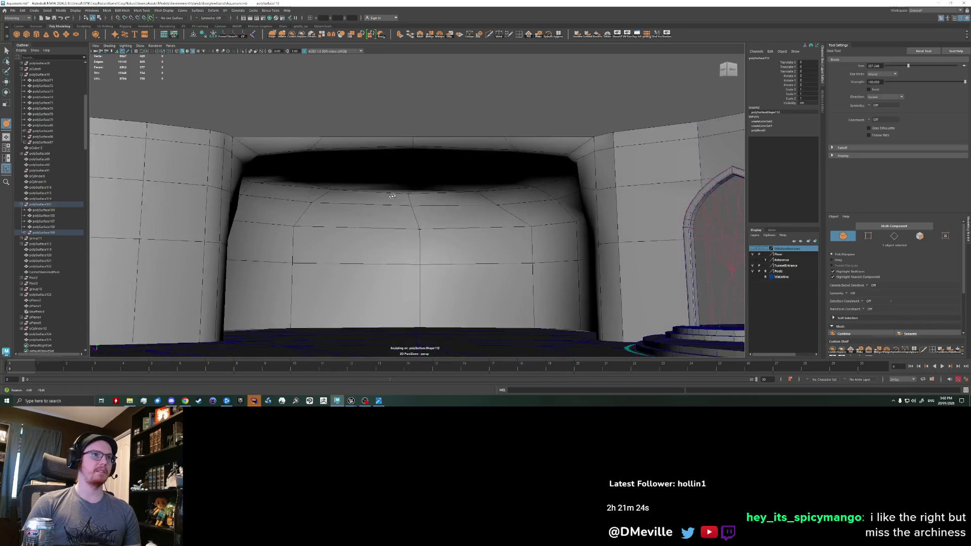
pyautogui.scroll(3, 388, 196)
pyautogui.scroll(3, 387, 196)
pyautogui.moveTo(385, 195)
pyautogui.keyDown('alt'); pyautogui.mouseDown()
pyautogui.moveTo(359, 206)
pyautogui.moveTo(329, 174)
pyautogui.mouseUp(); pyautogui.keyUp('alt')
pyautogui.scroll(-3, 359, 205)
# - Grab-pull the opening's top-left corner into a softer curve and back out to view the arches
pyautogui.moveTo(246, 158)
pyautogui.mouseDown()
pyautogui.moveTo(260, 153)
pyautogui.moveTo(245, 149)
pyautogui.mouseUp()
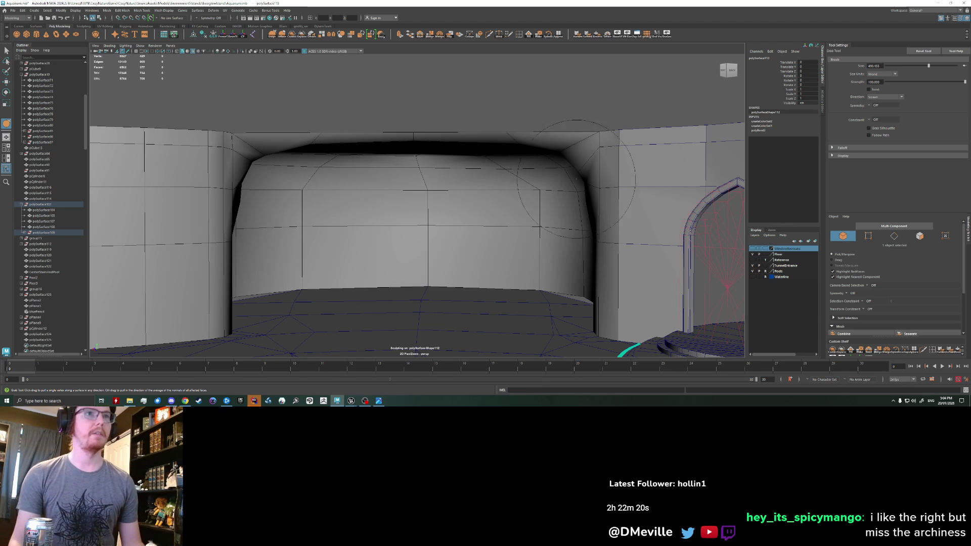
pyautogui.keyDown('alt'); pyautogui.moveTo(572, 213); pyautogui.dragTo(391, 209, button='right'); pyautogui.keyUp('alt')
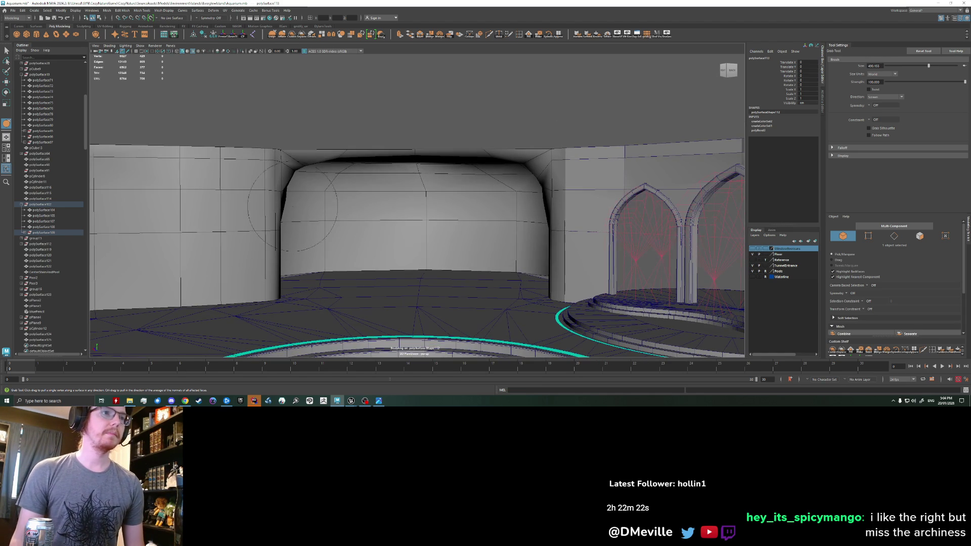
# - Leave sculpting for the Move tool and select the back wall mesh, viewing it from above
pyautogui.keyDown('alt'); pyautogui.moveTo(292, 209); pyautogui.dragTo(440, 163, button='right'); pyautogui.keyUp('alt')
pyautogui.keyDown('alt'); pyautogui.moveTo(440, 162); pyautogui.dragTo(430, 183); pyautogui.keyUp('alt')
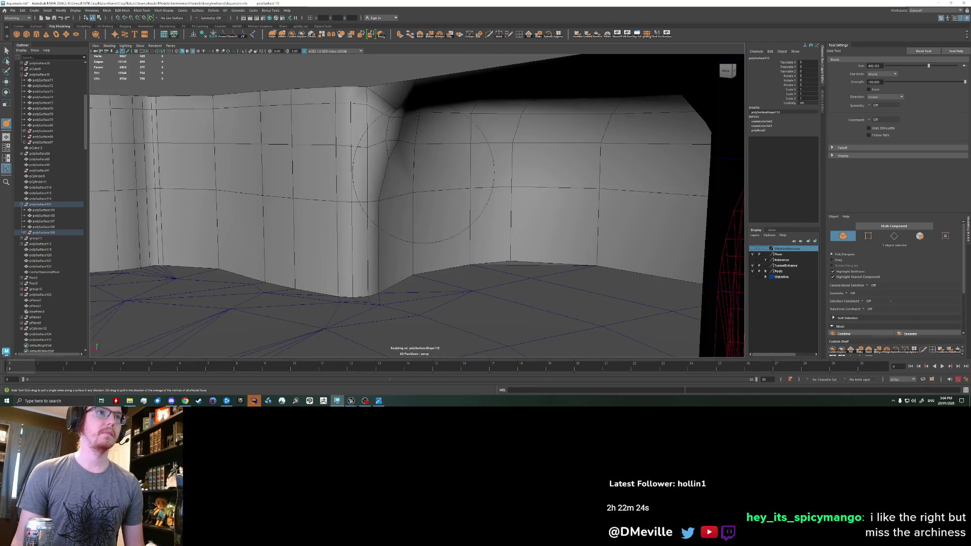
pyautogui.keyDown('alt'); pyautogui.moveTo(398, 174); pyautogui.dragTo(357, 189, button='right'); pyautogui.keyUp('alt')
pyautogui.press('w')
pyautogui.moveTo(357, 190)
pyautogui.keyDown('alt'); pyautogui.mouseDown()
pyautogui.moveTo(368, 207)
pyautogui.moveTo(390, 206)
pyautogui.mouseUp(); pyautogui.keyUp('alt')
pyautogui.moveTo(391, 206)
pyautogui.keyDown('alt'); pyautogui.mouseDown(button='right')
pyautogui.moveTo(425, 199)
pyautogui.moveTo(390, 191)
pyautogui.mouseUp(button='right'); pyautogui.keyUp('alt')
pyautogui.click(381, 203)
pyautogui.moveTo(390, 191)
pyautogui.keyDown('alt'); pyautogui.mouseDown()
pyautogui.moveTo(372, 189)
pyautogui.moveTo(396, 199)
pyautogui.moveTo(299, 157)
pyautogui.mouseUp(); pyautogui.keyUp('alt')
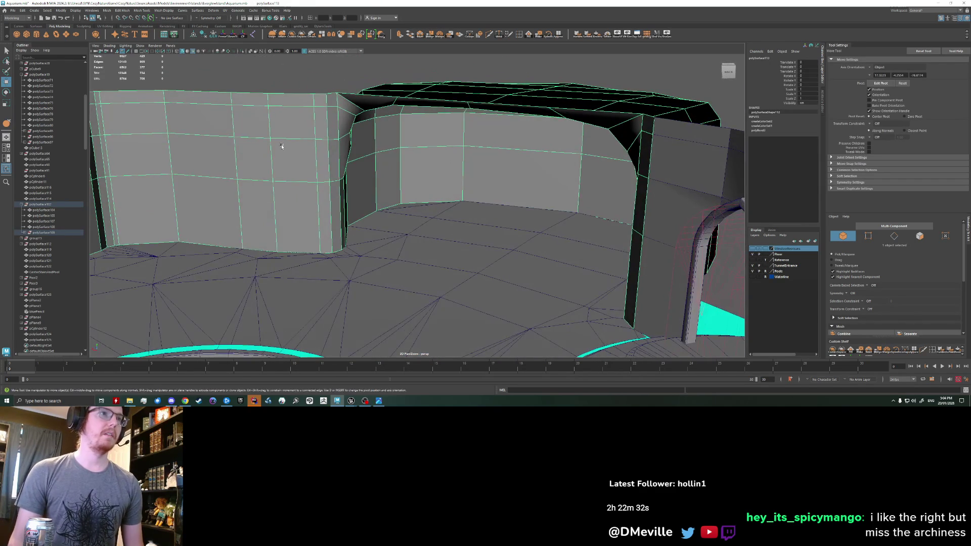
pyautogui.rightClick(281, 144)
pyautogui.click(281, 159)
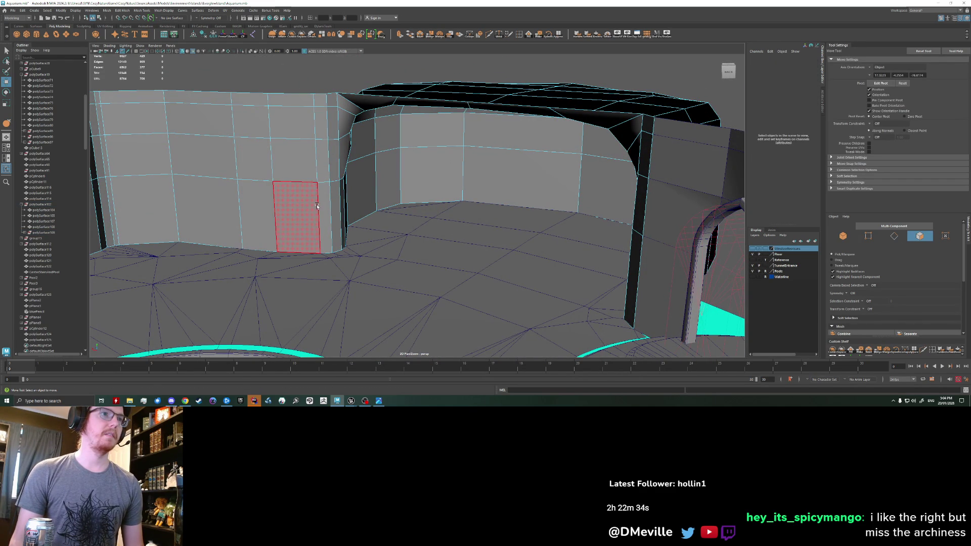
pyautogui.click(538, 180)
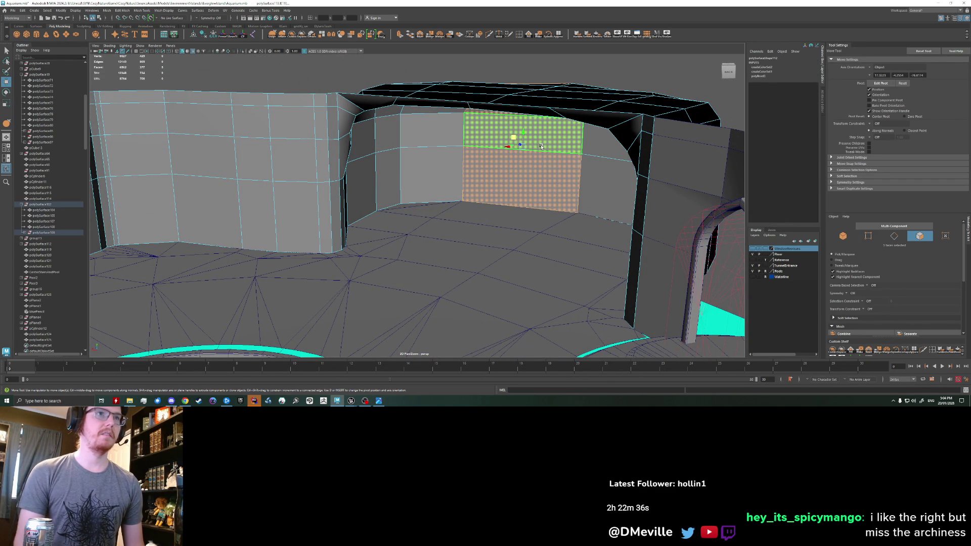
pyautogui.hotkey('shift', '.')
pyautogui.hotkey('shift', '.')
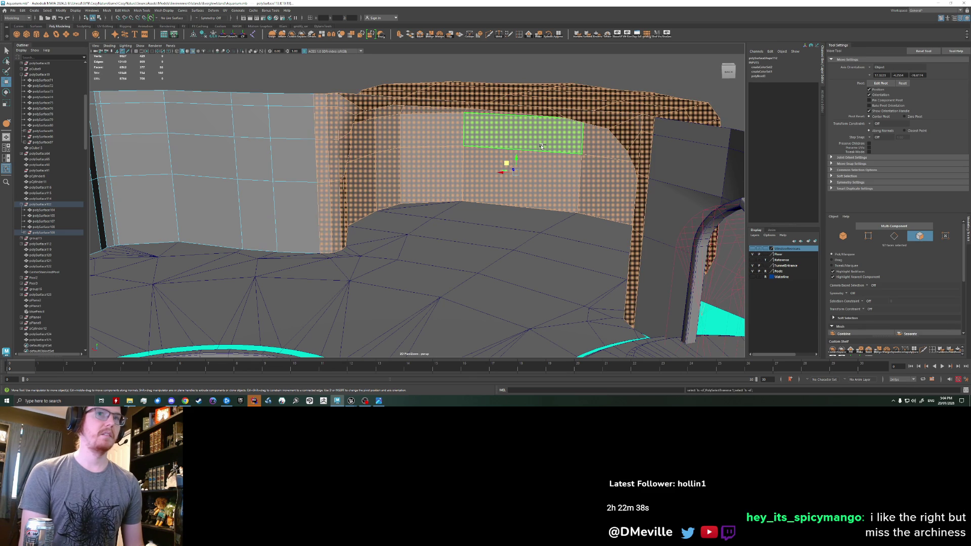
pyautogui.hotkey('shift', ',')
pyautogui.hotkey('shift', '.')
pyautogui.hotkey('shift', ',')
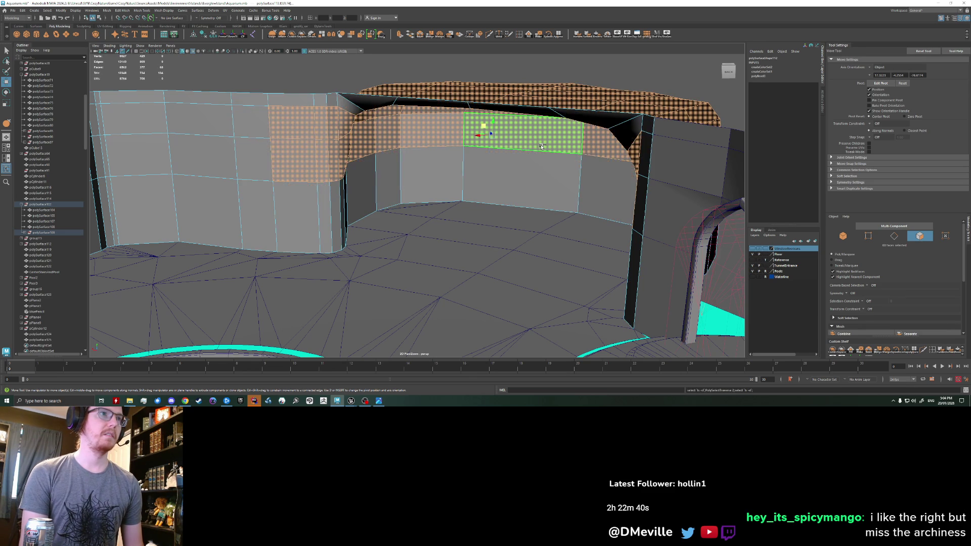
pyautogui.hotkey('shift', '.')
pyautogui.hotkey('shift', ',')
pyautogui.hotkey('shift', '.')
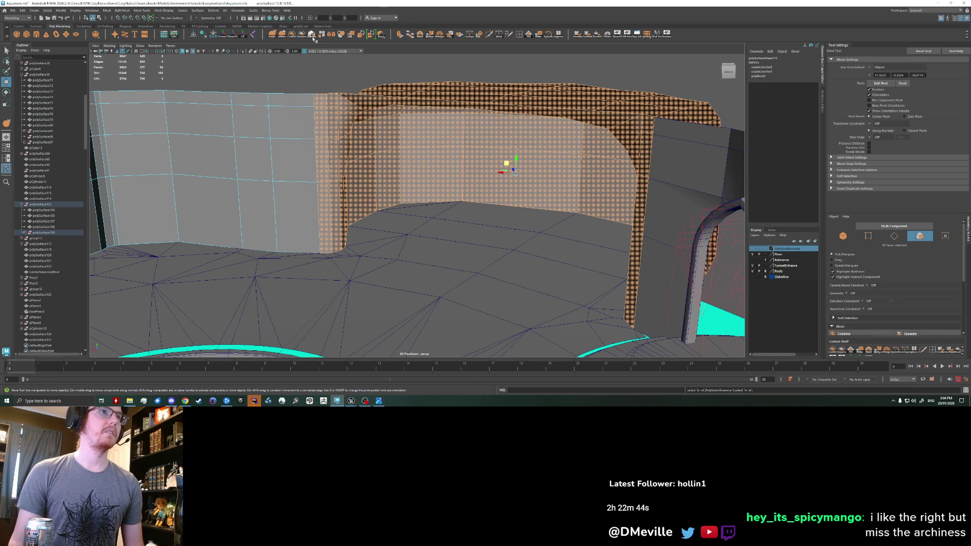
pyautogui.click(313, 36)
pyautogui.scroll(-5, 367, 211)
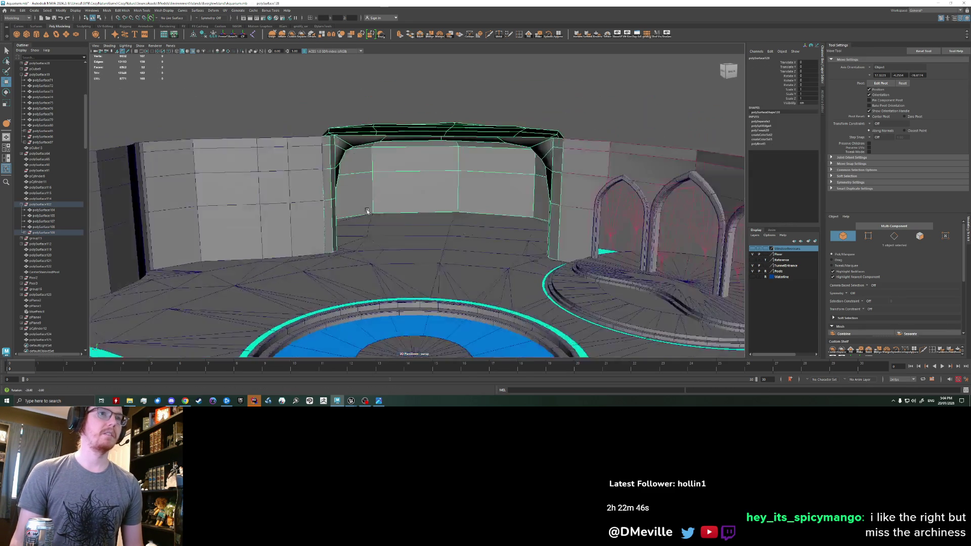
# - Isolate the back wall opening mesh with Hide Unselected (Alt+H) and orbit to inspect it
pyautogui.keyDown('alt'); pyautogui.moveTo(367, 212); pyautogui.dragTo(353, 214); pyautogui.keyUp('alt')
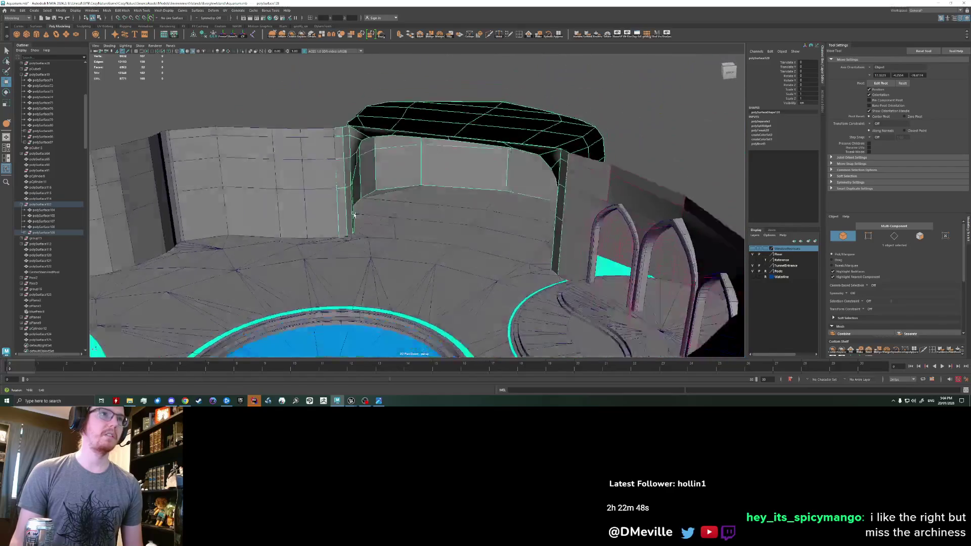
pyautogui.scroll(5, 353, 215)
pyautogui.keyDown('alt'); pyautogui.moveTo(385, 226); pyautogui.dragTo(310, 248); pyautogui.keyUp('alt')
pyautogui.press('w')
pyautogui.click(72, 9)
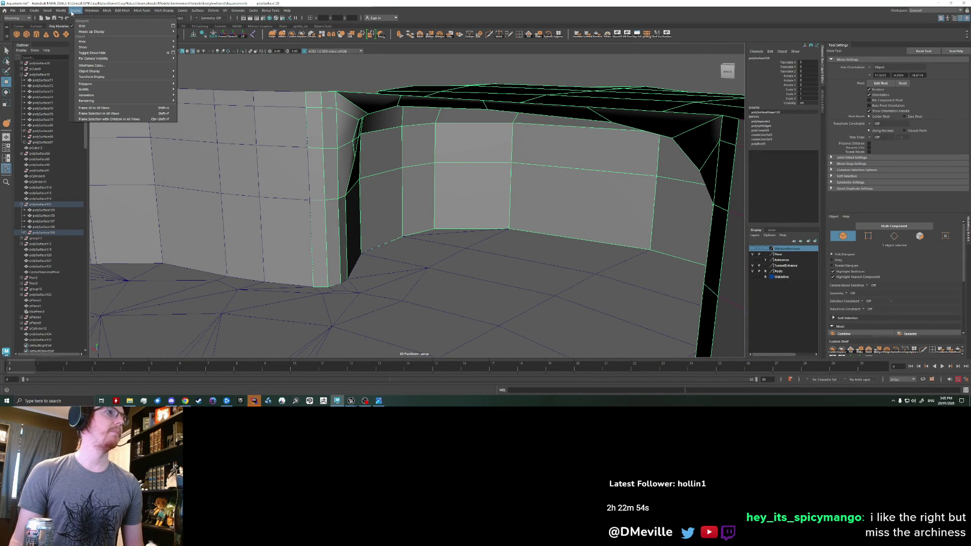
pyautogui.moveTo(85, 42)
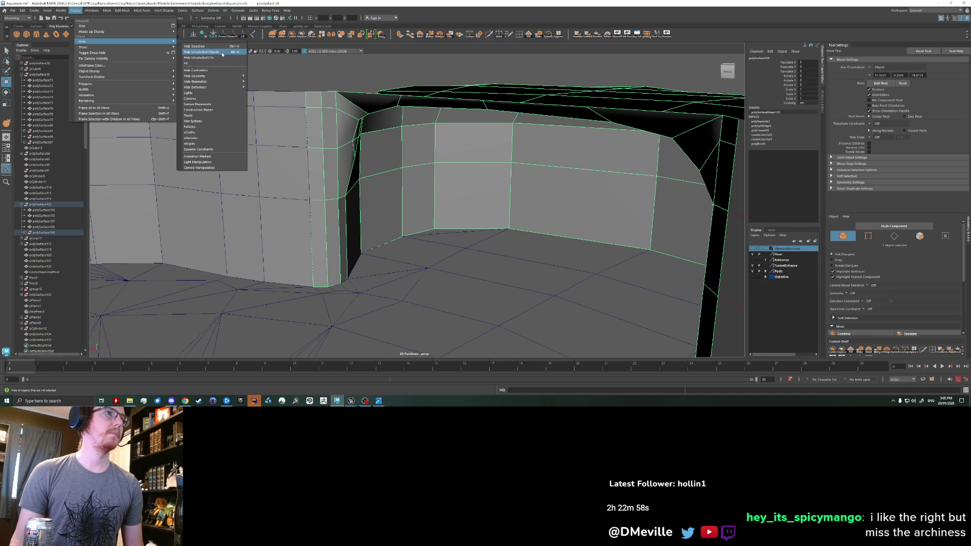
pyautogui.click(656, 53)
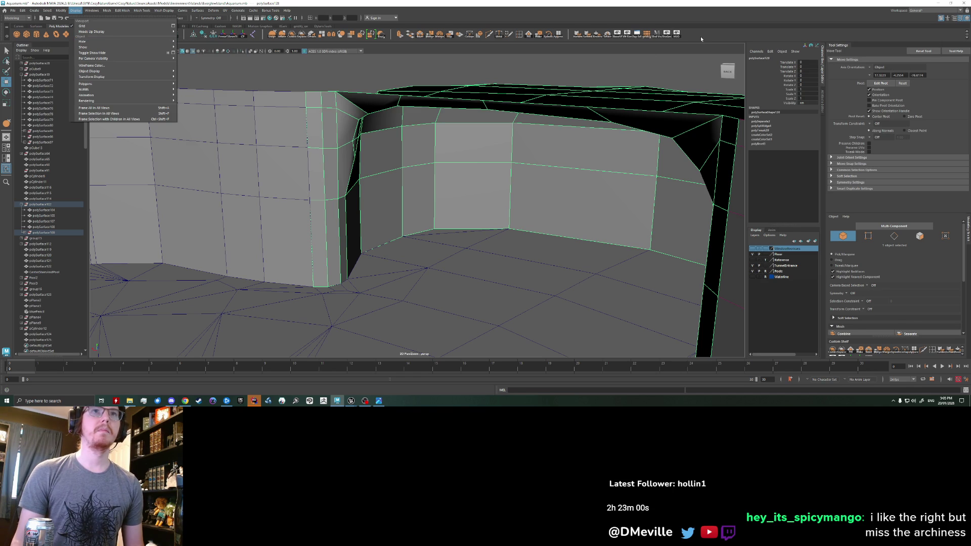
pyautogui.click(675, 70)
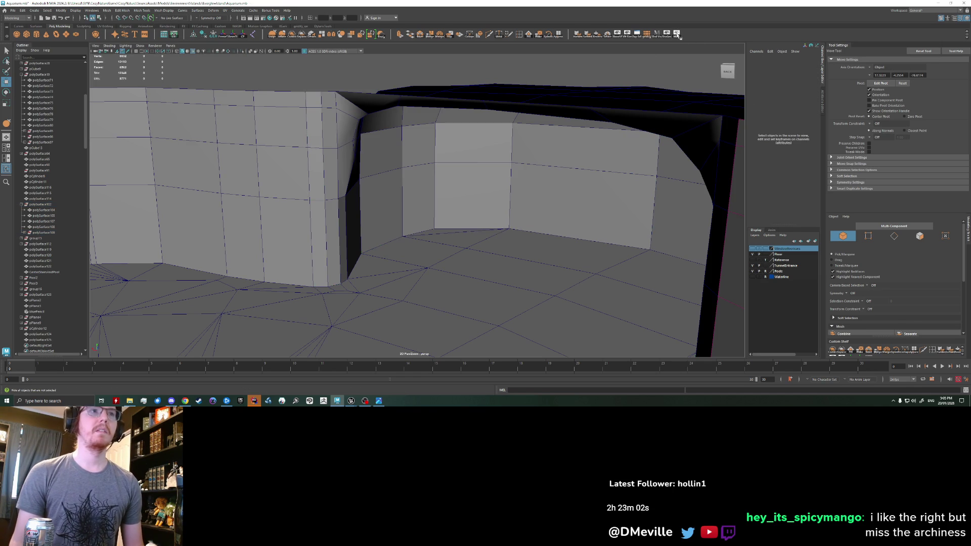
pyautogui.click(600, 86)
pyautogui.hotkey('alt', 'h')
pyautogui.moveTo(599, 86)
pyautogui.keyDown('alt'); pyautogui.mouseDown()
pyautogui.moveTo(559, 124)
pyautogui.moveTo(481, 130)
pyautogui.moveTo(390, 116)
pyautogui.moveTo(401, 102)
pyautogui.moveTo(411, 102)
pyautogui.moveTo(391, 116)
pyautogui.moveTo(423, 124)
pyautogui.moveTo(485, 114)
pyautogui.mouseUp(); pyautogui.keyUp('alt')
pyautogui.scroll(3, 481, 130)
pyautogui.scroll(-3, 540, 104)
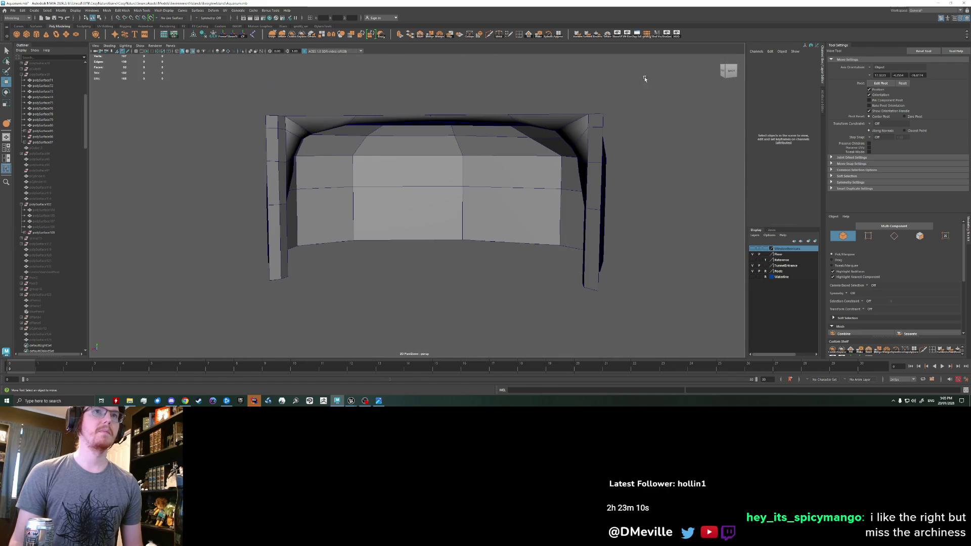
pyautogui.scroll(5, 590, 78)
pyautogui.moveTo(590, 78)
pyautogui.keyDown('alt'); pyautogui.mouseDown()
pyautogui.moveTo(499, 78)
pyautogui.moveTo(499, 117)
pyautogui.moveTo(487, 120)
pyautogui.mouseUp(); pyautogui.keyUp('alt')
pyautogui.scroll(-2, 400, 171)
# - Tumble around the restored room to view the floor, cyan rings and arches
pyautogui.moveTo(412, 169)
pyautogui.keyDown('alt'); pyautogui.mouseDown()
pyautogui.moveTo(370, 199)
pyautogui.moveTo(390, 205)
pyautogui.mouseUp(); pyautogui.keyUp('alt')
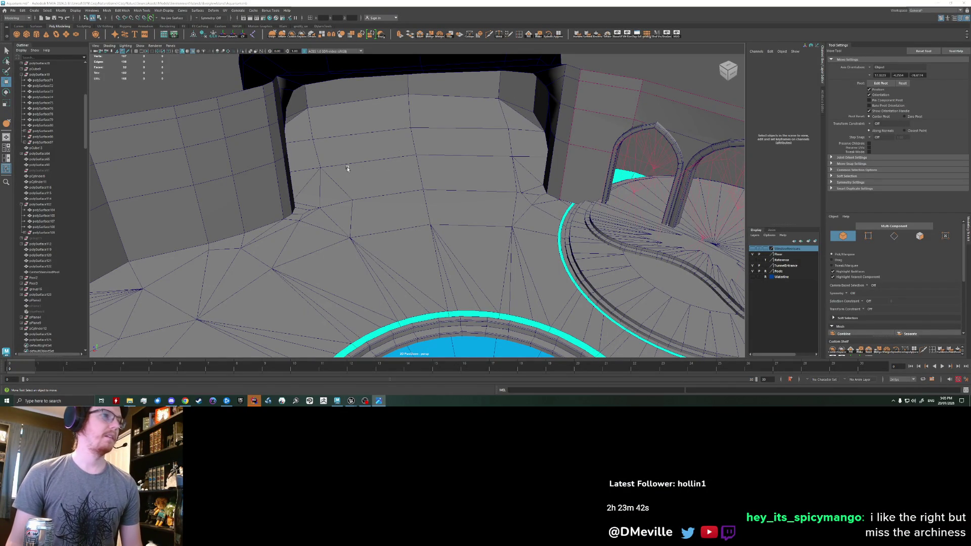
pyautogui.moveTo(382, 185)
pyautogui.keyDown('alt'); pyautogui.mouseDown()
pyautogui.moveTo(328, 194)
pyautogui.moveTo(342, 195)
pyautogui.mouseUp(); pyautogui.keyUp('alt')
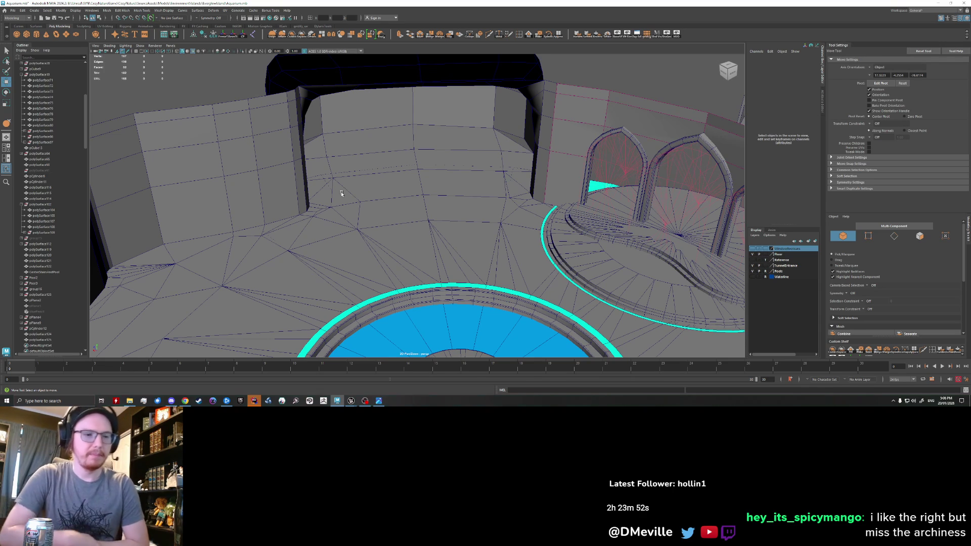
pyautogui.keyDown('alt'); pyautogui.moveTo(352, 191); pyautogui.dragTo(277, 153); pyautogui.keyUp('alt')
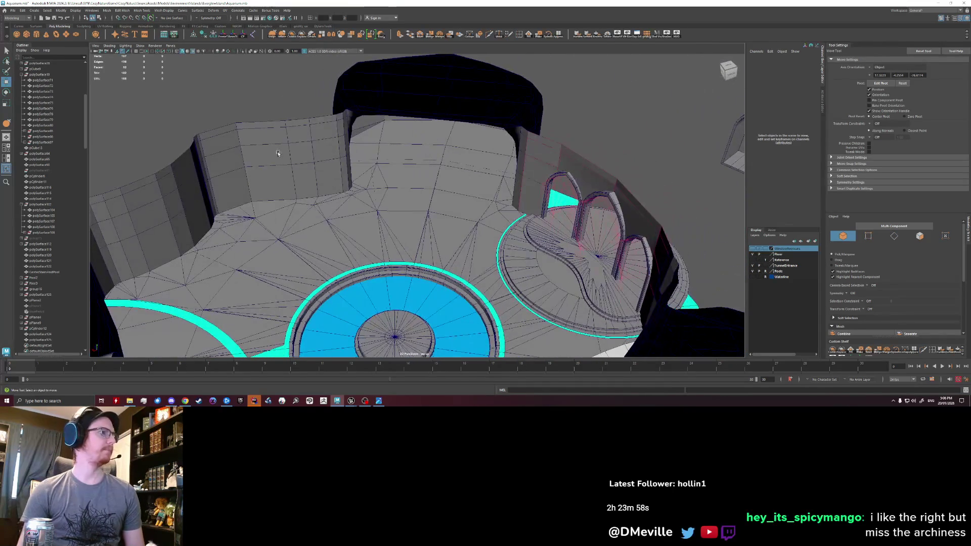
pyautogui.keyDown('alt'); pyautogui.moveTo(100, 91); pyautogui.dragTo(390, 162); pyautogui.keyUp('alt')
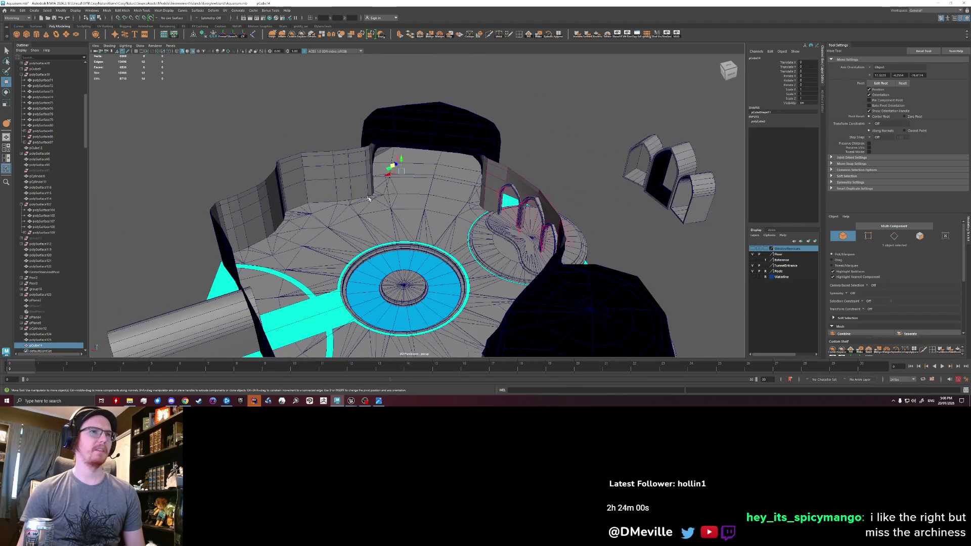
# - Drop the new cube onto the ring area and assign it the existing Water material
pyautogui.press('r')
pyautogui.press('w')
pyautogui.moveTo(395, 165)
pyautogui.mouseDown()
pyautogui.moveTo(391, 275)
pyautogui.moveTo(401, 199)
pyautogui.mouseUp()
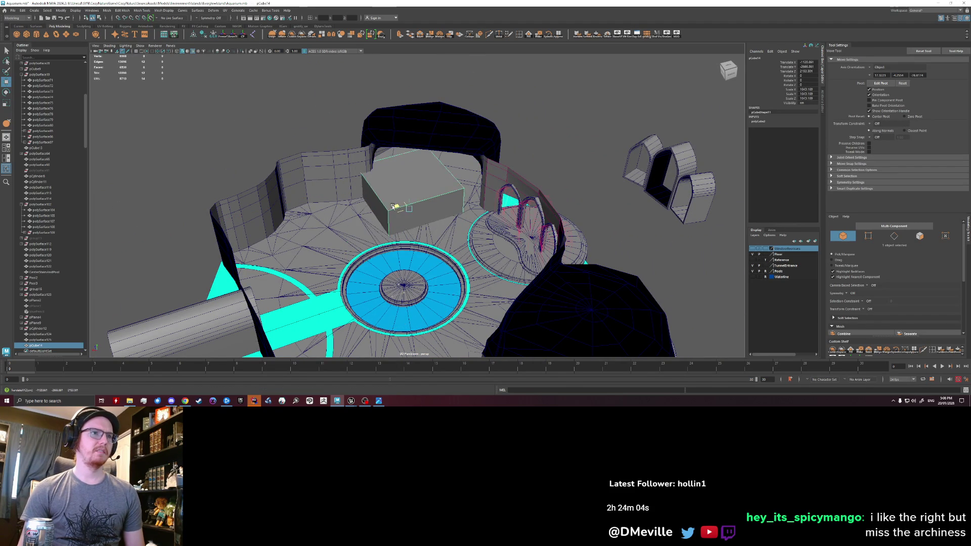
pyautogui.press('e')
pyautogui.scroll(5, 400, 200)
pyautogui.rightClick(339, 157)
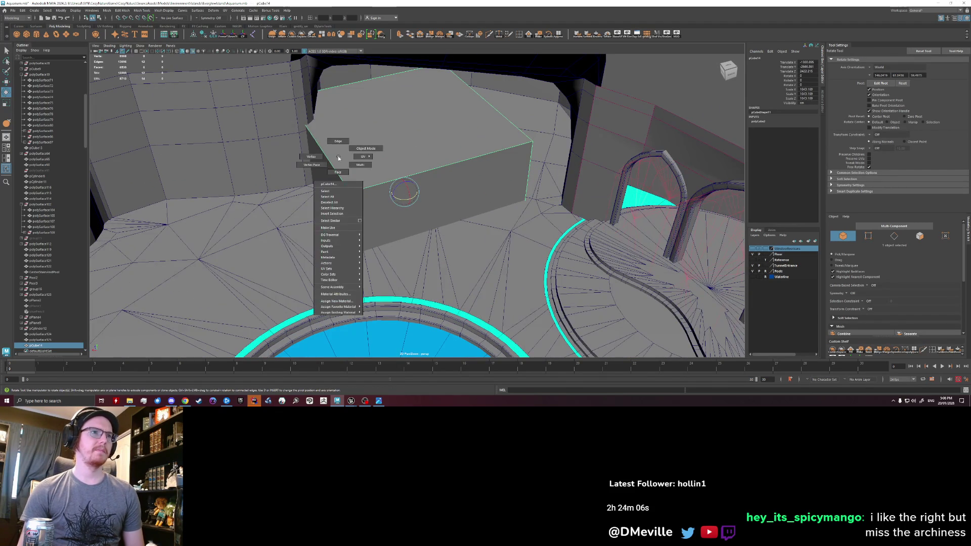
pyautogui.moveTo(336, 302)
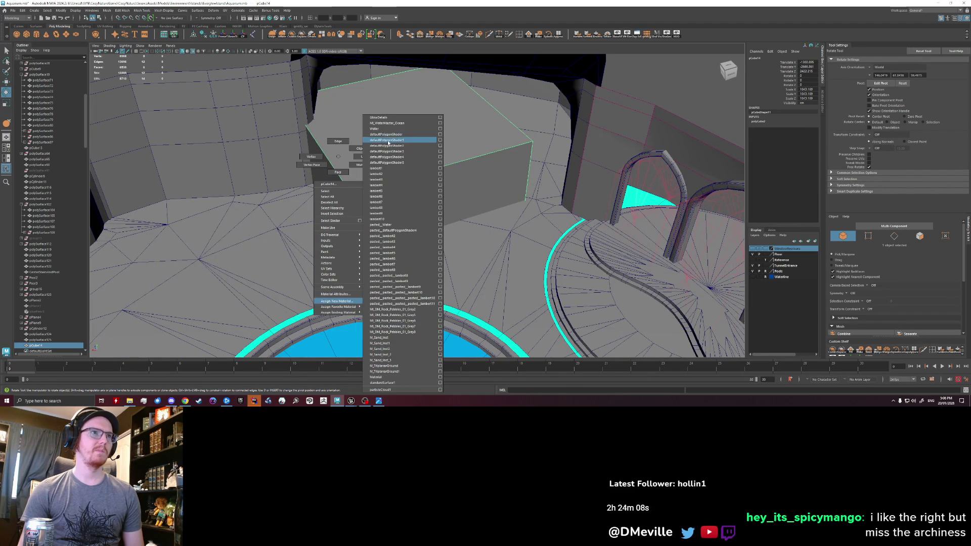
pyautogui.click(385, 130)
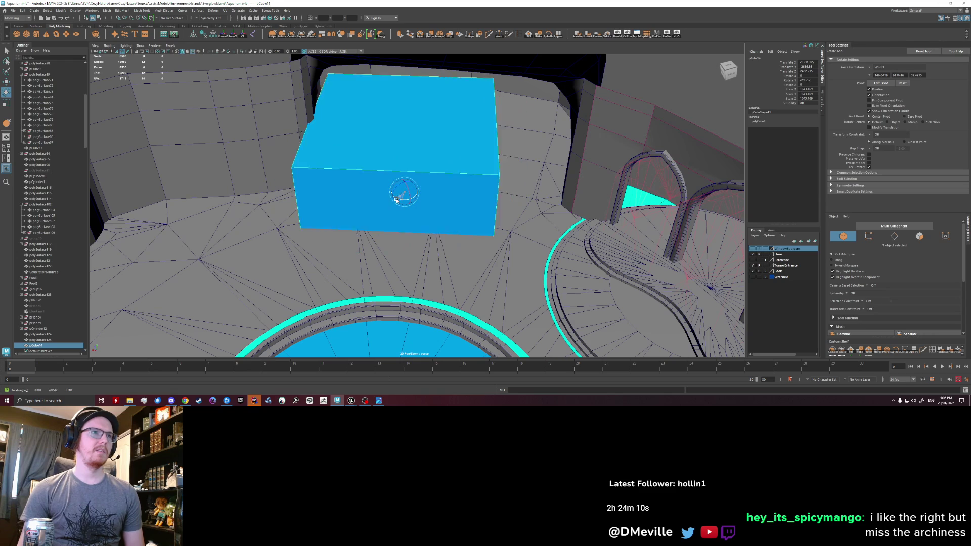
# - Rotate, widen and move the blue water box against the back wall opening, then pick the floor mesh
pyautogui.moveTo(397, 199); pyautogui.dragTo(395, 200)
pyautogui.moveTo(453, 186)
pyautogui.keyDown('alt'); pyautogui.mouseDown()
pyautogui.moveTo(370, 216)
pyautogui.moveTo(382, 210)
pyautogui.moveTo(374, 240)
pyautogui.moveTo(364, 217)
pyautogui.moveTo(406, 191)
pyautogui.moveTo(349, 182)
pyautogui.mouseUp(); pyautogui.keyUp('alt')
pyautogui.press('r')
pyautogui.press('w')
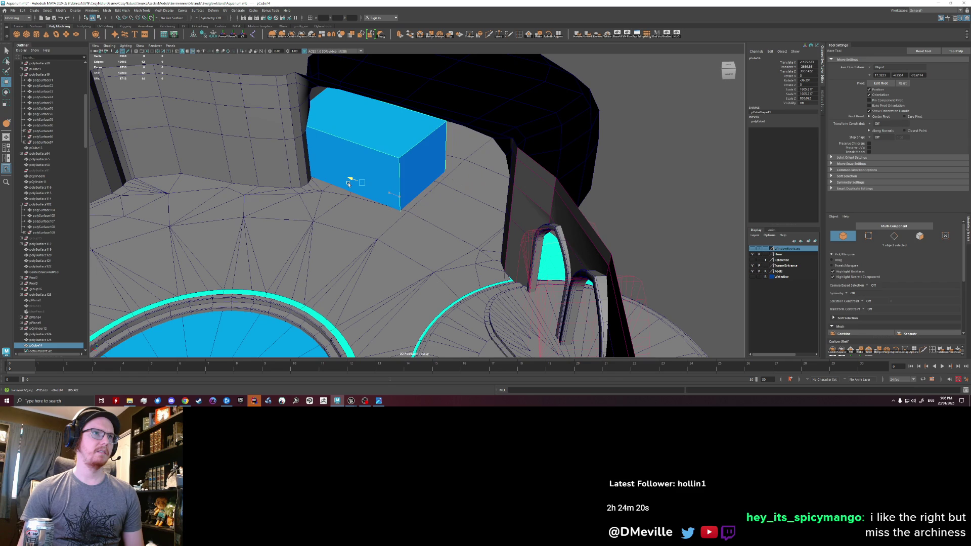
pyautogui.press('r')
pyautogui.moveTo(383, 212)
pyautogui.keyDown('alt'); pyautogui.mouseDown()
pyautogui.moveTo(298, 213)
pyautogui.moveTo(313, 210)
pyautogui.mouseUp(); pyautogui.keyUp('alt')
pyautogui.press('w')
pyautogui.moveTo(465, 198)
pyautogui.keyDown('alt'); pyautogui.mouseDown()
pyautogui.moveTo(311, 191)
pyautogui.moveTo(520, 265)
pyautogui.moveTo(312, 216)
pyautogui.moveTo(329, 169)
pyautogui.moveTo(314, 228)
pyautogui.moveTo(326, 166)
pyautogui.moveTo(469, 240)
pyautogui.mouseUp(); pyautogui.keyUp('alt')
pyautogui.click(492, 260)
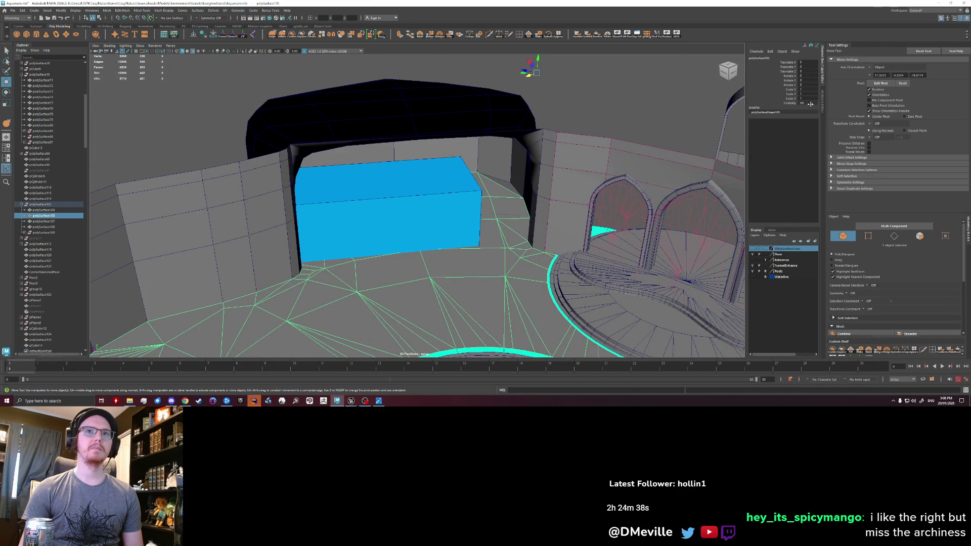
# - Hide the floor mesh and the cyan surface beneath it (Ctrl+H)
pyautogui.hotkey('ctrl', 'h')
pyautogui.click(514, 241)
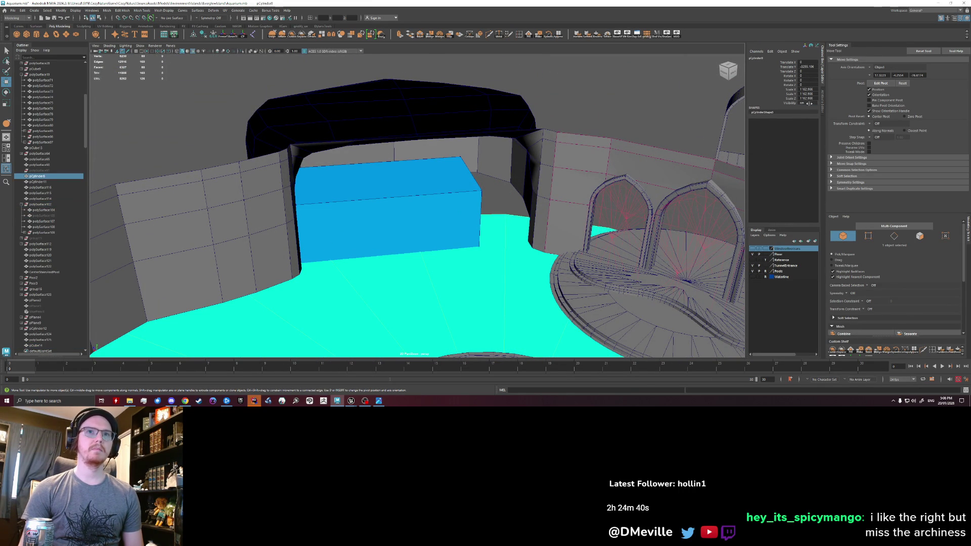
pyautogui.hotkey('ctrl', 'h')
# - Select the dark arch, hide all unselected objects, and pick the cyan water box
pyautogui.moveTo(425, 228)
pyautogui.keyDown('alt'); pyautogui.mouseDown()
pyautogui.moveTo(476, 198)
pyautogui.moveTo(478, 184)
pyautogui.mouseUp(); pyautogui.keyUp('alt')
pyautogui.click(425, 103)
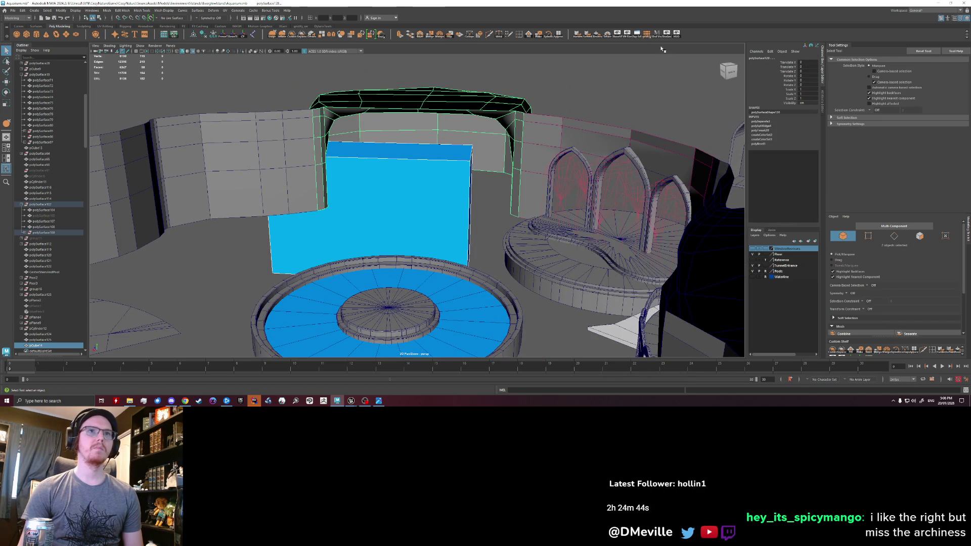
pyautogui.hotkey('alt', 'h')
pyautogui.moveTo(541, 167)
pyautogui.keyDown('alt'); pyautogui.mouseDown()
pyautogui.moveTo(483, 191)
pyautogui.moveTo(476, 161)
pyautogui.moveTo(494, 155)
pyautogui.moveTo(443, 206)
pyautogui.moveTo(427, 209)
pyautogui.moveTo(414, 189)
pyautogui.mouseUp(); pyautogui.keyUp('alt')
pyautogui.click(426, 208)
# - Select the vertical corner edges at one end of the cyan box
pyautogui.moveTo(414, 188); pyautogui.dragTo(414, 206, button='right')
pyautogui.click(460, 217)
pyautogui.press('w')
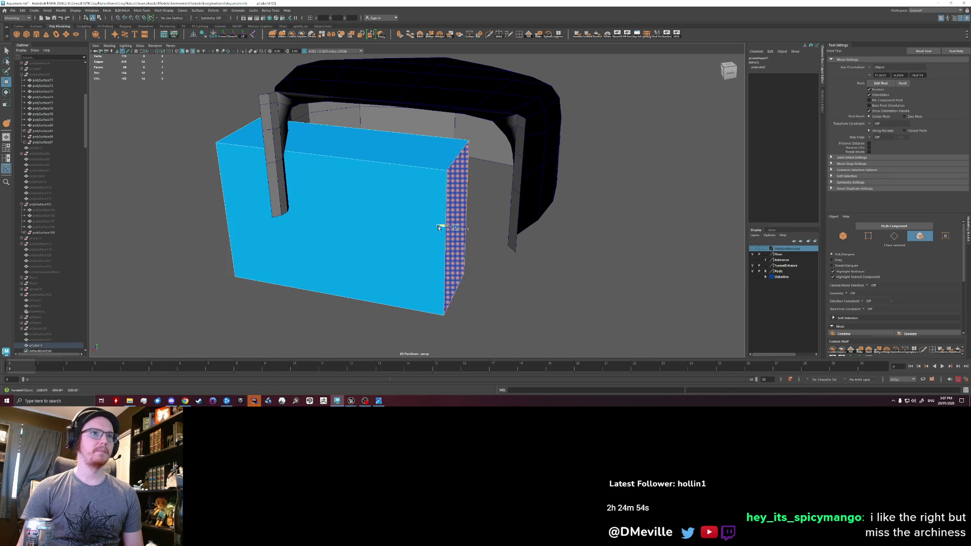
pyautogui.keyDown('alt'); pyautogui.moveTo(441, 227); pyautogui.dragTo(387, 251); pyautogui.keyUp('alt')
pyautogui.click(337, 228)
pyautogui.moveTo(347, 205)
pyautogui.keyDown('alt'); pyautogui.mouseDown()
pyautogui.moveTo(348, 149)
pyautogui.moveTo(448, 190)
pyautogui.mouseUp(); pyautogui.keyUp('alt')
pyautogui.click(443, 232)
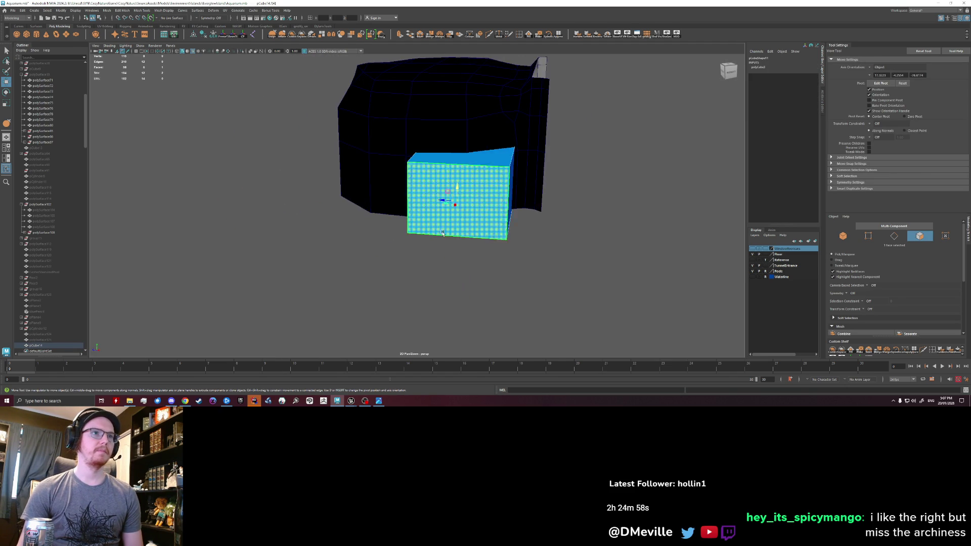
pyautogui.keyDown('alt'); pyautogui.moveTo(442, 232); pyautogui.dragTo(437, 251); pyautogui.keyUp('alt')
pyautogui.moveTo(578, 245)
pyautogui.keyDown('alt'); pyautogui.mouseDown()
pyautogui.moveTo(362, 239)
pyautogui.moveTo(377, 250)
pyautogui.moveTo(387, 212)
pyautogui.mouseUp(); pyautogui.keyUp('alt')
pyautogui.click(387, 213)
pyautogui.click(454, 240)
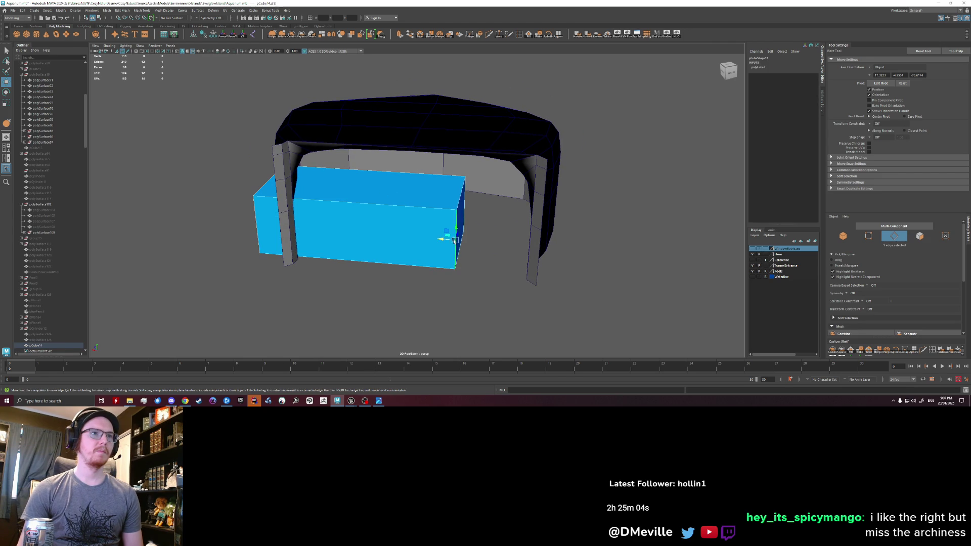
pyautogui.keyDown('alt'); pyautogui.moveTo(477, 215); pyautogui.dragTo(448, 215); pyautogui.keyUp('alt')
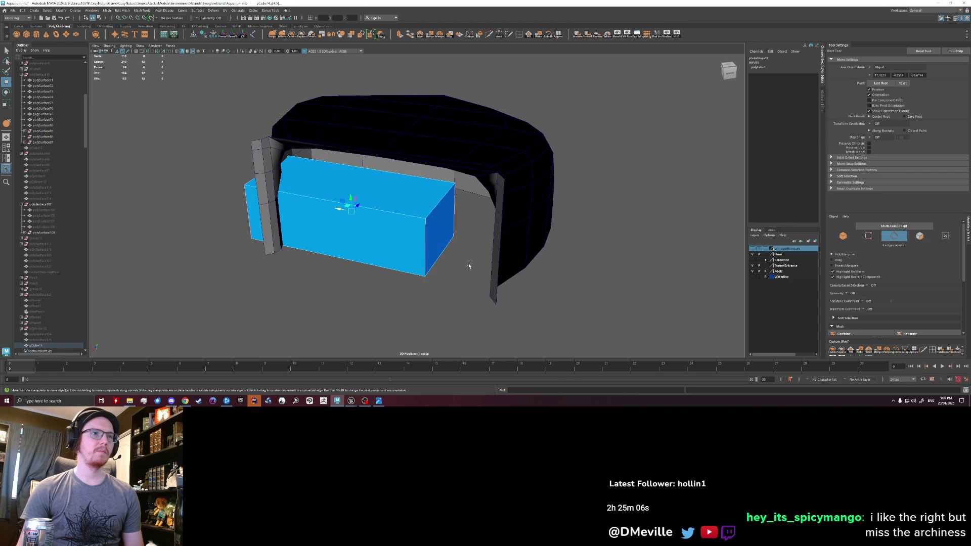
# - Bevel the selected edges and raise Segments so the corners become smooth and rounded
pyautogui.hotkey('ctrl', 'b')
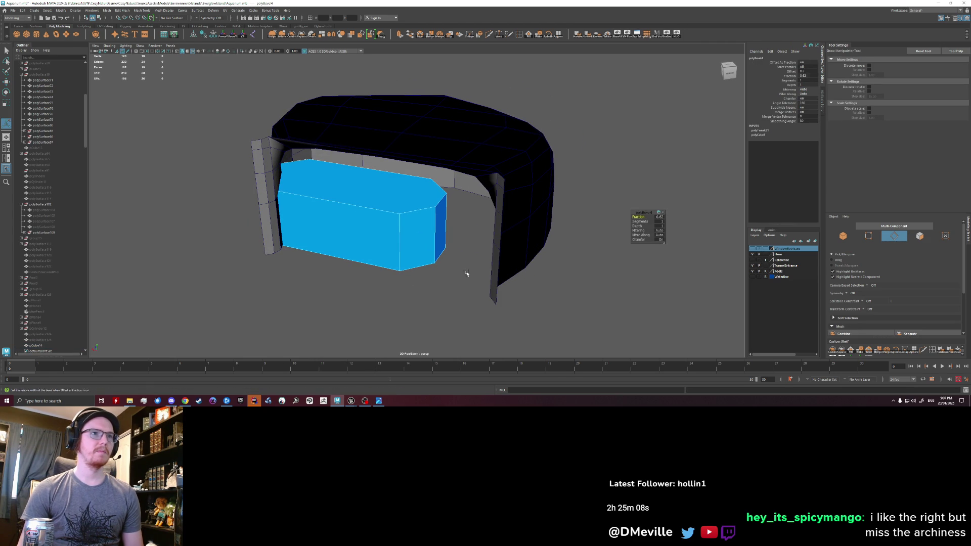
pyautogui.click(640, 221)
pyautogui.moveTo(640, 221); pyautogui.dragTo(652, 220, button='middle')
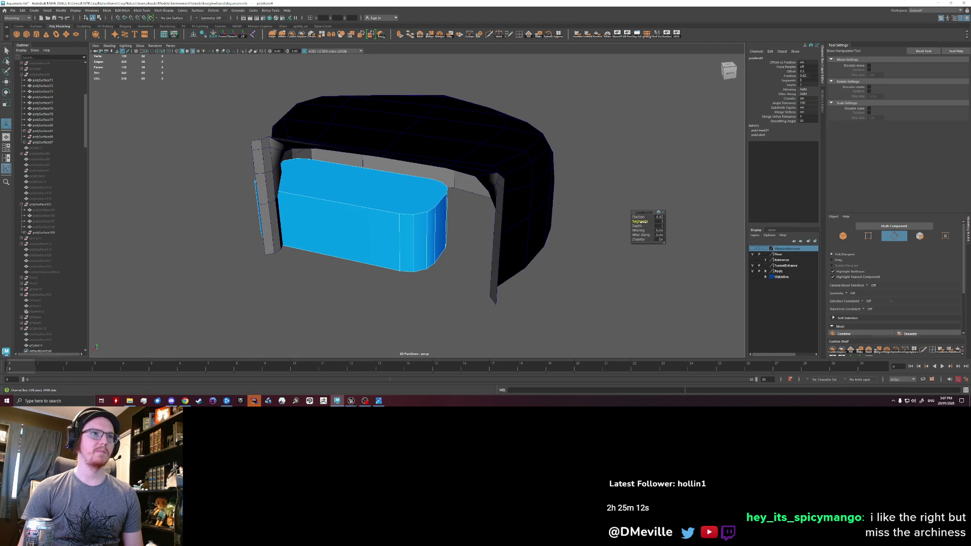
pyautogui.click(653, 227)
pyautogui.moveTo(653, 228)
pyautogui.keyDown('alt'); pyautogui.mouseDown()
pyautogui.moveTo(383, 235)
pyautogui.moveTo(347, 227)
pyautogui.moveTo(306, 174)
pyautogui.mouseUp(); pyautogui.keyUp('alt')
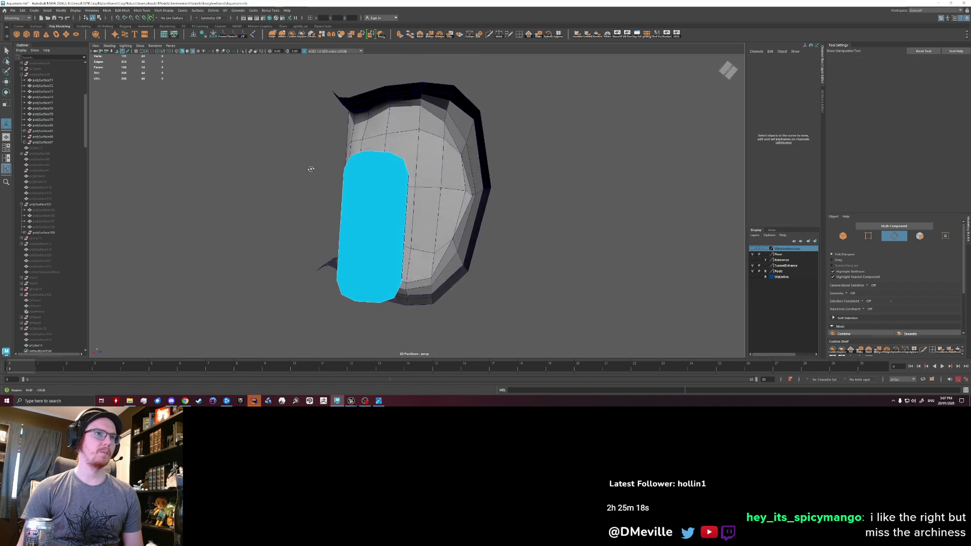
# - Select the cyan block's end faces and rotate them so the end face slants at an angle
pyautogui.keyDown('alt'); pyautogui.moveTo(334, 211); pyautogui.dragTo(394, 203, button='right'); pyautogui.keyUp('alt')
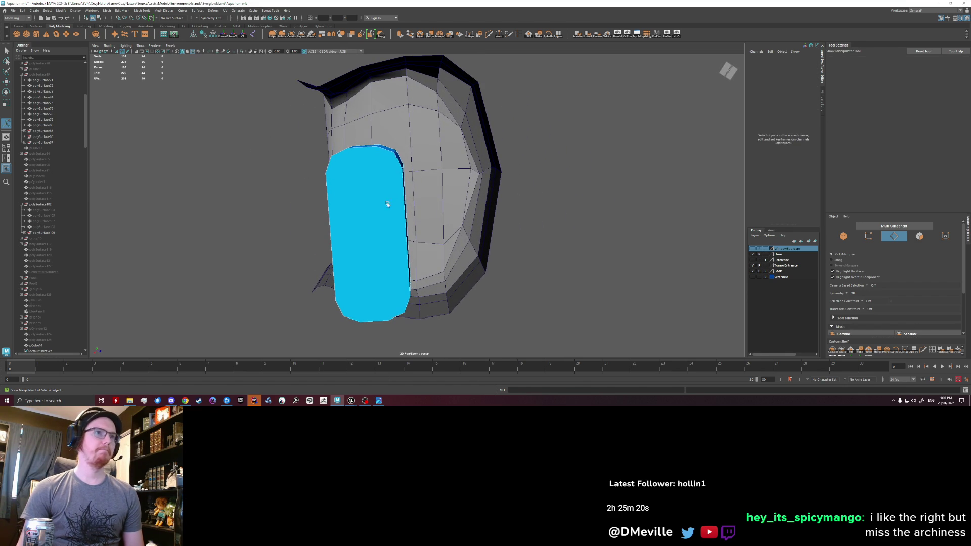
pyautogui.keyDown('alt'); pyautogui.moveTo(410, 199); pyautogui.dragTo(412, 211); pyautogui.keyUp('alt')
pyautogui.moveTo(411, 211); pyautogui.dragTo(413, 200, button='right')
pyautogui.click(375, 174)
pyautogui.keyDown('alt'); pyautogui.moveTo(375, 175); pyautogui.dragTo(433, 219); pyautogui.keyUp('alt')
pyautogui.keyDown('shift'); pyautogui.click(434, 204); pyautogui.keyUp('shift')
pyautogui.moveTo(353, 238)
pyautogui.keyDown('alt'); pyautogui.mouseDown()
pyautogui.moveTo(413, 251)
pyautogui.moveTo(442, 223)
pyautogui.mouseUp(); pyautogui.keyUp('alt')
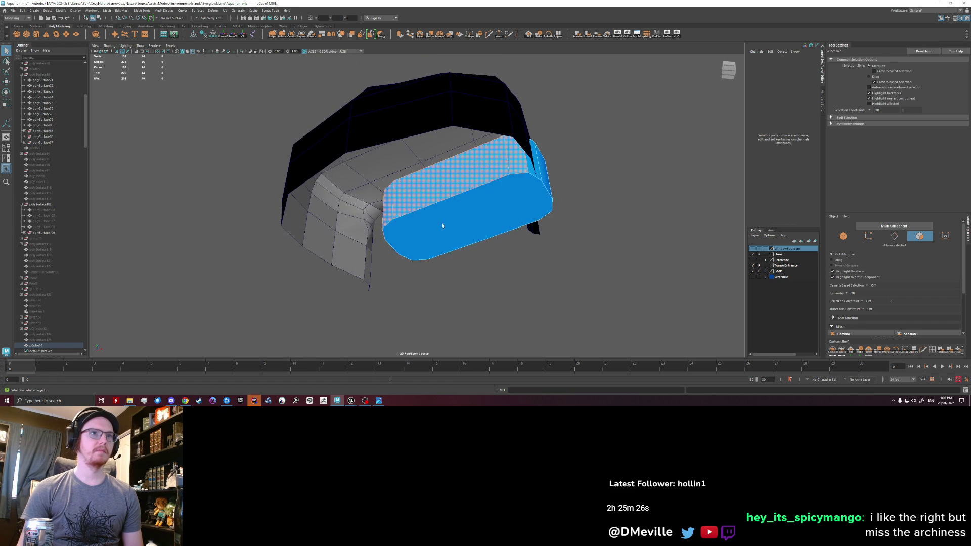
pyautogui.keyDown('shift'); pyautogui.click(529, 176); pyautogui.keyUp('shift')
pyautogui.moveTo(530, 176)
pyautogui.keyDown('alt'); pyautogui.mouseDown()
pyautogui.moveTo(446, 220)
pyautogui.moveTo(429, 211)
pyautogui.moveTo(454, 199)
pyautogui.mouseUp(); pyautogui.keyUp('alt')
pyautogui.press('w')
pyautogui.press('e')
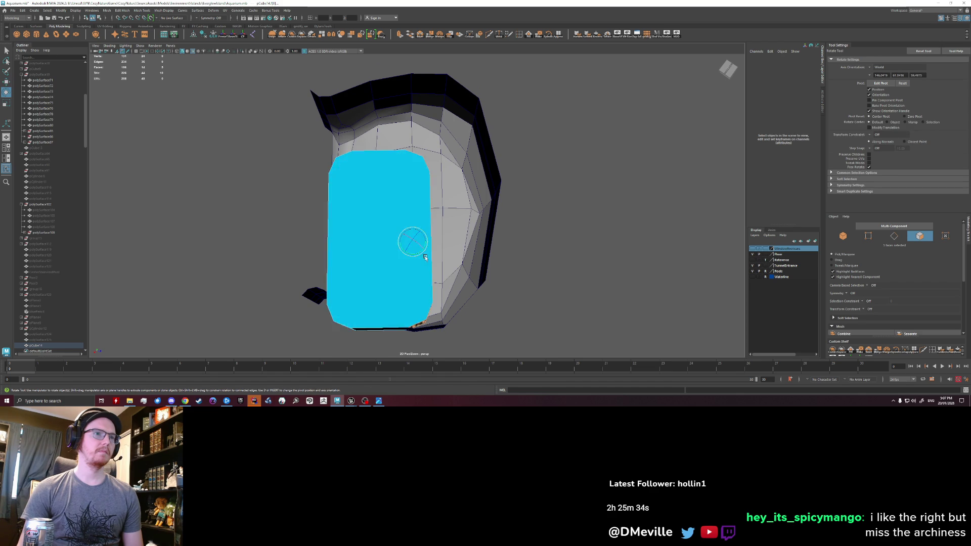
pyautogui.moveTo(424, 255)
pyautogui.mouseDown()
pyautogui.moveTo(413, 255)
pyautogui.moveTo(530, 78)
pyautogui.mouseUp()
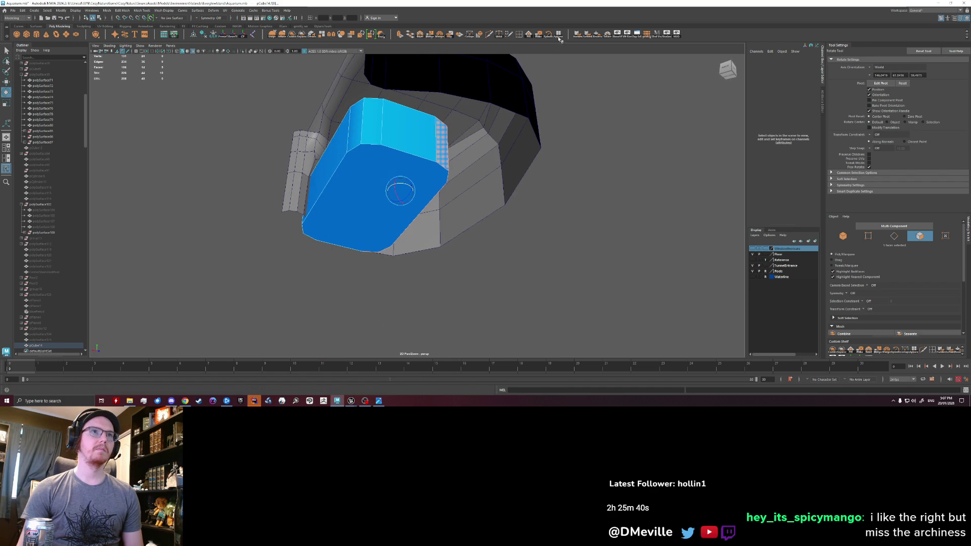
# - Cut a new edge with Multi-Cut, then bevel an edge along the block's side
pyautogui.click(490, 37)
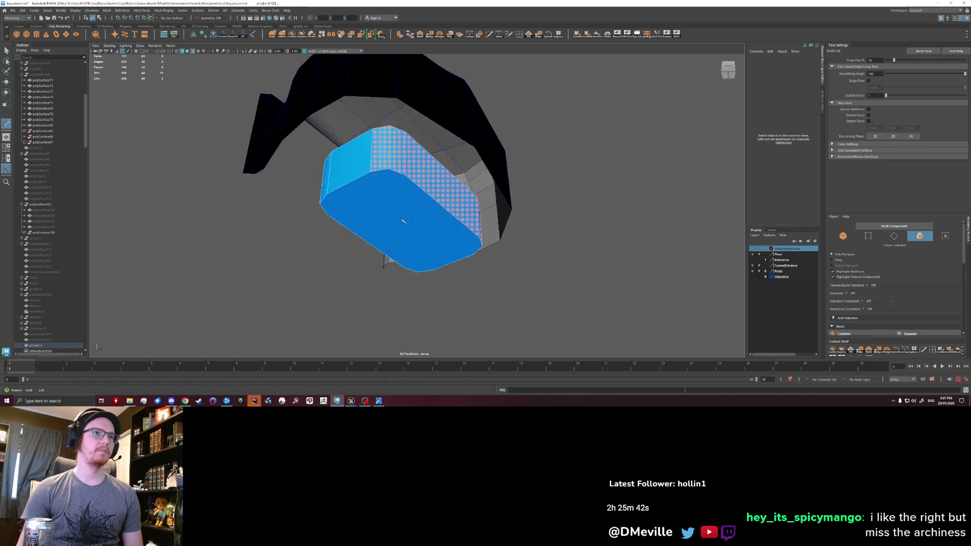
pyautogui.keyDown('alt'); pyautogui.moveTo(347, 193); pyautogui.dragTo(401, 217); pyautogui.keyUp('alt')
pyautogui.keyDown('alt'); pyautogui.moveTo(411, 271); pyautogui.dragTo(437, 230); pyautogui.keyUp('alt')
pyautogui.press('w')
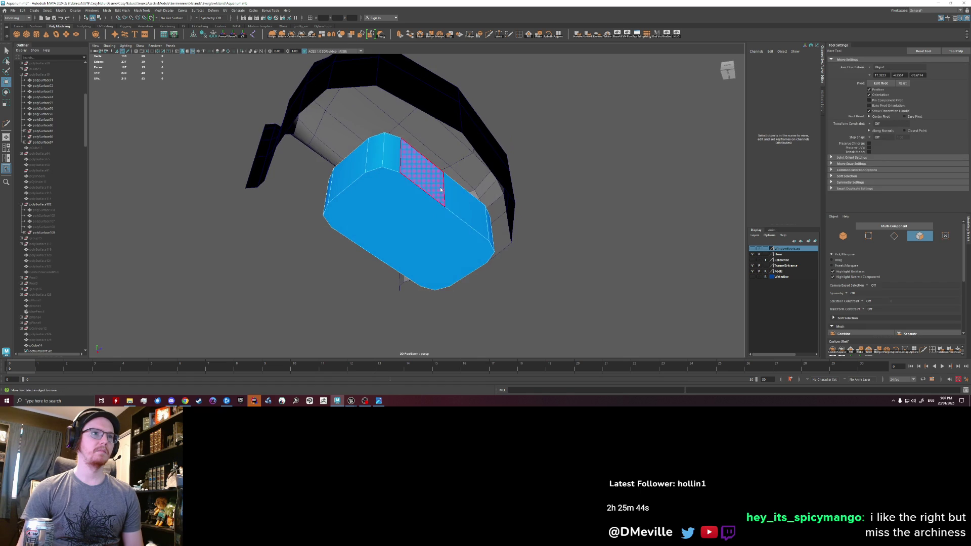
pyautogui.click(446, 187)
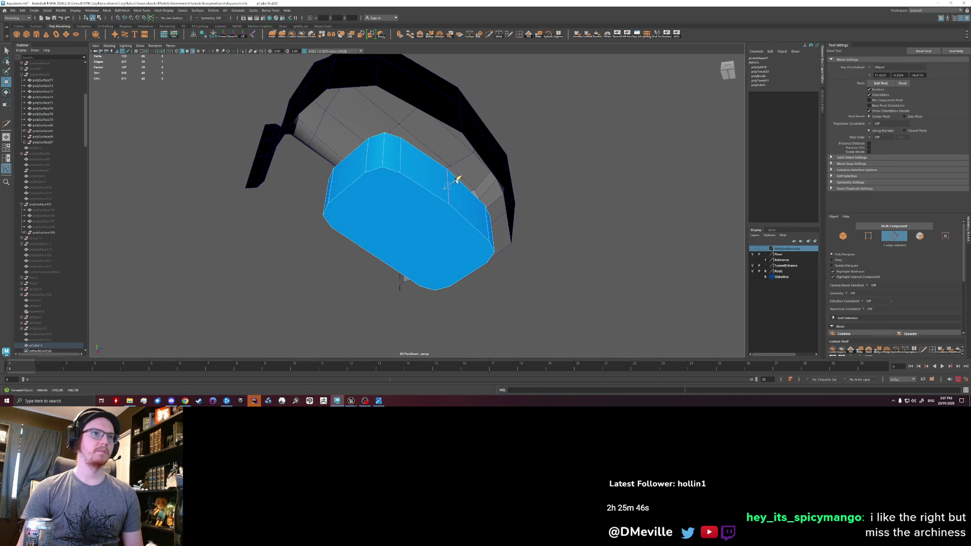
pyautogui.hotkey('ctrl', 'b')
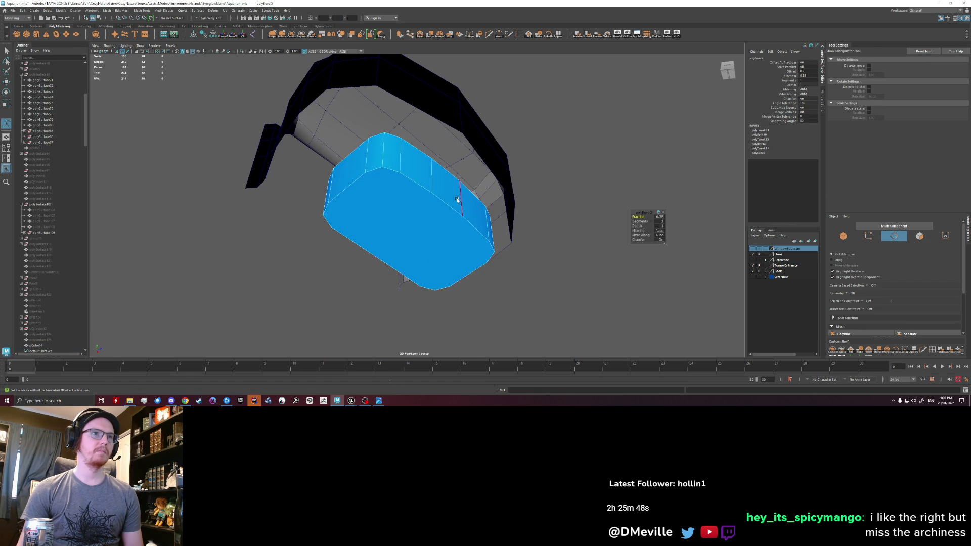
# - Delete a stray edge on the block and return to object selection
pyautogui.moveTo(441, 187); pyautogui.dragTo(443, 208, button='right')
pyautogui.click(456, 184)
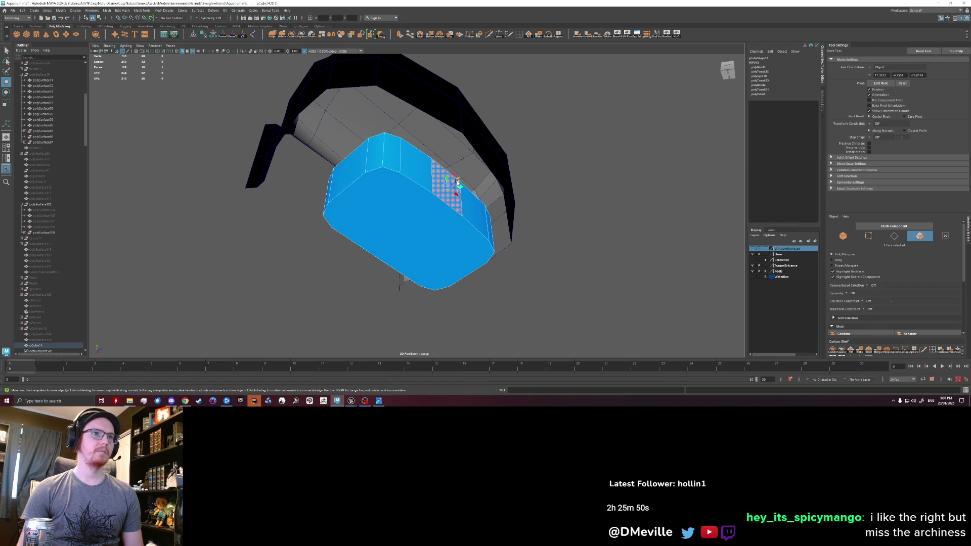
pyautogui.moveTo(446, 182); pyautogui.dragTo(396, 156, button='right')
pyautogui.click(464, 218)
pyautogui.press('Delete')
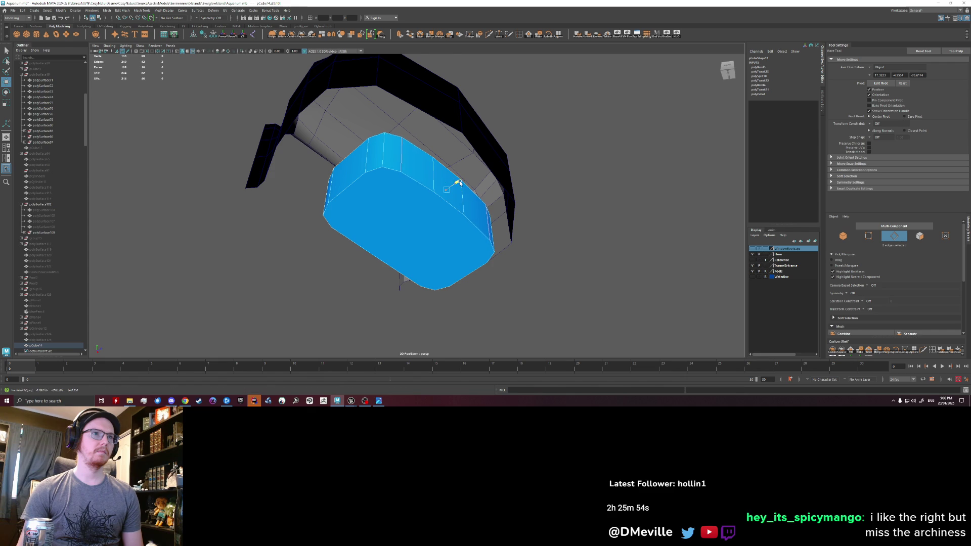
pyautogui.moveTo(458, 183); pyautogui.dragTo(455, 163, button='right')
pyautogui.moveTo(589, 243)
pyautogui.keyDown('alt'); pyautogui.mouseDown()
pyautogui.moveTo(546, 250)
pyautogui.moveTo(560, 271)
pyautogui.mouseUp(); pyautogui.keyUp('alt')
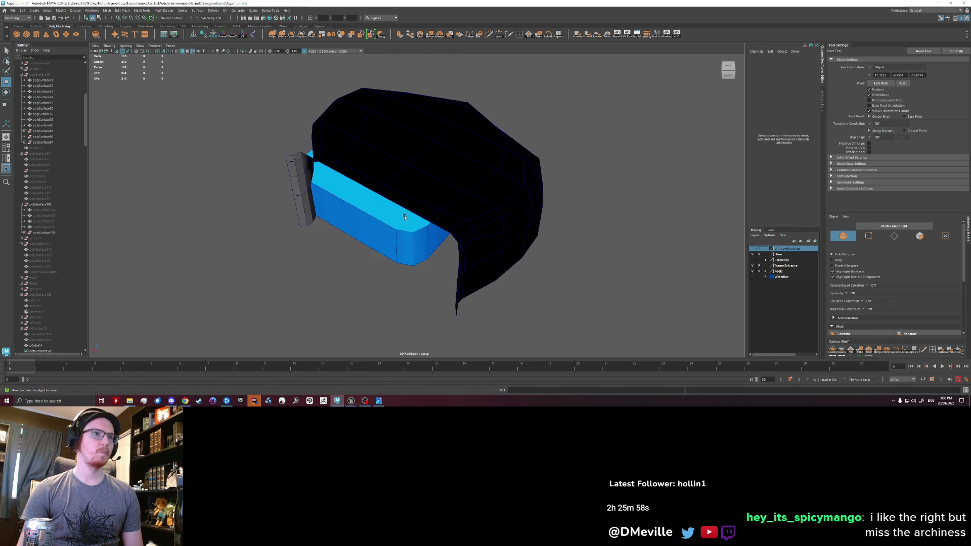
# - Push the blue block's front face outward to reshape it under the arch
pyautogui.click(349, 235)
pyautogui.keyDown('alt'); pyautogui.moveTo(350, 235); pyautogui.dragTo(356, 240); pyautogui.keyUp('alt')
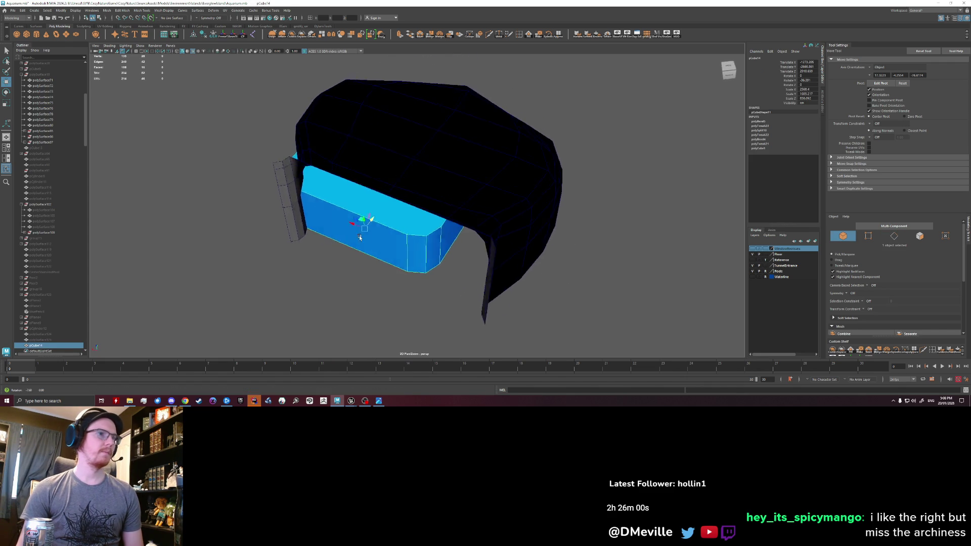
pyautogui.moveTo(356, 239); pyautogui.dragTo(356, 262, button='right')
pyautogui.click(355, 221)
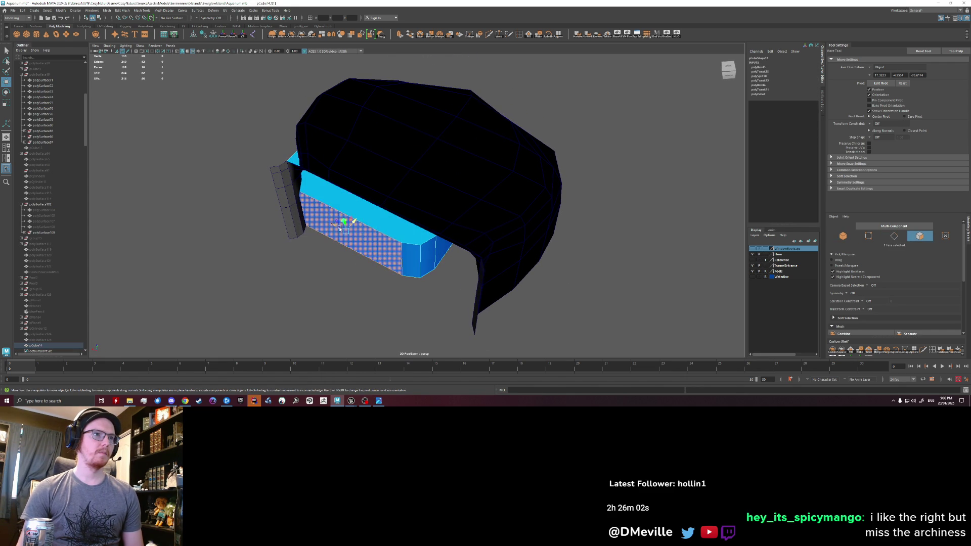
pyautogui.moveTo(356, 221); pyautogui.dragTo(349, 226)
pyautogui.moveTo(412, 267); pyautogui.dragTo(416, 254, button='right')
# - Check the block's end edge in edge mode, then return to object selection
pyautogui.rightClick(419, 268)
pyautogui.click(420, 268)
pyautogui.rightClick(417, 264)
pyautogui.click(416, 263)
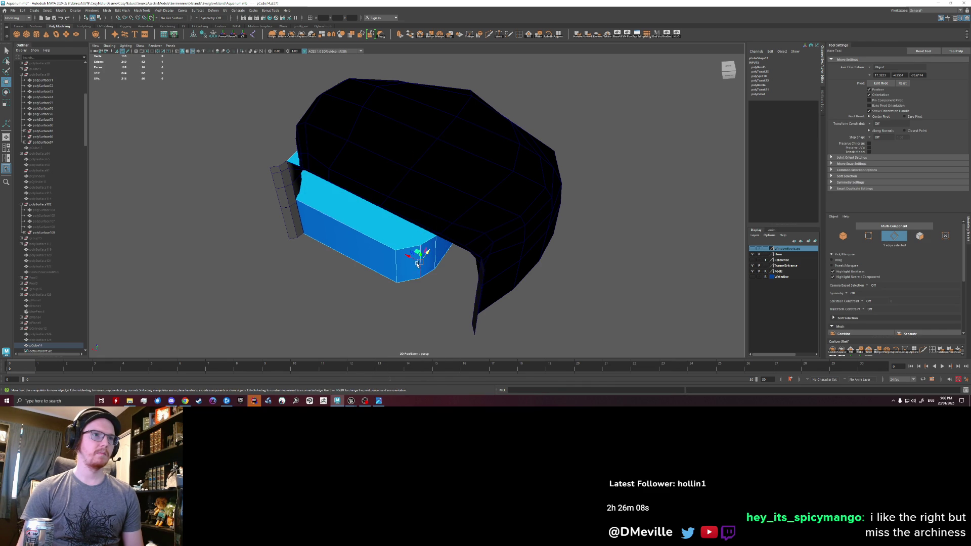
pyautogui.moveTo(425, 273)
pyautogui.keyDown('alt'); pyautogui.mouseDown()
pyautogui.moveTo(357, 303)
pyautogui.moveTo(381, 282)
pyautogui.mouseUp(); pyautogui.keyUp('alt')
pyautogui.moveTo(390, 213); pyautogui.dragTo(423, 250, button='right')
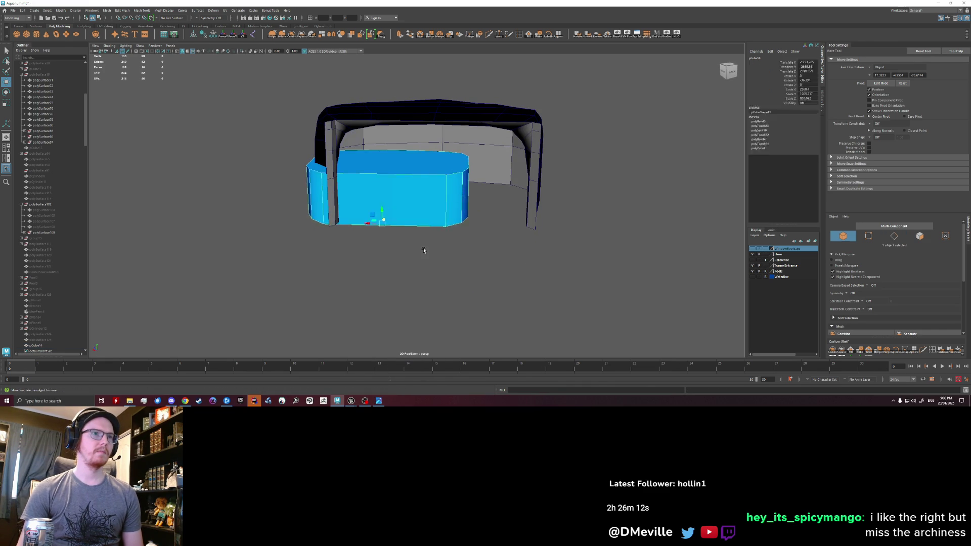
pyautogui.keyDown('alt'); pyautogui.moveTo(420, 253); pyautogui.dragTo(406, 250); pyautogui.keyUp('alt')
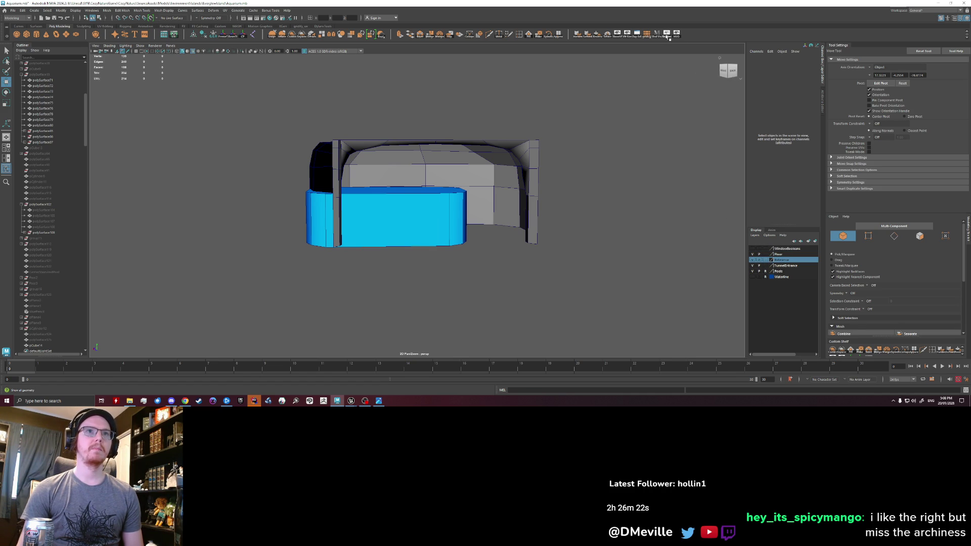
# - Turn off isolate select and toggle layer visibility so the whole aquarium interior shows again
pyautogui.click(669, 36)
pyautogui.moveTo(544, 155)
pyautogui.keyDown('alt'); pyautogui.mouseDown()
pyautogui.moveTo(324, 173)
pyautogui.moveTo(357, 153)
pyautogui.mouseUp(); pyautogui.keyUp('alt')
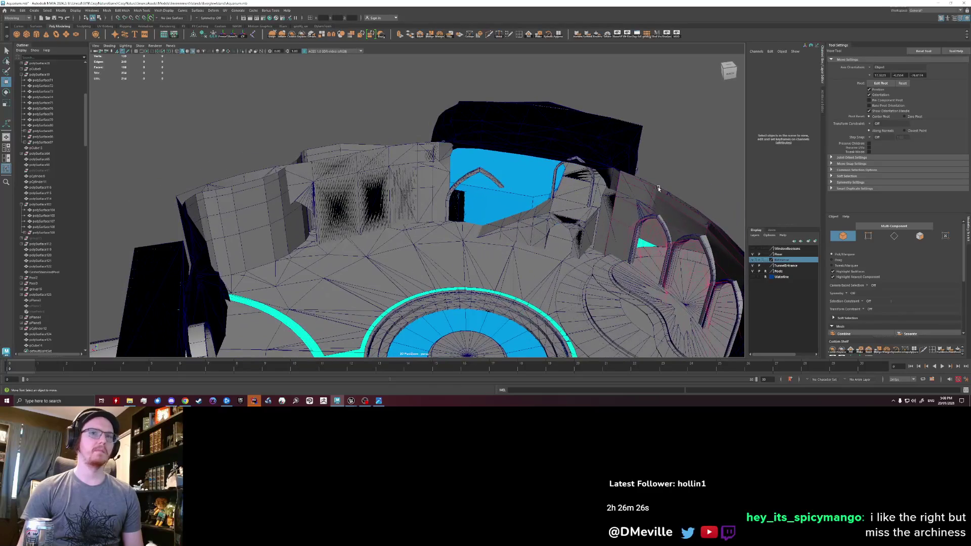
pyautogui.click(769, 263)
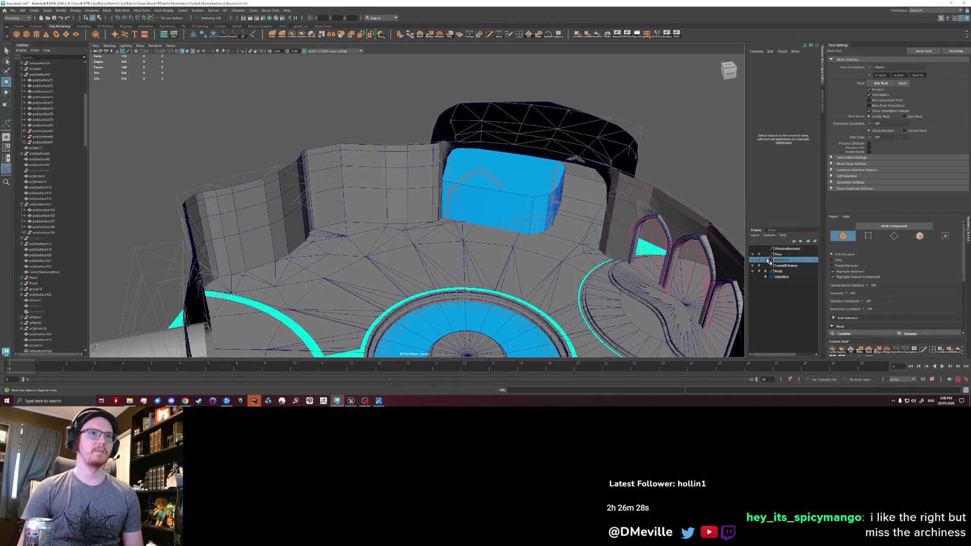
pyautogui.moveTo(602, 207)
pyautogui.keyDown('alt'); pyautogui.mouseDown()
pyautogui.moveTo(476, 158)
pyautogui.moveTo(456, 162)
pyautogui.mouseUp(); pyautogui.keyUp('alt')
# - Lower the blue box by pushing its top face down, then review the room from the front
pyautogui.click(476, 157)
pyautogui.moveTo(455, 163); pyautogui.dragTo(458, 183, button='right')
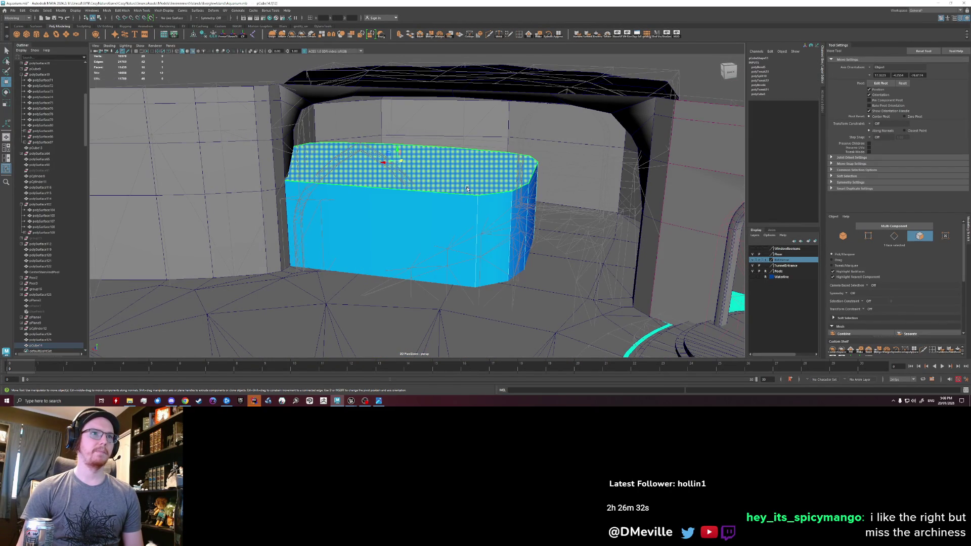
pyautogui.moveTo(402, 151); pyautogui.dragTo(393, 165)
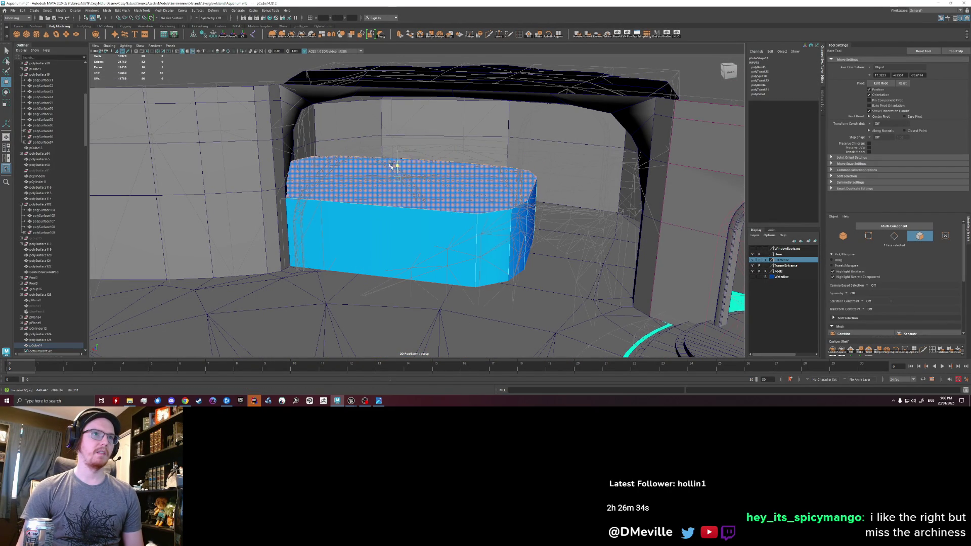
pyautogui.moveTo(393, 165)
pyautogui.keyDown('alt'); pyautogui.mouseDown()
pyautogui.moveTo(410, 199)
pyautogui.moveTo(400, 191)
pyautogui.mouseUp(); pyautogui.keyUp('alt')
pyautogui.moveTo(400, 191); pyautogui.dragTo(431, 176, button='right')
pyautogui.moveTo(430, 176)
pyautogui.keyDown('alt'); pyautogui.mouseDown()
pyautogui.moveTo(359, 198)
pyautogui.moveTo(421, 219)
pyautogui.mouseUp(); pyautogui.keyUp('alt')
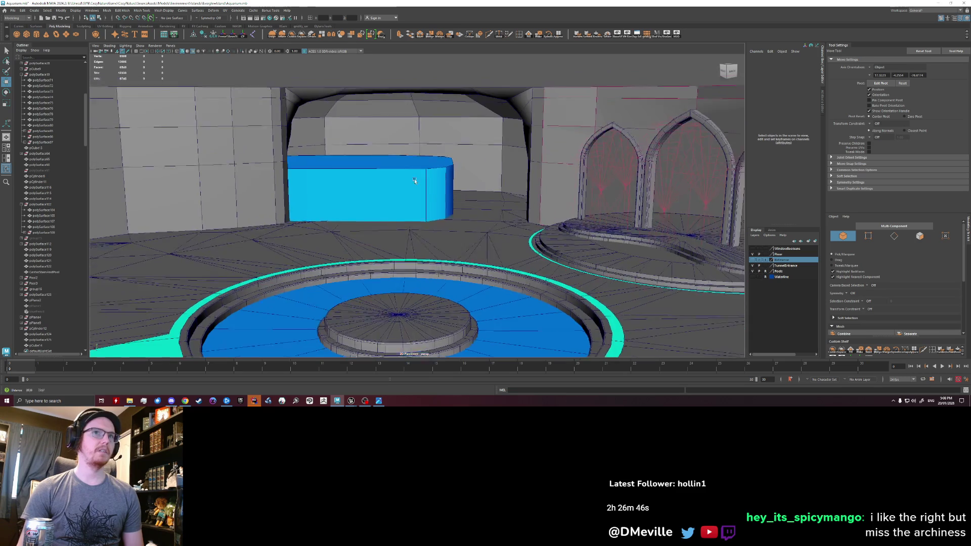
pyautogui.keyDown('alt'); pyautogui.moveTo(424, 170); pyautogui.dragTo(392, 206); pyautogui.keyUp('alt')
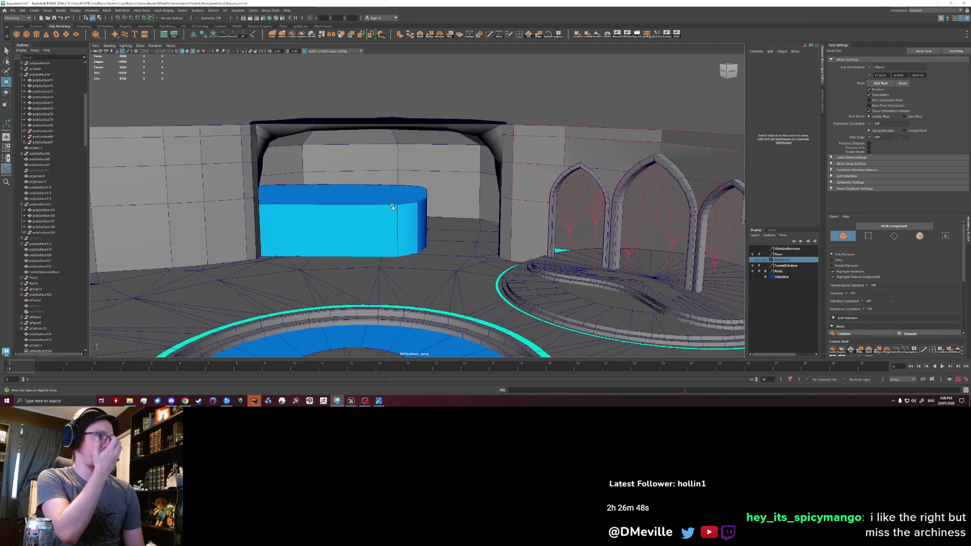
pyautogui.moveTo(392, 207)
pyautogui.keyDown('alt'); pyautogui.mouseDown()
pyautogui.moveTo(504, 219)
pyautogui.moveTo(464, 190)
pyautogui.mouseUp(); pyautogui.keyUp('alt')
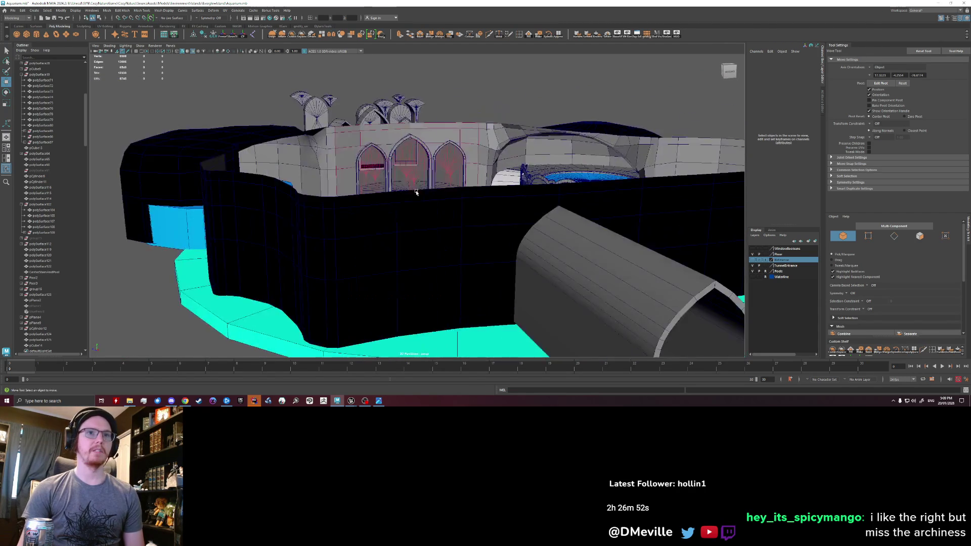
pyautogui.click(558, 189)
pyautogui.moveTo(558, 188)
pyautogui.keyDown('alt'); pyautogui.mouseDown()
pyautogui.moveTo(481, 219)
pyautogui.moveTo(323, 210)
pyautogui.mouseUp(); pyautogui.keyUp('alt')
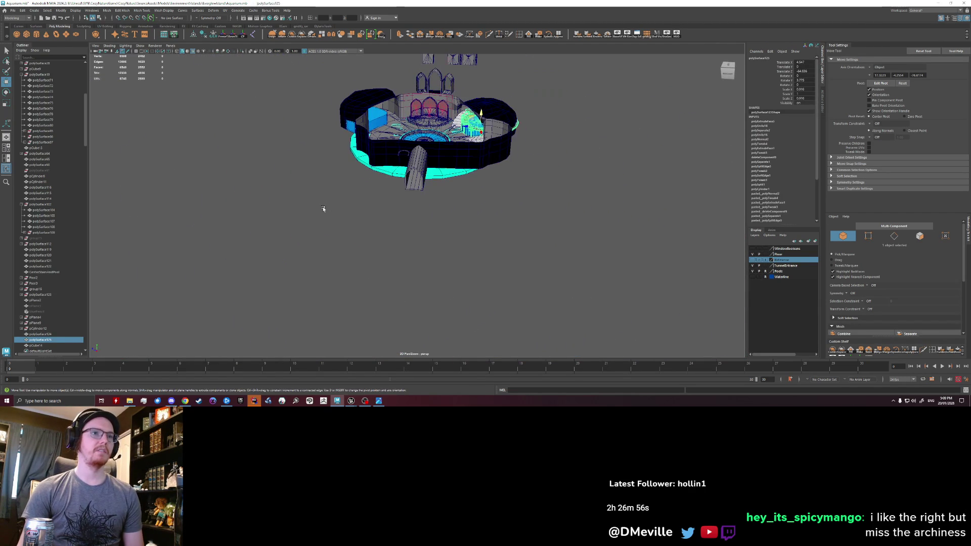
pyautogui.click(324, 211)
pyautogui.scroll(-3, 539, 206)
pyautogui.keyDown('alt'); pyautogui.moveTo(539, 205); pyautogui.dragTo(522, 203); pyautogui.keyUp('alt')
pyautogui.scroll(2, 523, 202)
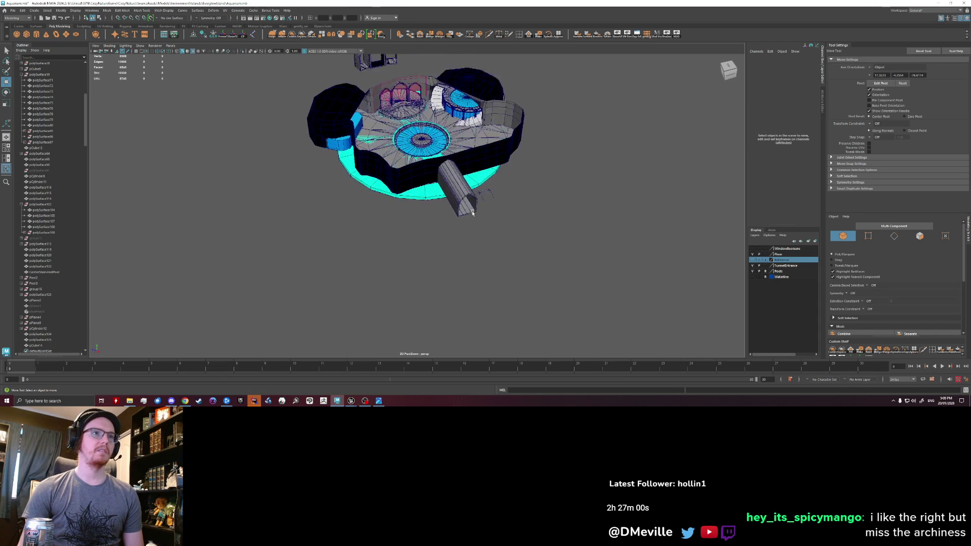
pyautogui.scroll(2, 493, 217)
pyautogui.scroll(2, 462, 226)
pyautogui.scroll(2, 351, 311)
pyautogui.click(351, 311)
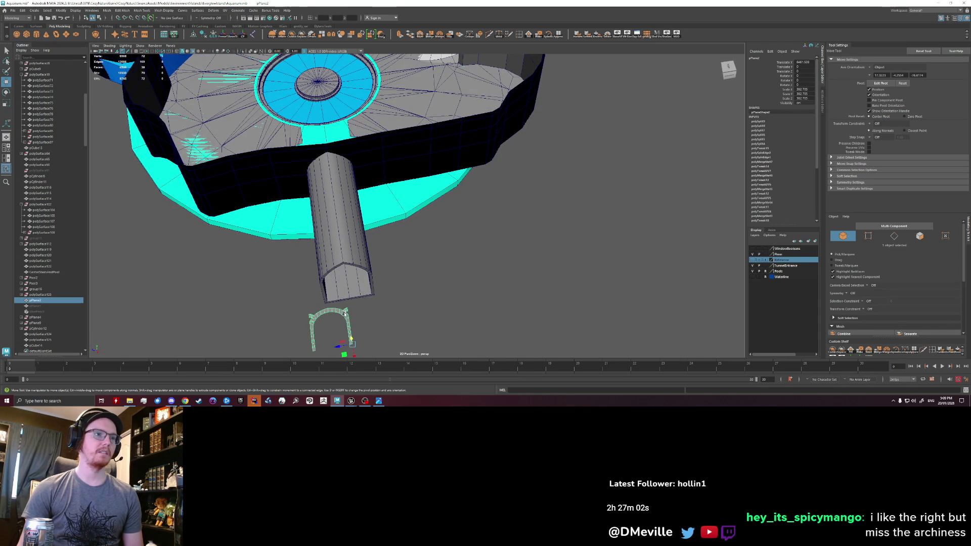
pyautogui.keyDown('alt'); pyautogui.moveTo(347, 314); pyautogui.dragTo(370, 310); pyautogui.keyUp('alt')
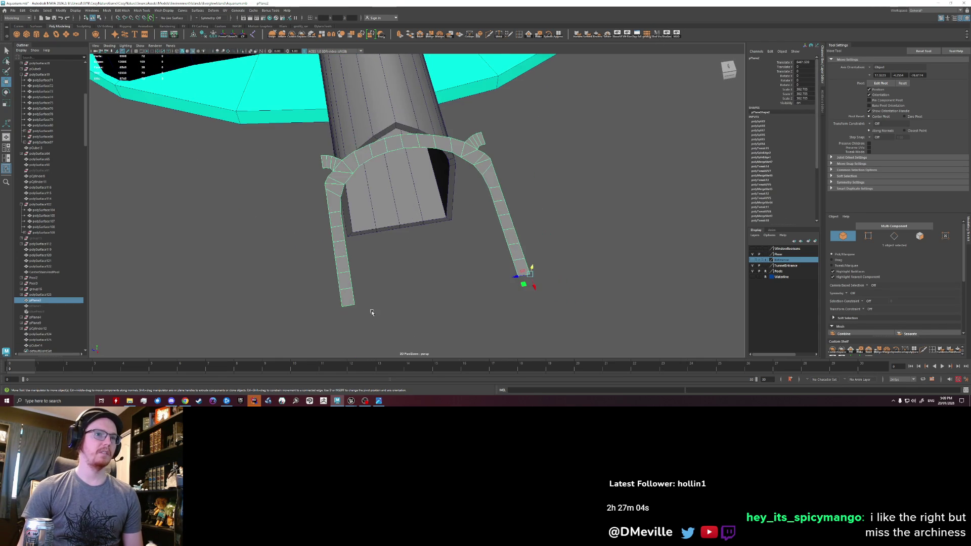
pyautogui.scroll(2, 423, 289)
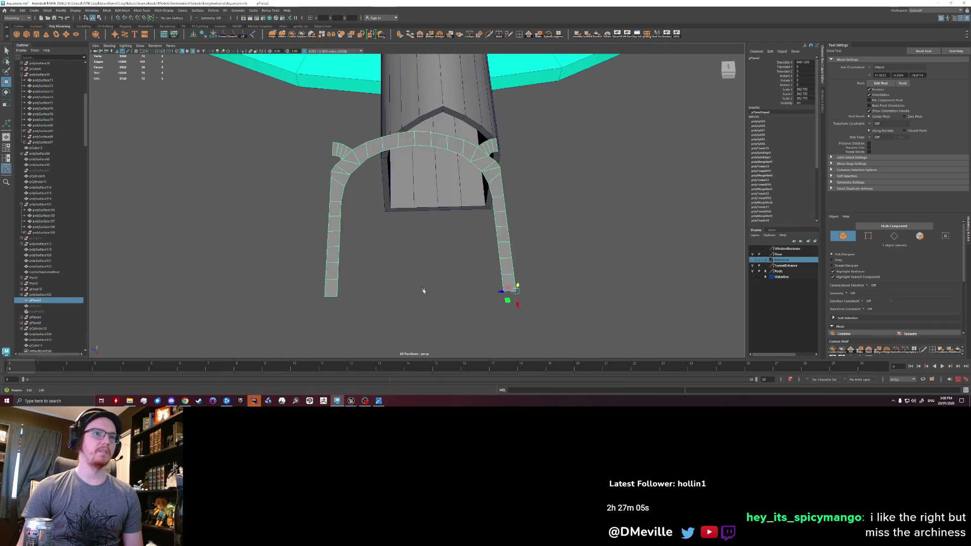
# - Delete the arch's history and duplicate it twice, lining the copies up to its left
pyautogui.click(212, 36)
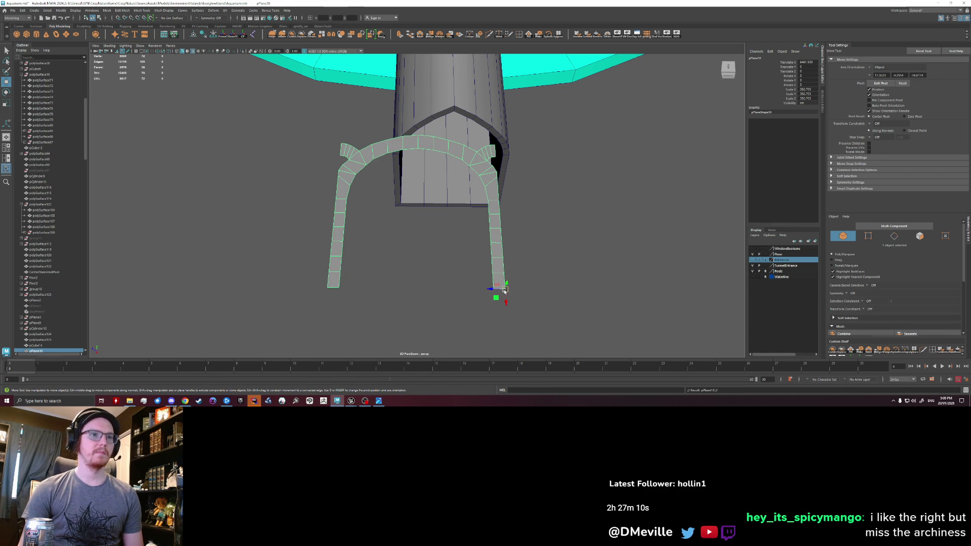
pyautogui.keyDown('shift'); pyautogui.moveTo(504, 289); pyautogui.dragTo(327, 287); pyautogui.keyUp('shift')
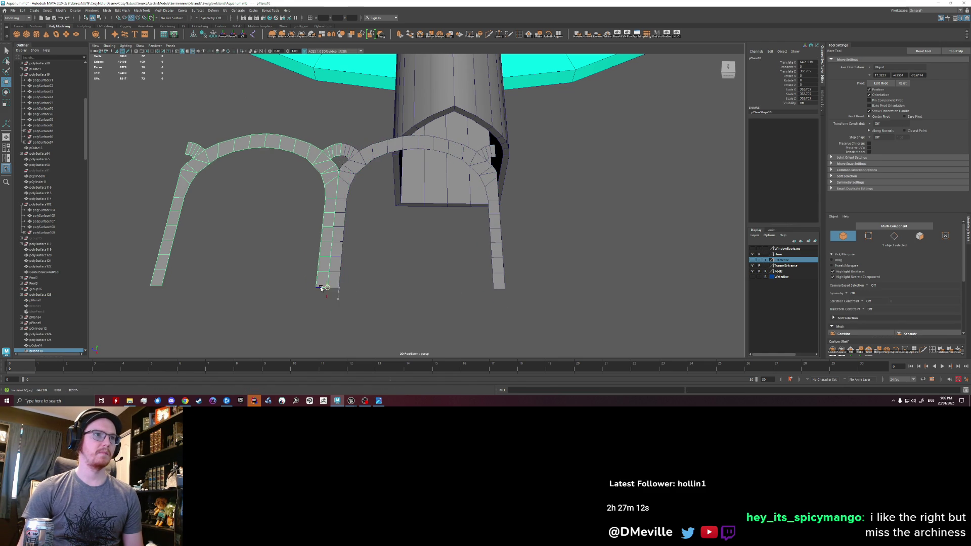
pyautogui.keyDown('alt'); pyautogui.moveTo(328, 287); pyautogui.dragTo(408, 298, button='middle'); pyautogui.keyUp('alt')
pyautogui.moveTo(419, 281)
pyautogui.mouseDown()
pyautogui.moveTo(232, 282)
pyautogui.moveTo(282, 265)
pyautogui.mouseUp()
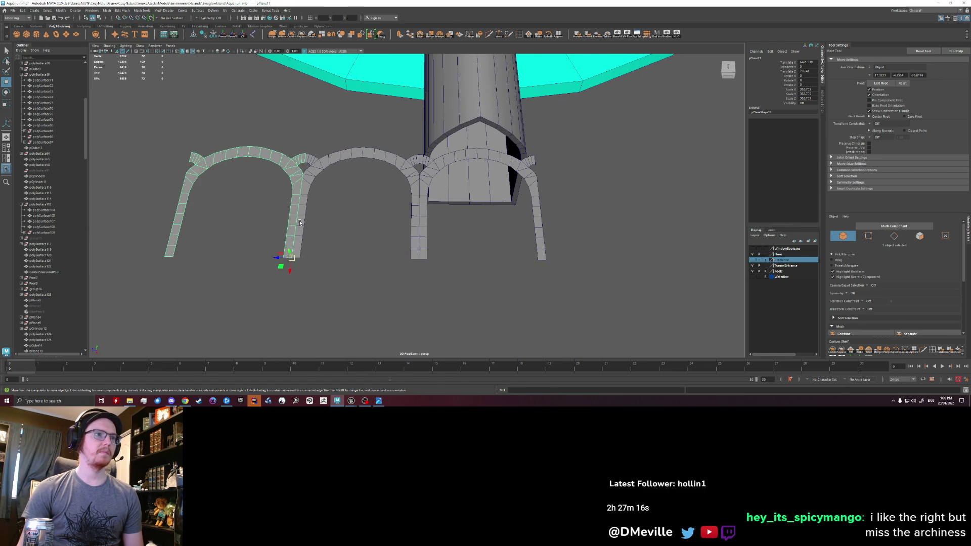
pyautogui.click(289, 235)
# - Combine the three arches into one mesh
pyautogui.click(416, 171)
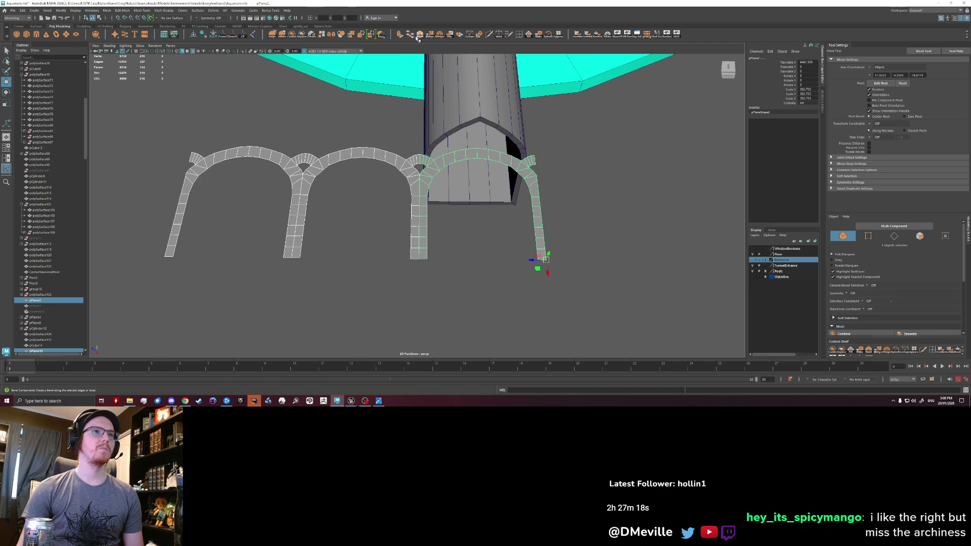
pyautogui.click(302, 34)
pyautogui.scroll(-5, 412, 152)
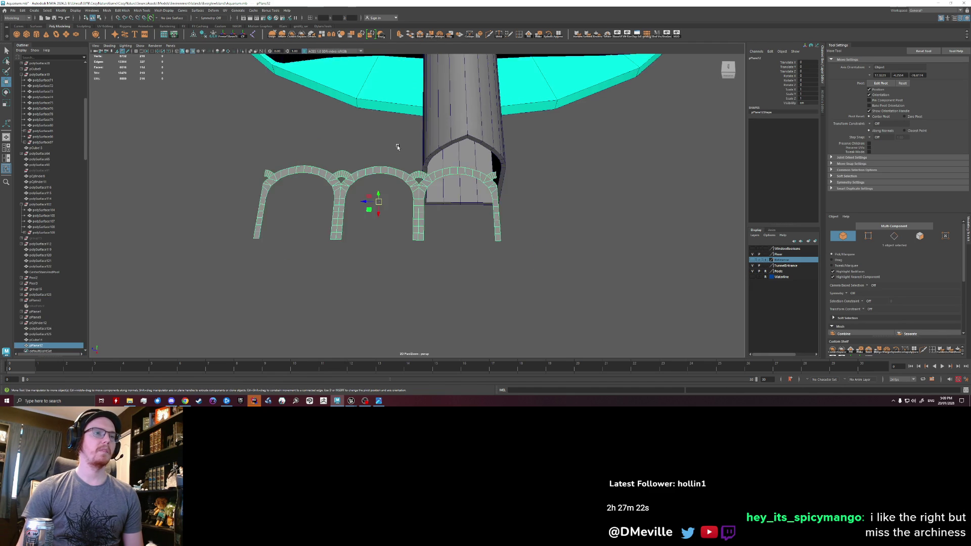
# - Move the combined arch row down onto the platform and frame it in view
pyautogui.moveTo(412, 152)
pyautogui.keyDown('alt'); pyautogui.mouseDown()
pyautogui.moveTo(447, 215)
pyautogui.moveTo(373, 248)
pyautogui.mouseUp(); pyautogui.keyUp('alt')
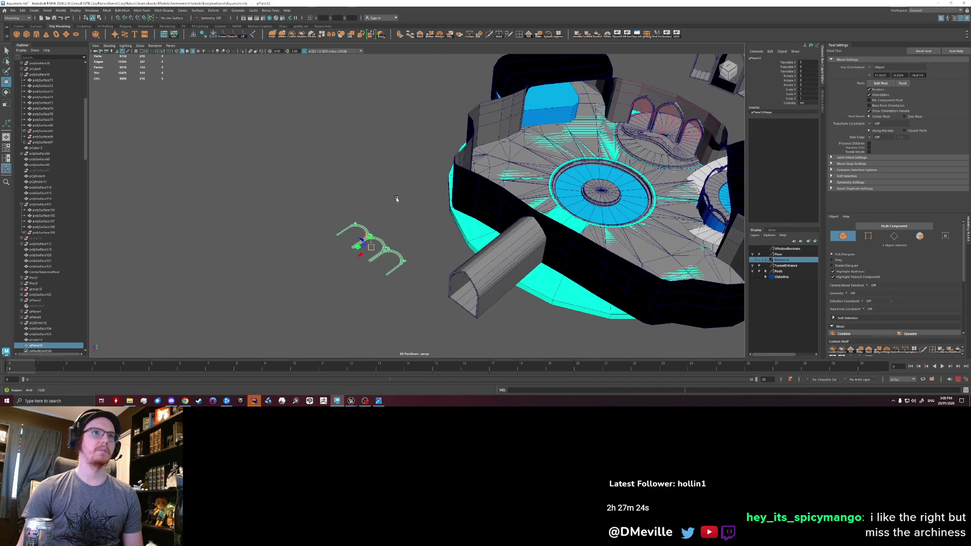
pyautogui.moveTo(366, 255); pyautogui.dragTo(596, 137)
pyautogui.moveTo(604, 76); pyautogui.dragTo(599, 144)
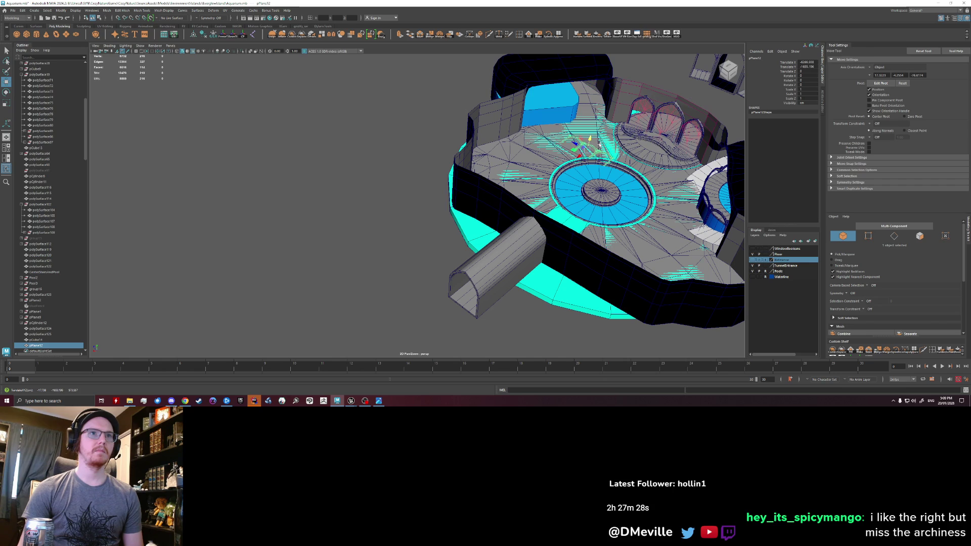
pyautogui.press('f')
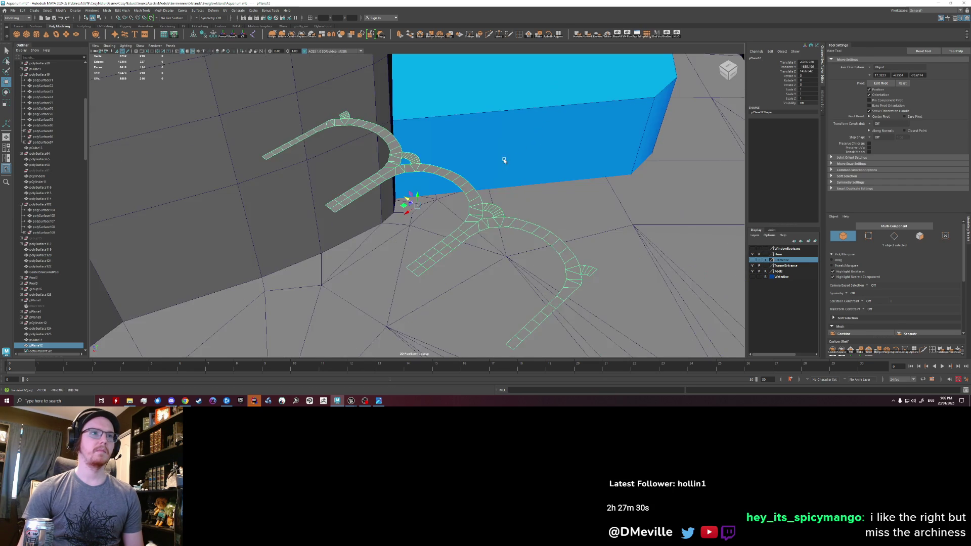
pyautogui.keyDown('alt'); pyautogui.moveTo(503, 156); pyautogui.dragTo(552, 190); pyautogui.keyUp('alt')
# - Move the arch row over beside the blue block and raise it above the floor
pyautogui.moveTo(417, 214); pyautogui.dragTo(554, 178)
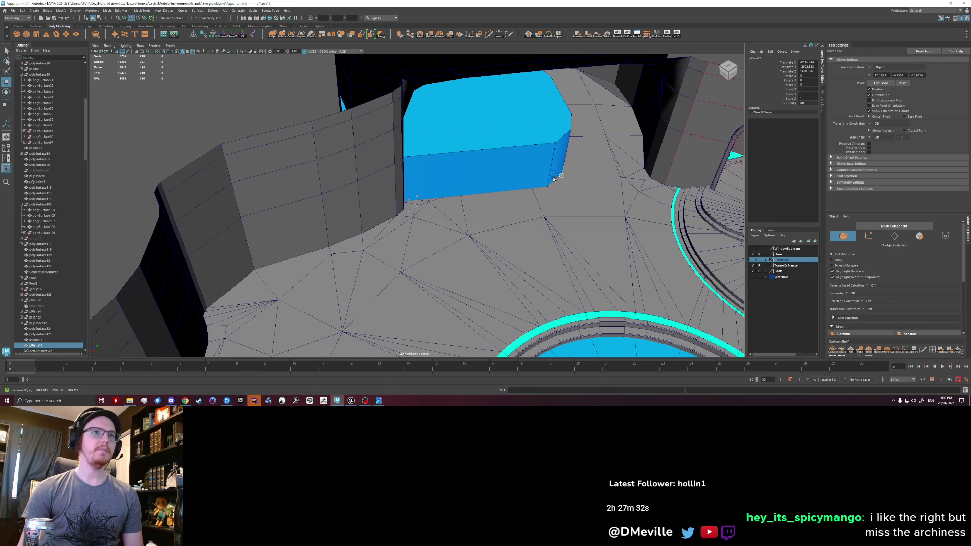
pyautogui.scroll(2, 537, 188)
pyautogui.press('e')
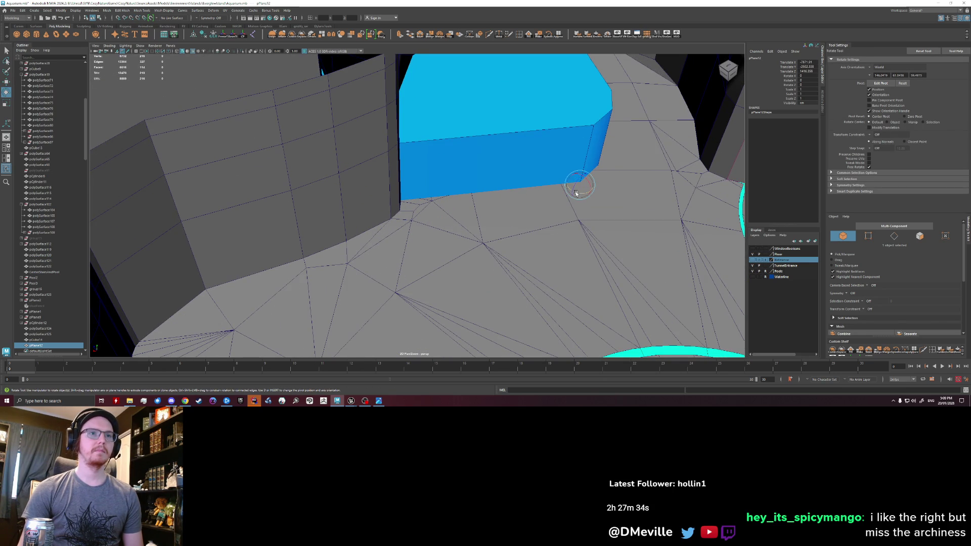
pyautogui.press('w')
pyautogui.moveTo(574, 180); pyautogui.dragTo(589, 114)
pyautogui.moveTo(607, 192)
pyautogui.keyDown('alt'); pyautogui.mouseDown()
pyautogui.moveTo(465, 195)
pyautogui.moveTo(450, 217)
pyautogui.mouseUp(); pyautogui.keyUp('alt')
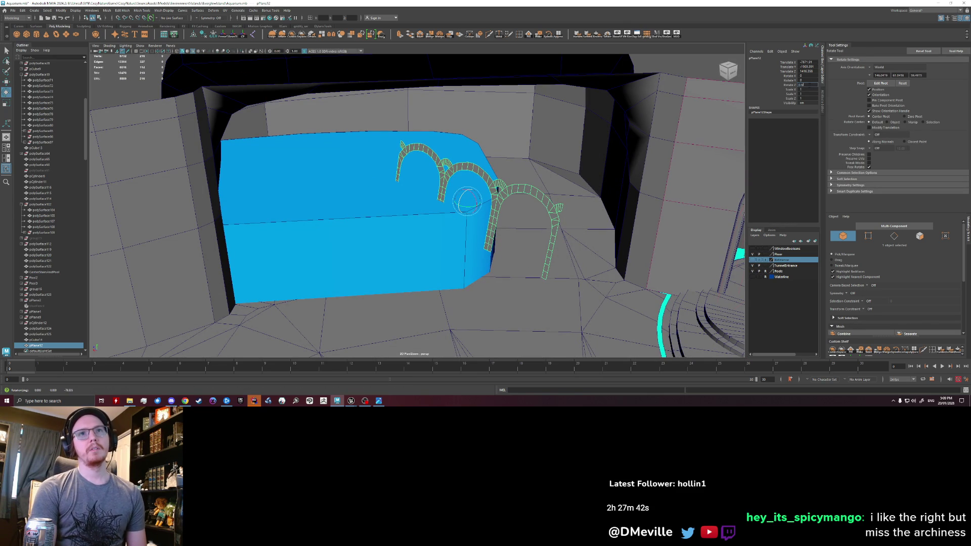
# - Rotate the arch row to Rotate Y -53 and move it in front of the blue block
pyautogui.moveTo(468, 202); pyautogui.dragTo(620, 186)
pyautogui.moveTo(467, 226)
pyautogui.mouseDown()
pyautogui.moveTo(462, 198)
pyautogui.moveTo(319, 226)
pyautogui.moveTo(322, 281)
pyautogui.mouseUp()
pyautogui.hotkey('ctrl', 'z')
pyautogui.press('w')
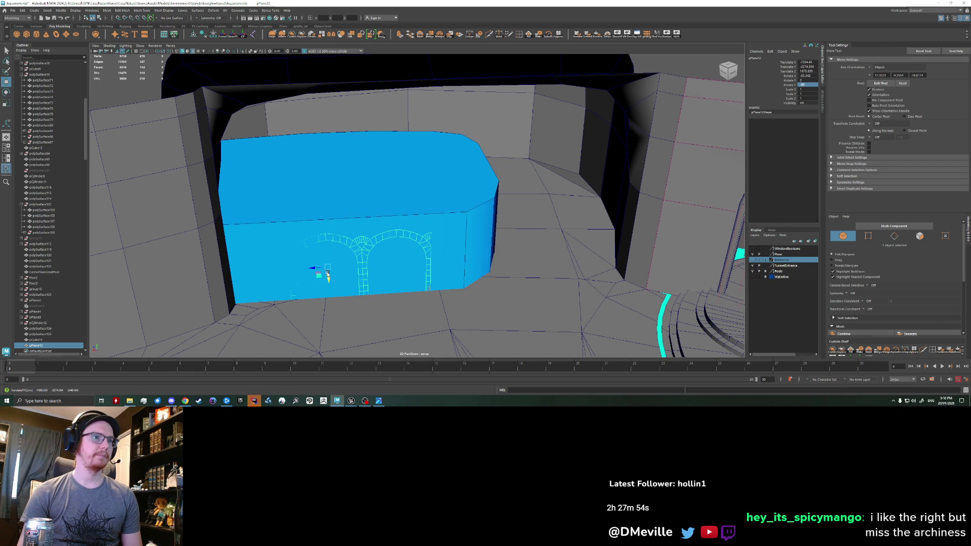
pyautogui.moveTo(327, 276); pyautogui.dragTo(321, 270)
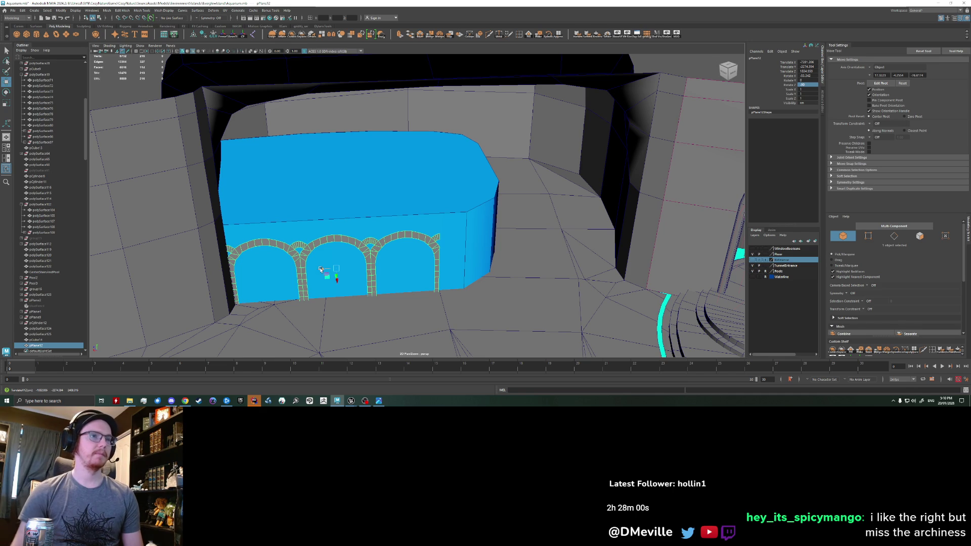
pyautogui.moveTo(321, 270)
pyautogui.keyDown('alt'); pyautogui.mouseDown()
pyautogui.moveTo(334, 269)
pyautogui.moveTo(336, 282)
pyautogui.moveTo(409, 263)
pyautogui.moveTo(401, 264)
pyautogui.mouseUp(); pyautogui.keyUp('alt')
# - Scale and raise the arch row, sliding it left so it fits flush across the block's front face
pyautogui.press('r')
pyautogui.press('w')
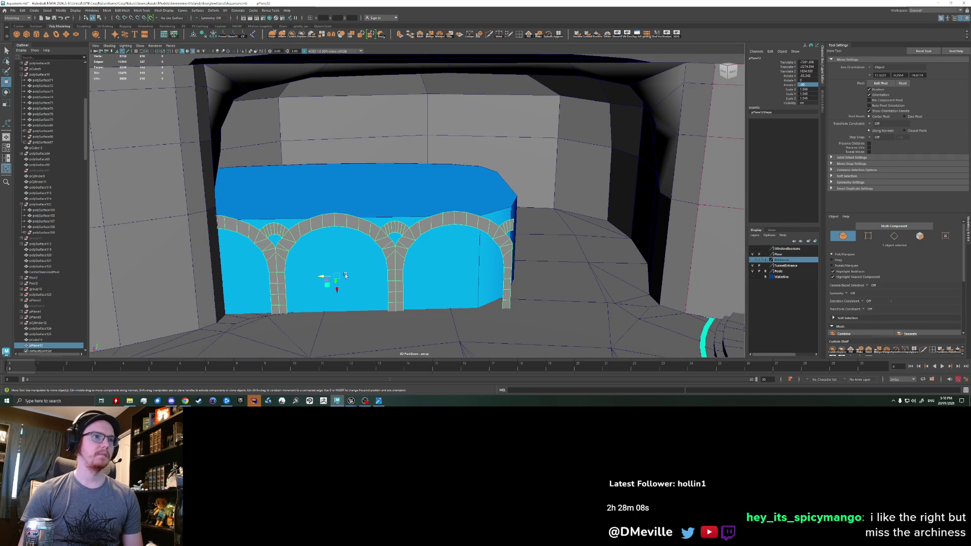
pyautogui.moveTo(337, 293); pyautogui.dragTo(335, 274)
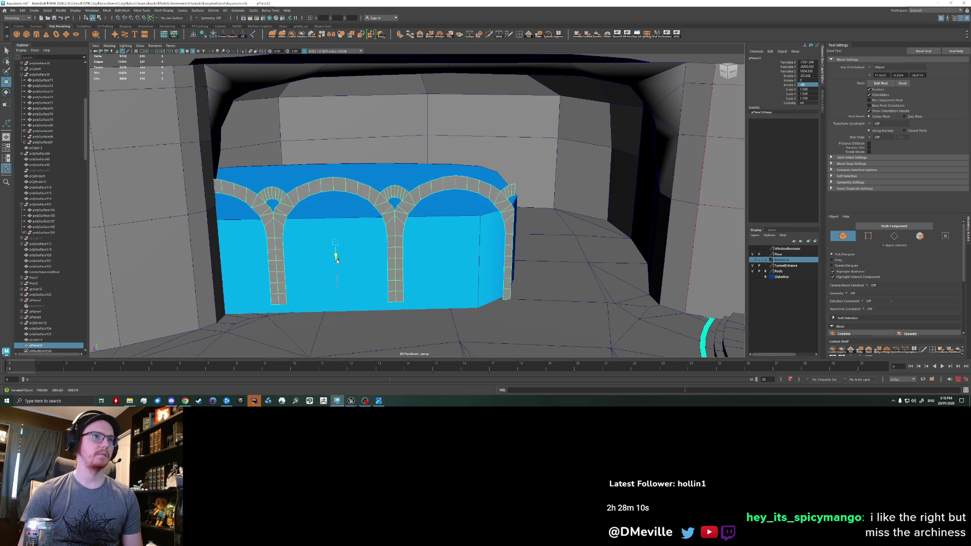
pyautogui.moveTo(334, 274)
pyautogui.mouseDown()
pyautogui.moveTo(341, 249)
pyautogui.moveTo(338, 263)
pyautogui.moveTo(277, 253)
pyautogui.mouseUp()
pyautogui.press('r')
pyautogui.press('w')
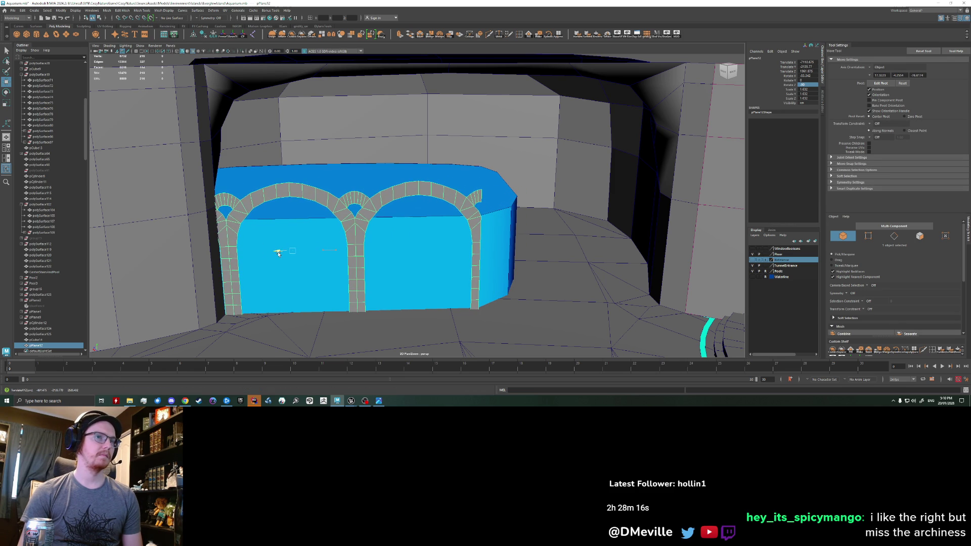
pyautogui.moveTo(278, 253); pyautogui.dragTo(237, 249)
pyautogui.scroll(-3, 272, 254)
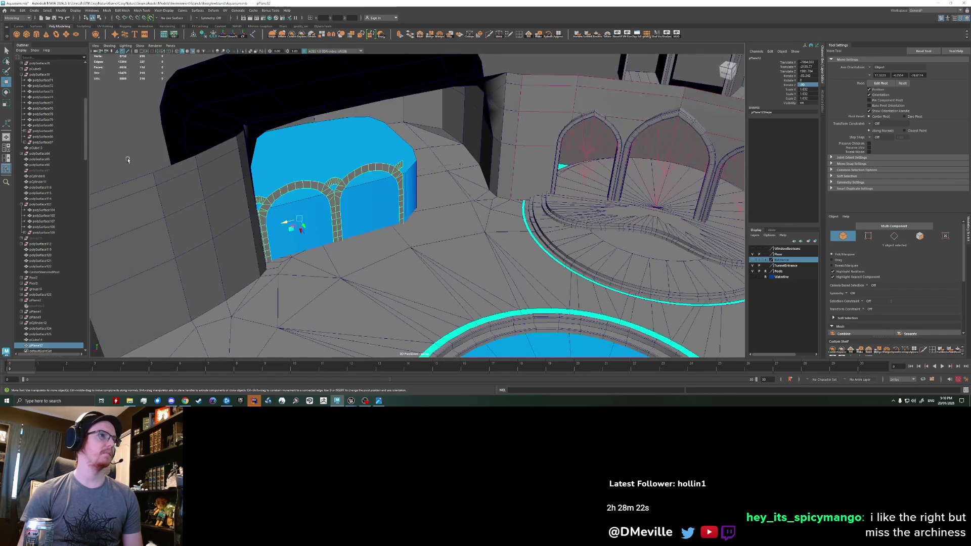
pyautogui.click(128, 159)
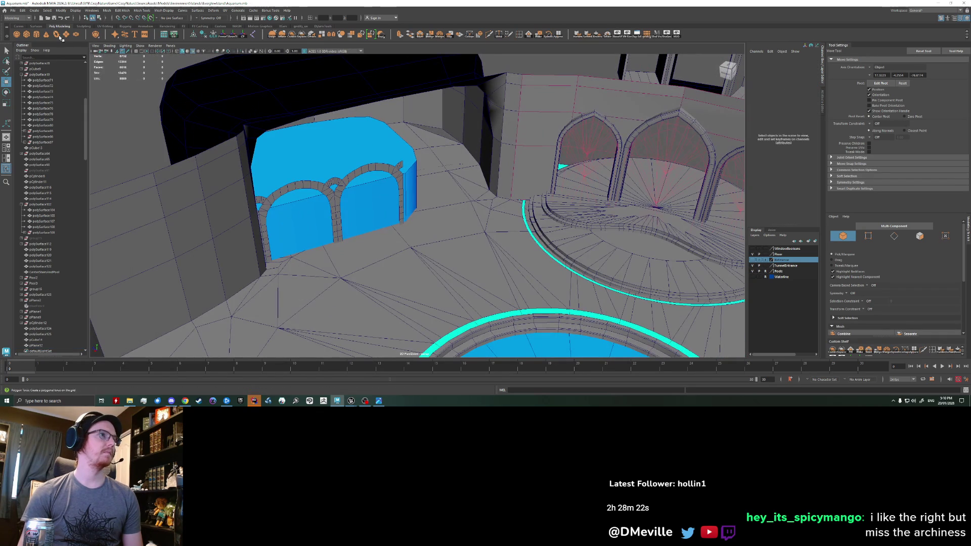
# - Create a cube and scale, rotate and move it into a thin wall piece in front of the arched block
pyautogui.click(28, 35)
pyautogui.moveTo(380, 228)
pyautogui.keyDown('alt'); pyautogui.mouseDown()
pyautogui.moveTo(524, 141)
pyautogui.moveTo(490, 327)
pyautogui.moveTo(452, 228)
pyautogui.mouseUp(); pyautogui.keyUp('alt')
pyautogui.press('r')
pyautogui.press('w')
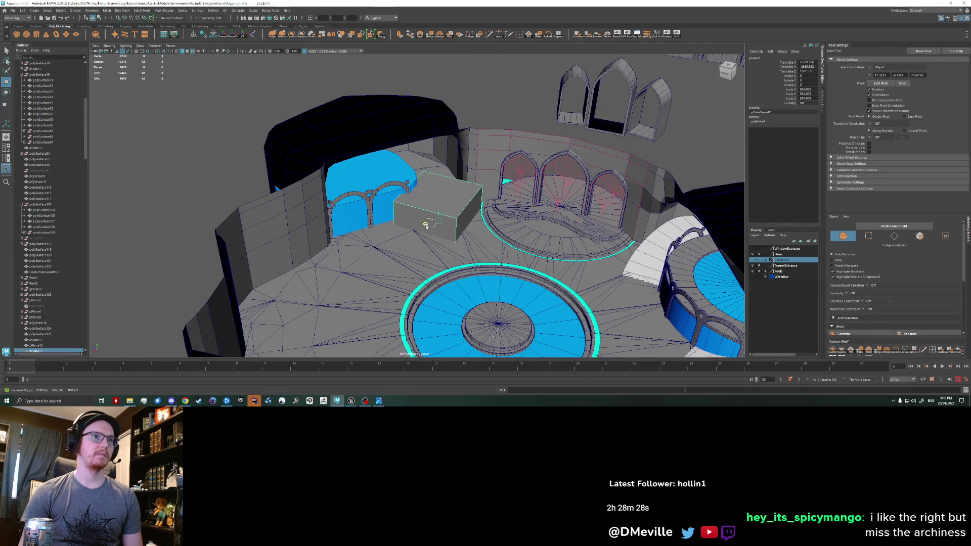
pyautogui.scroll(3, 463, 243)
pyautogui.scroll(2, 475, 257)
pyautogui.press('e')
pyautogui.moveTo(455, 254)
pyautogui.mouseDown()
pyautogui.moveTo(482, 249)
pyautogui.moveTo(481, 230)
pyautogui.moveTo(458, 220)
pyautogui.mouseUp()
pyautogui.press('w')
pyautogui.press('r')
pyautogui.press('w')
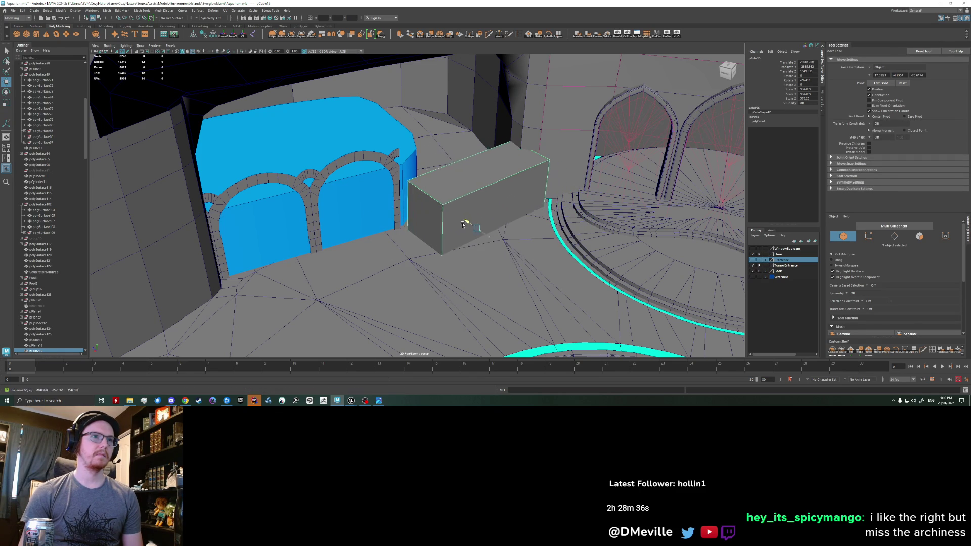
# - Fine-tune the wall piece's angle, then bevel one of its vertical edges
pyautogui.moveTo(396, 238)
pyautogui.keyDown('alt'); pyautogui.mouseDown()
pyautogui.moveTo(383, 246)
pyautogui.moveTo(433, 261)
pyautogui.mouseUp(); pyautogui.keyUp('alt')
pyautogui.press('e')
pyautogui.press('w')
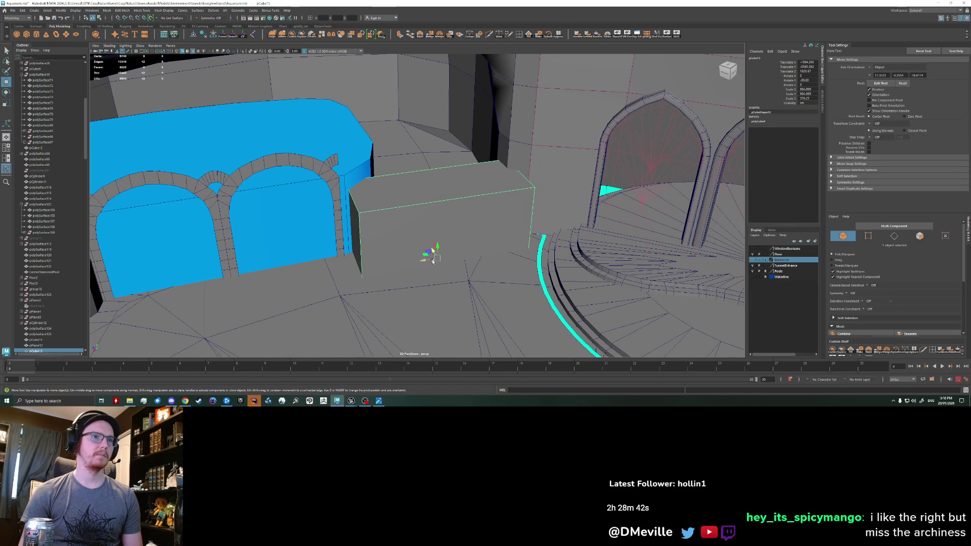
pyautogui.moveTo(425, 256)
pyautogui.keyDown('alt'); pyautogui.mouseDown()
pyautogui.moveTo(406, 262)
pyautogui.moveTo(427, 232)
pyautogui.mouseUp(); pyautogui.keyUp('alt')
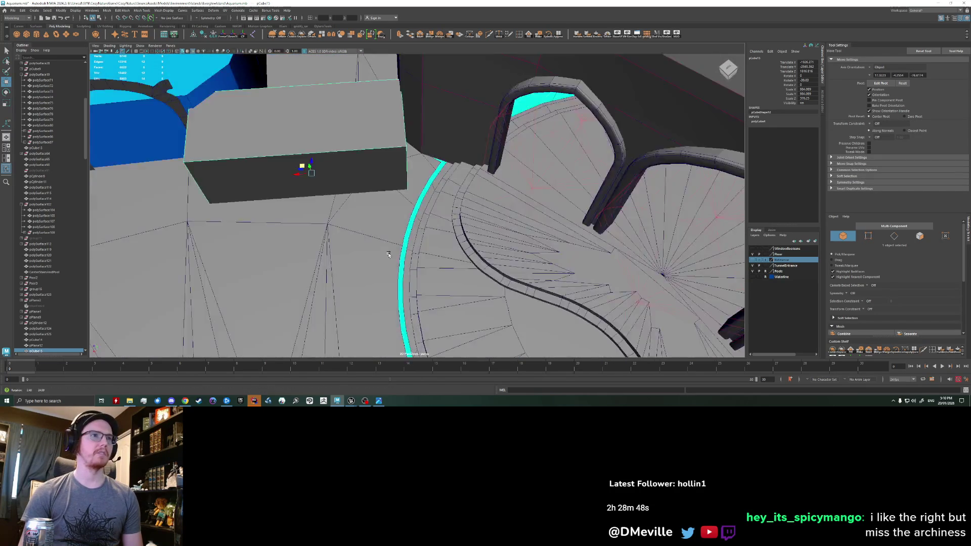
pyautogui.keyDown('alt'); pyautogui.moveTo(428, 232); pyautogui.dragTo(433, 262); pyautogui.keyUp('alt')
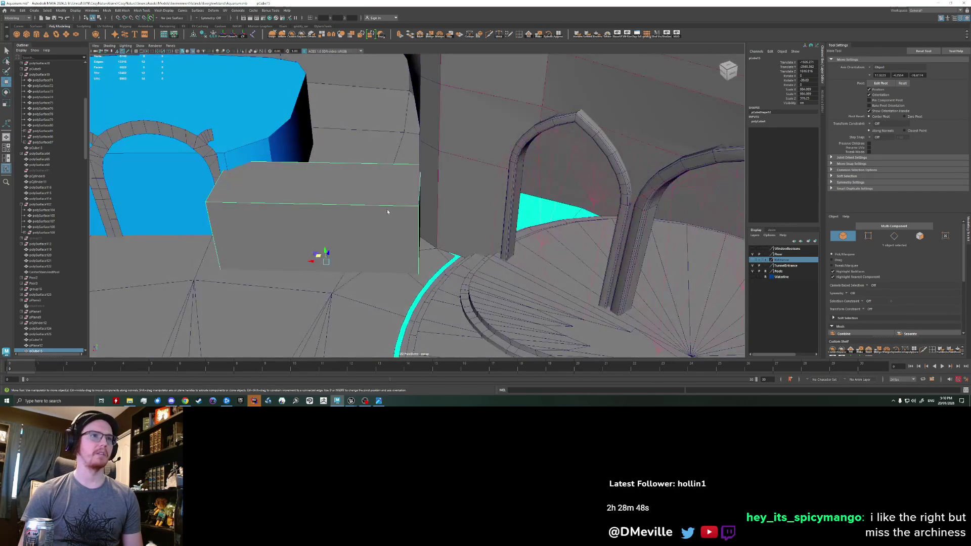
pyautogui.click(434, 267)
pyautogui.hotkey('ctrl', 'b')
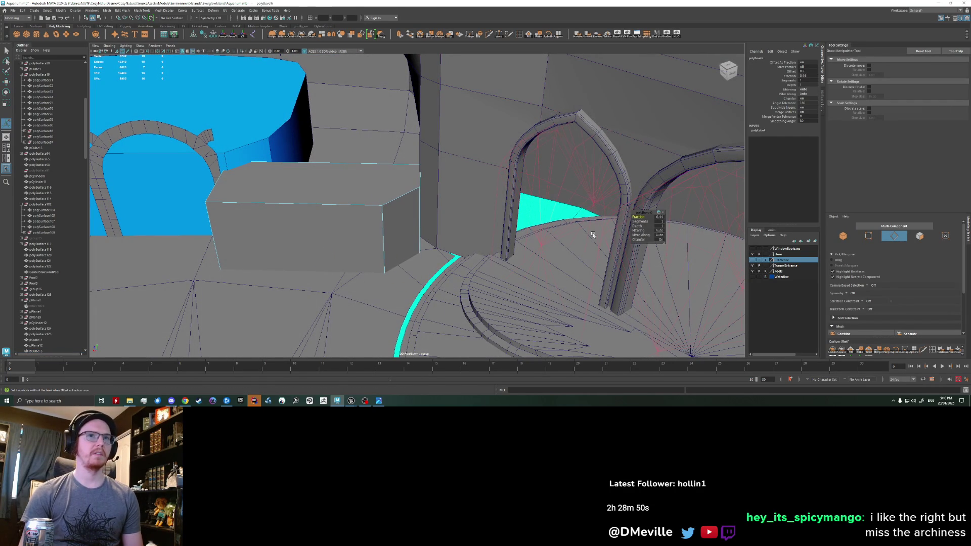
# - Widen the bevel's Fraction and add segments so the box's corner becomes rounder
pyautogui.moveTo(640, 221); pyautogui.dragTo(643, 221)
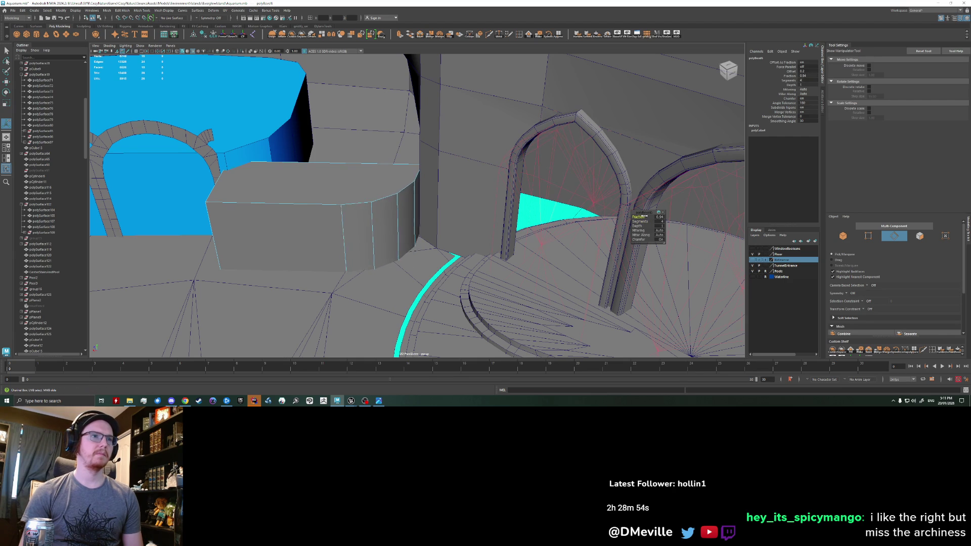
pyautogui.keyDown('alt'); pyautogui.moveTo(274, 228); pyautogui.dragTo(354, 215); pyautogui.keyUp('alt')
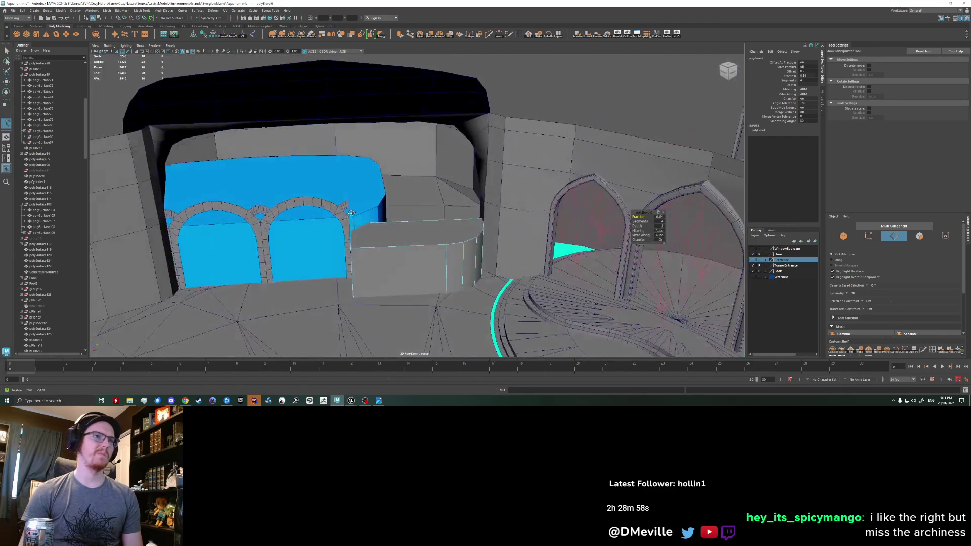
pyautogui.scroll(3, 354, 215)
pyautogui.moveTo(354, 215)
pyautogui.keyDown('alt'); pyautogui.mouseDown()
pyautogui.moveTo(476, 283)
pyautogui.moveTo(657, 214)
pyautogui.mouseUp(); pyautogui.keyUp('alt')
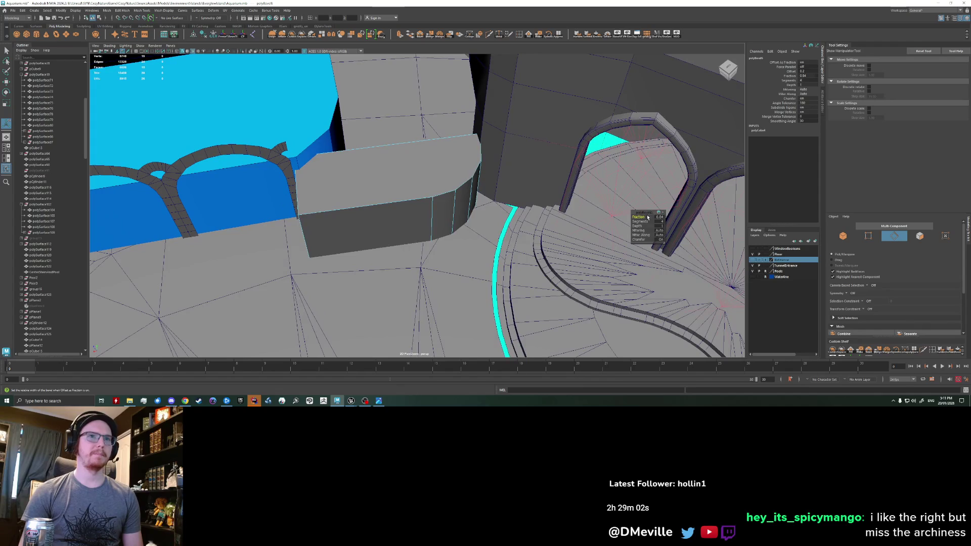
pyautogui.moveTo(647, 218); pyautogui.dragTo(641, 217, button='middle')
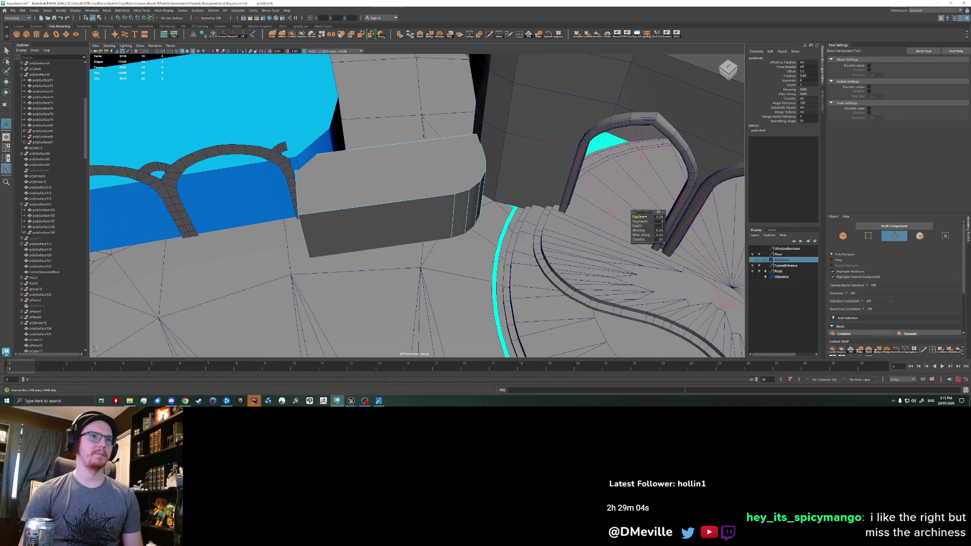
pyautogui.moveTo(335, 243)
pyautogui.keyDown('alt'); pyautogui.mouseDown()
pyautogui.moveTo(355, 225)
pyautogui.moveTo(425, 220)
pyautogui.mouseUp(); pyautogui.keyUp('alt')
pyautogui.rightClick(355, 225)
pyautogui.click(355, 231)
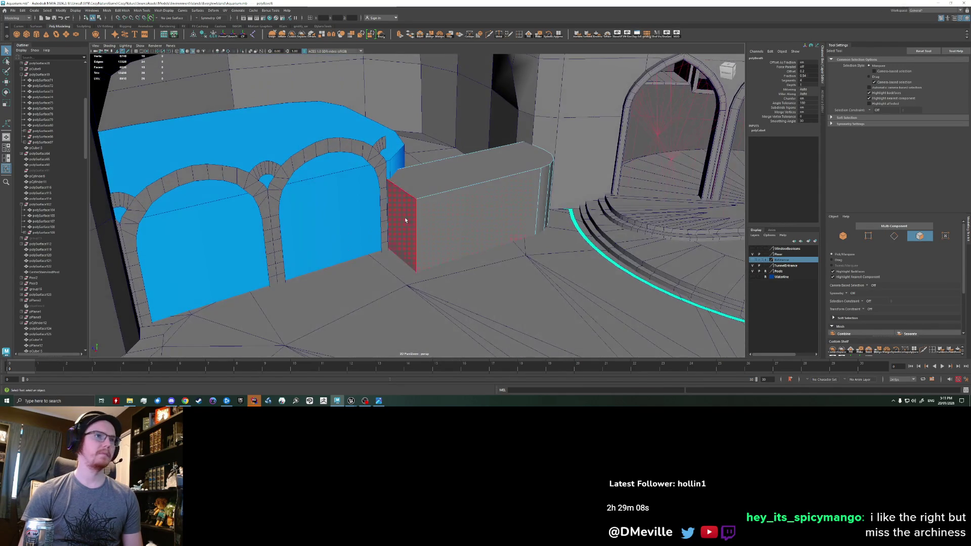
# - Extrude the box's side face and drag its front edge down and left into a slope
pyautogui.click(394, 255)
pyautogui.moveTo(409, 262)
pyautogui.keyDown('alt'); pyautogui.mouseDown()
pyautogui.moveTo(427, 259)
pyautogui.moveTo(296, 280)
pyautogui.mouseUp(); pyautogui.keyUp('alt')
pyautogui.hotkey('ctrl', 'e')
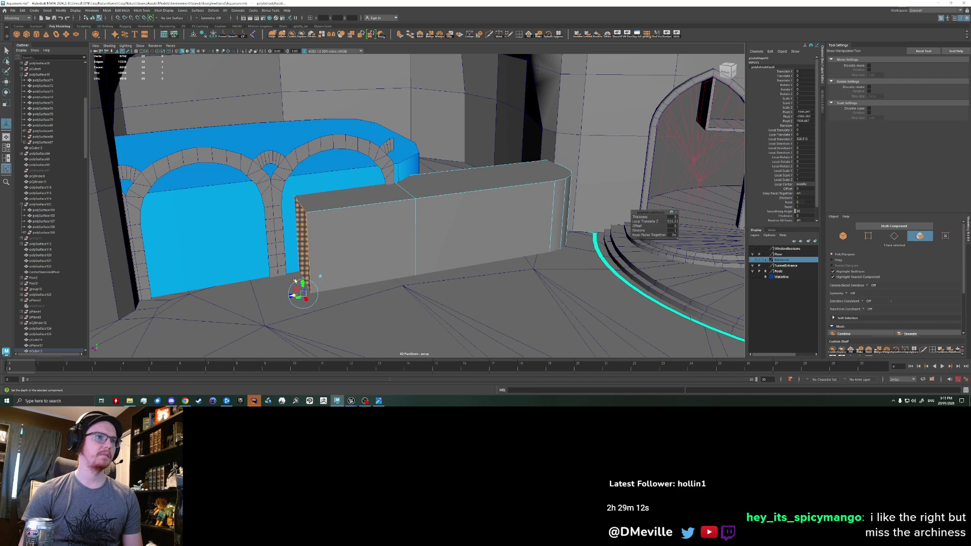
pyautogui.moveTo(303, 287); pyautogui.dragTo(302, 250, button='right')
pyautogui.press('w')
pyautogui.click(300, 238)
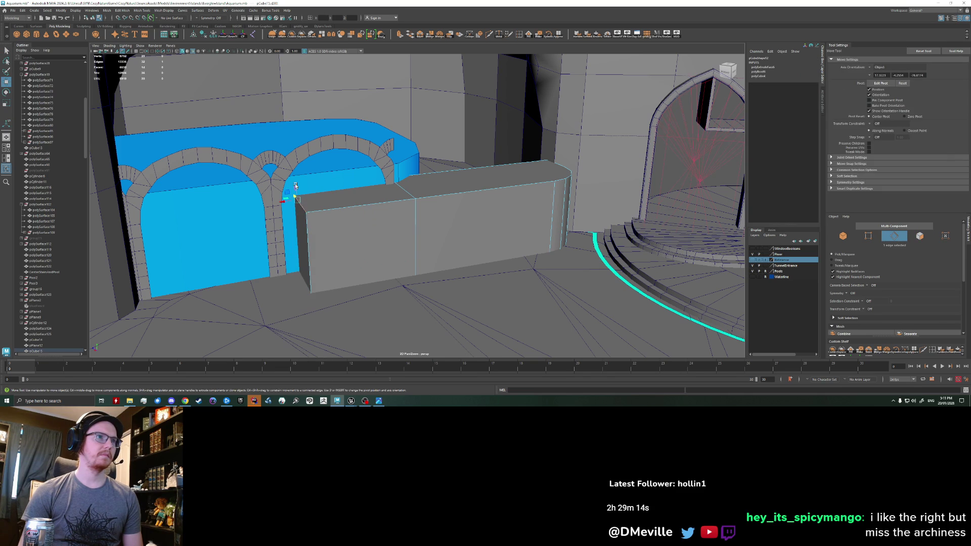
pyautogui.moveTo(300, 237); pyautogui.dragTo(301, 264)
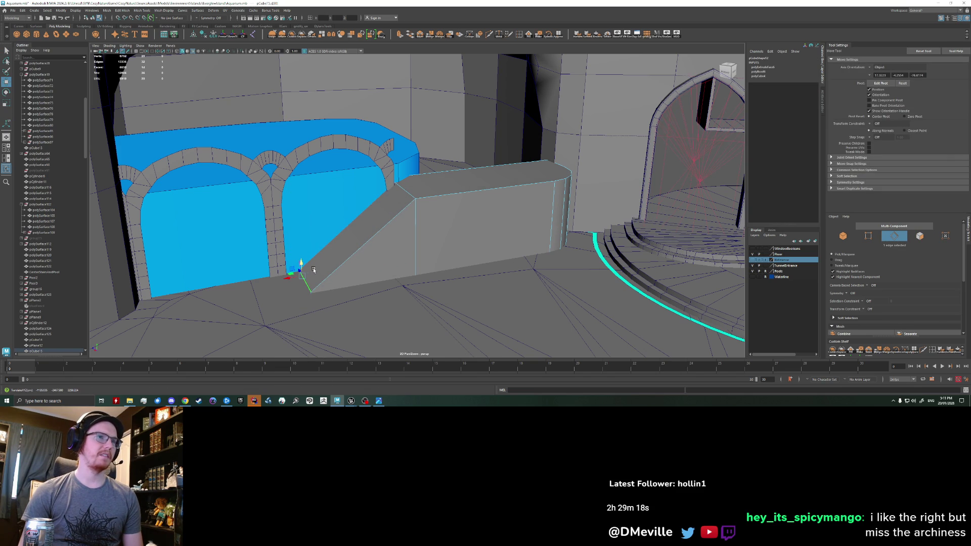
pyautogui.moveTo(392, 240)
pyautogui.keyDown('alt'); pyautogui.mouseDown()
pyautogui.moveTo(376, 231)
pyautogui.moveTo(417, 186)
pyautogui.moveTo(453, 182)
pyautogui.mouseUp(); pyautogui.keyUp('alt')
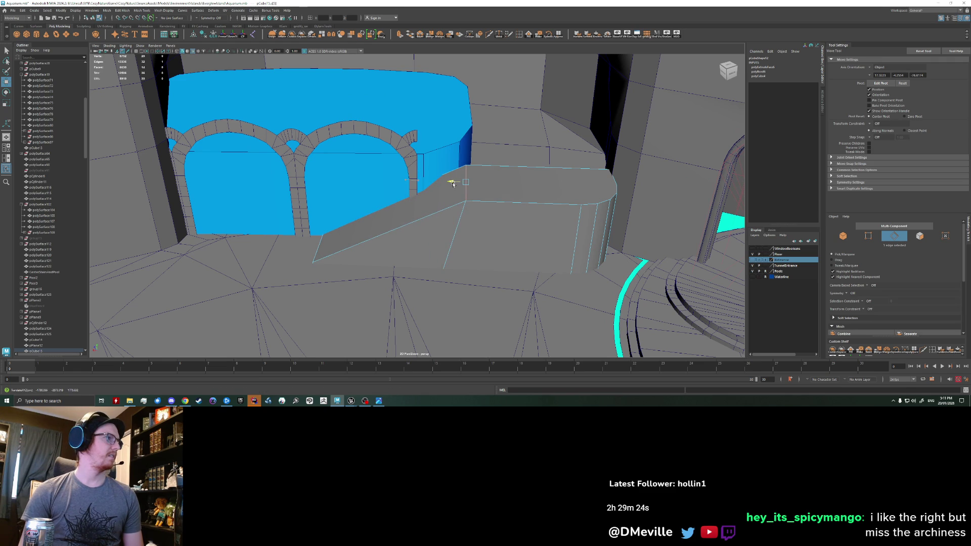
pyautogui.moveTo(452, 182)
pyautogui.mouseDown()
pyautogui.moveTo(427, 185)
pyautogui.moveTo(438, 218)
pyautogui.mouseUp()
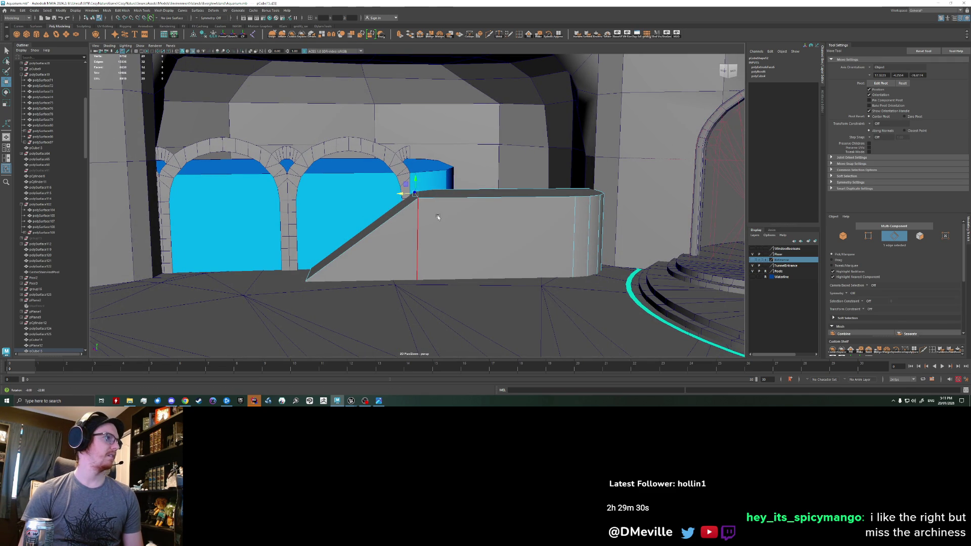
# - Raise the box's top face slightly and pull the slope's bottom edge left to lengthen the ramp
pyautogui.keyDown('alt'); pyautogui.moveTo(506, 221); pyautogui.dragTo(482, 236); pyautogui.keyUp('alt')
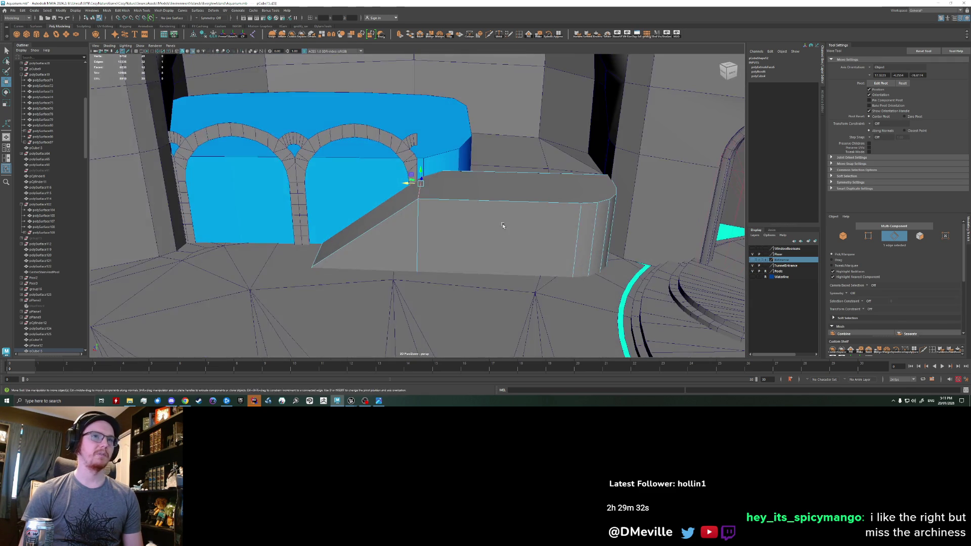
pyautogui.moveTo(481, 235); pyautogui.dragTo(482, 262, button='right')
pyautogui.click(505, 173)
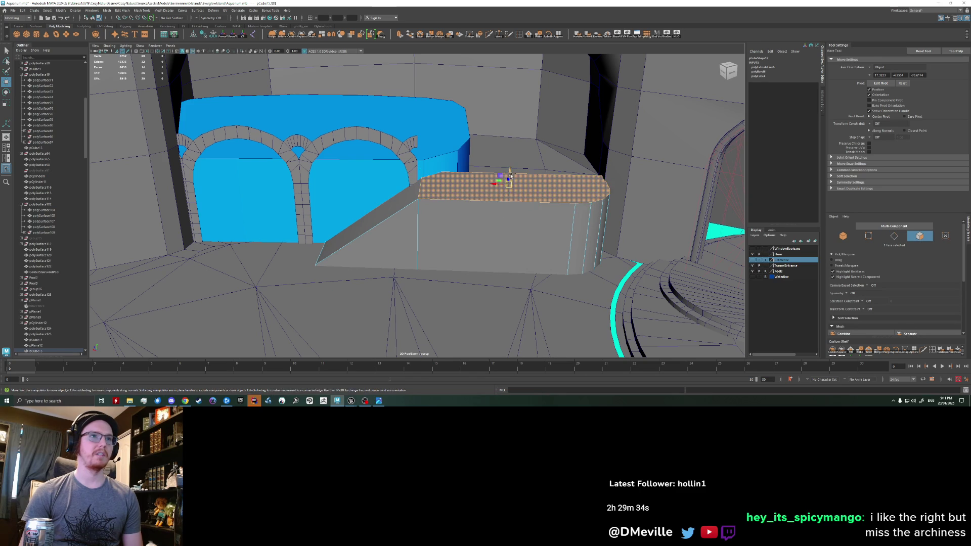
pyautogui.moveTo(510, 159); pyautogui.dragTo(503, 150)
pyautogui.scroll(-3, 501, 151)
pyautogui.keyDown('alt'); pyautogui.moveTo(488, 163); pyautogui.dragTo(372, 276); pyautogui.keyUp('alt')
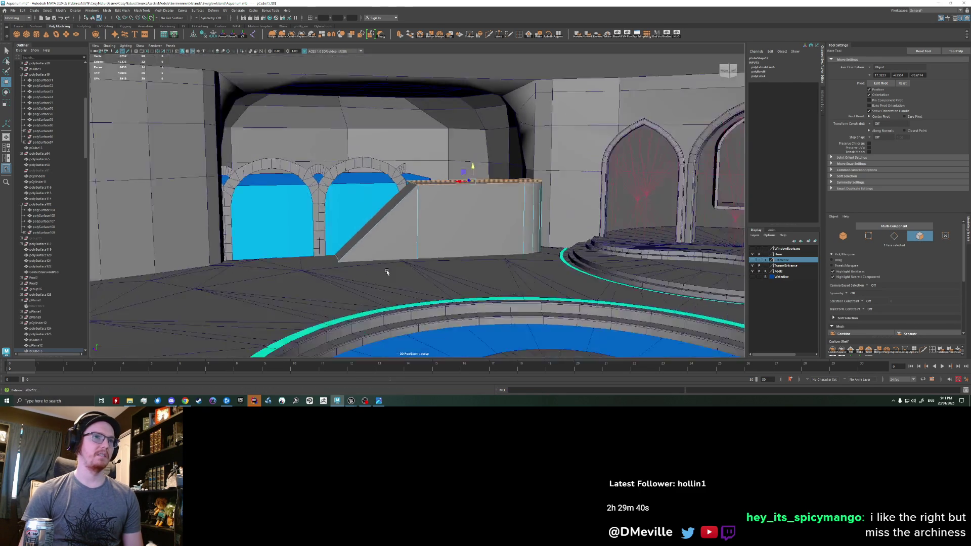
pyautogui.scroll(3, 330, 242)
pyautogui.moveTo(329, 242)
pyautogui.keyDown('alt'); pyautogui.mouseDown()
pyautogui.moveTo(394, 200)
pyautogui.moveTo(394, 251)
pyautogui.mouseUp(); pyautogui.keyUp('alt')
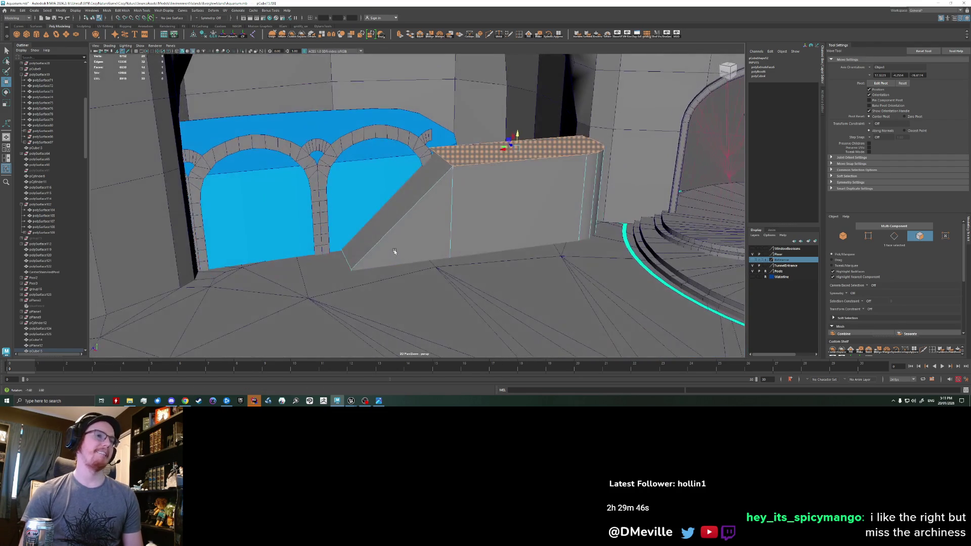
pyautogui.click(348, 271)
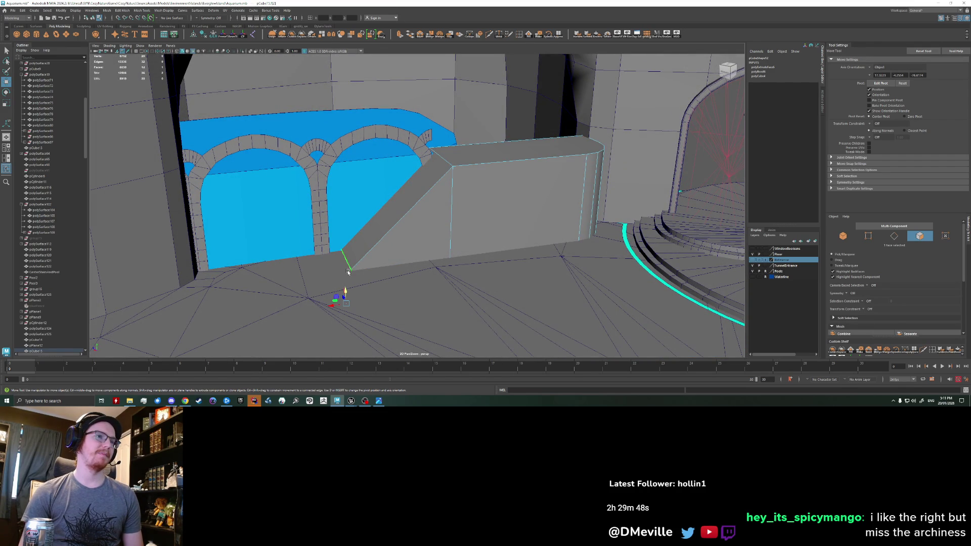
pyautogui.moveTo(335, 305); pyautogui.dragTo(212, 322)
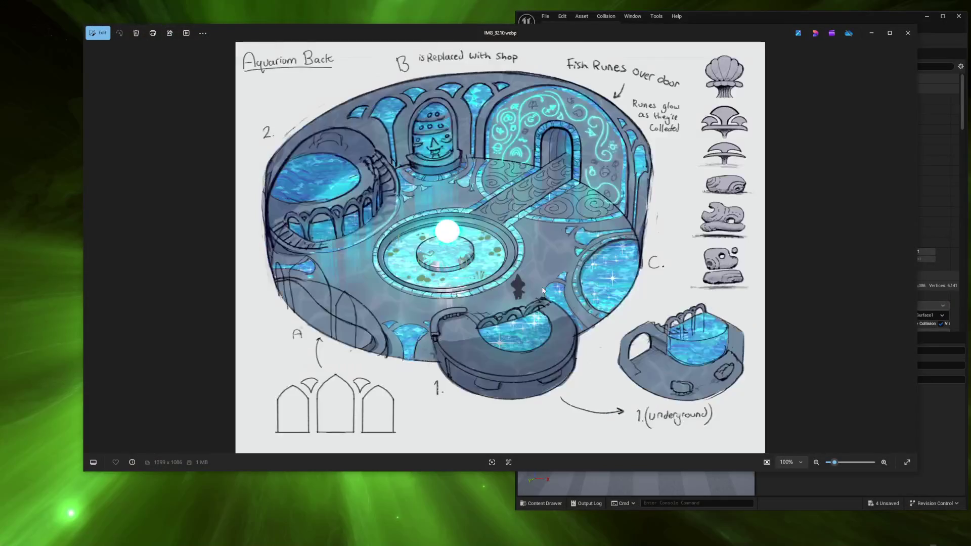
# - Flip to the Side View reference sketch and back, then face the aquarium wall frontally in Maya
pyautogui.press('Right')
pyautogui.press('Right')
pyautogui.press('Left')
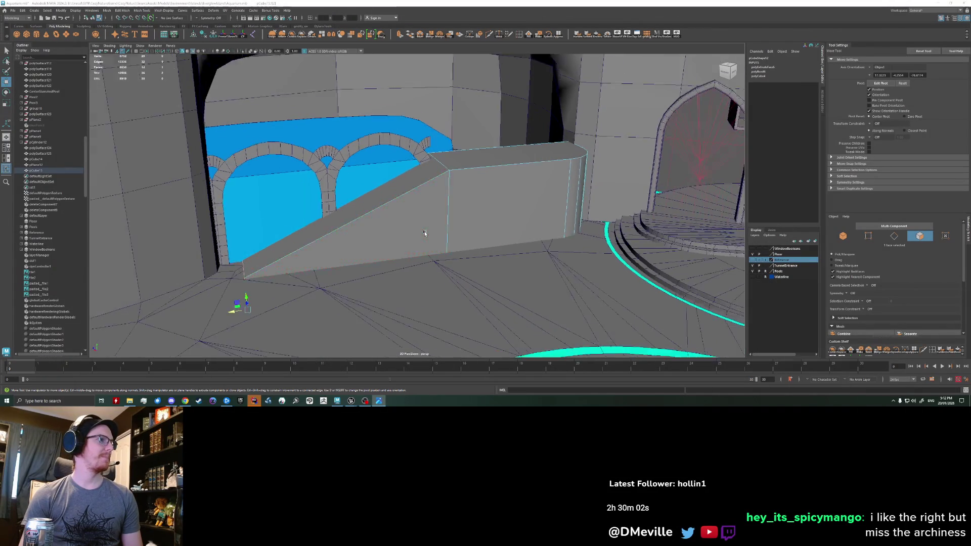
pyautogui.keyDown('alt'); pyautogui.moveTo(394, 232); pyautogui.dragTo(379, 198); pyautogui.keyUp('alt')
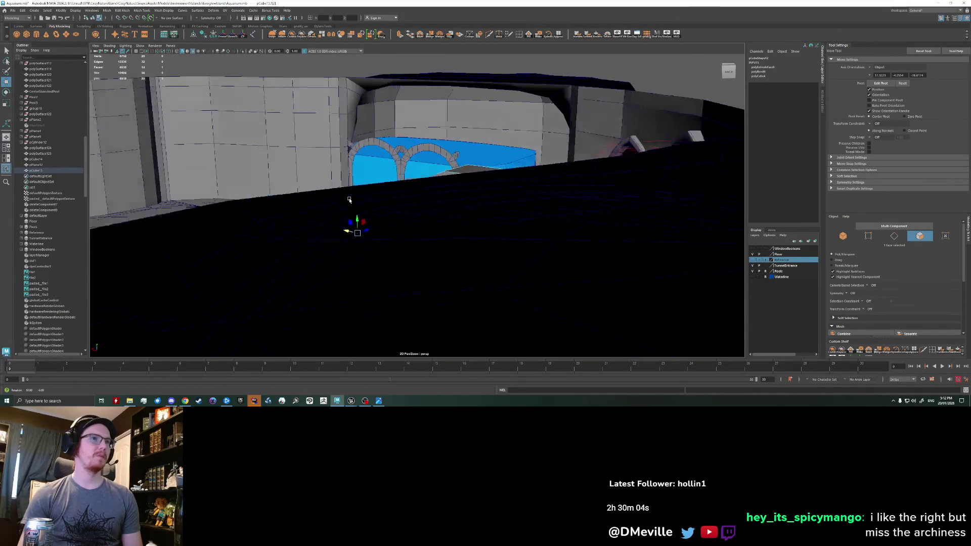
pyautogui.scroll(-3, 380, 198)
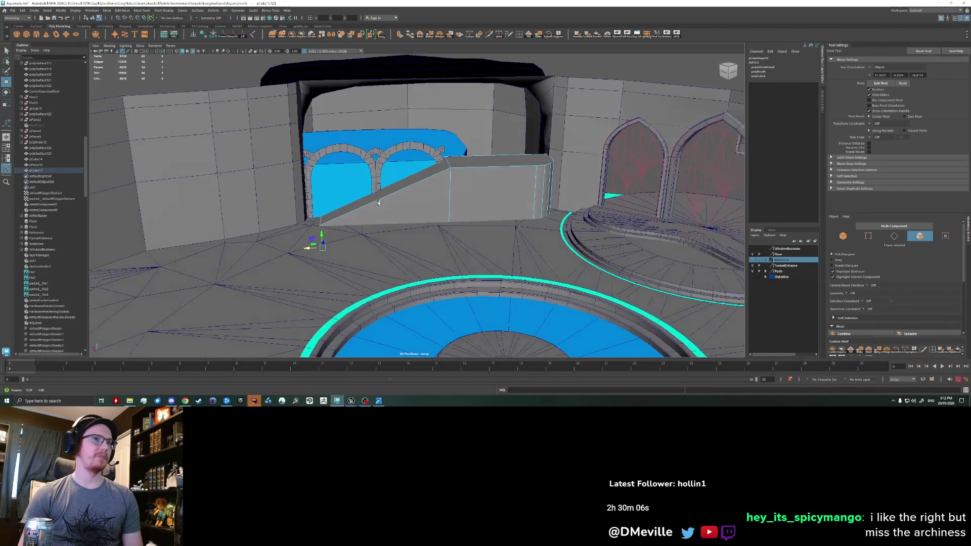
pyautogui.moveTo(377, 202)
pyautogui.keyDown('alt'); pyautogui.mouseDown()
pyautogui.moveTo(458, 236)
pyautogui.moveTo(466, 228)
pyautogui.mouseUp(); pyautogui.keyUp('alt')
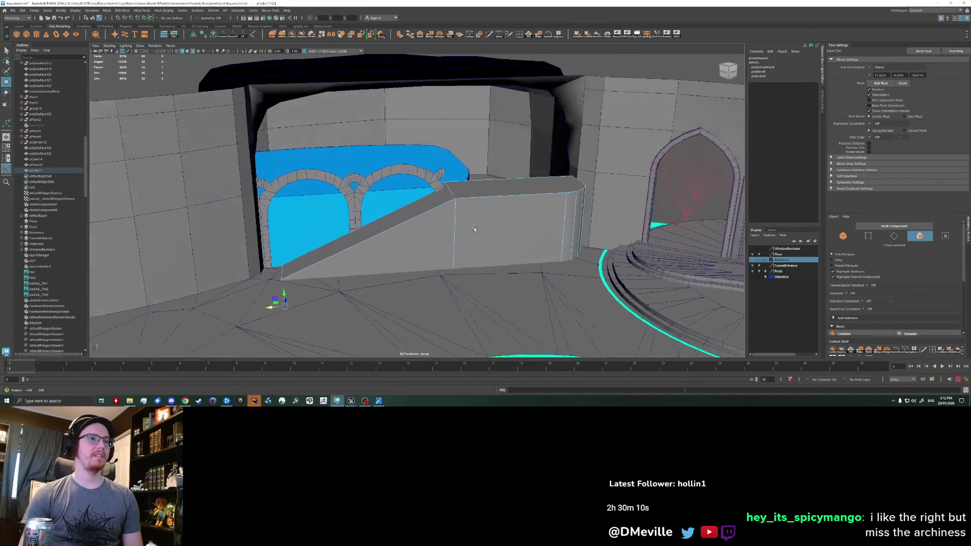
pyautogui.scroll(2, 301, 338)
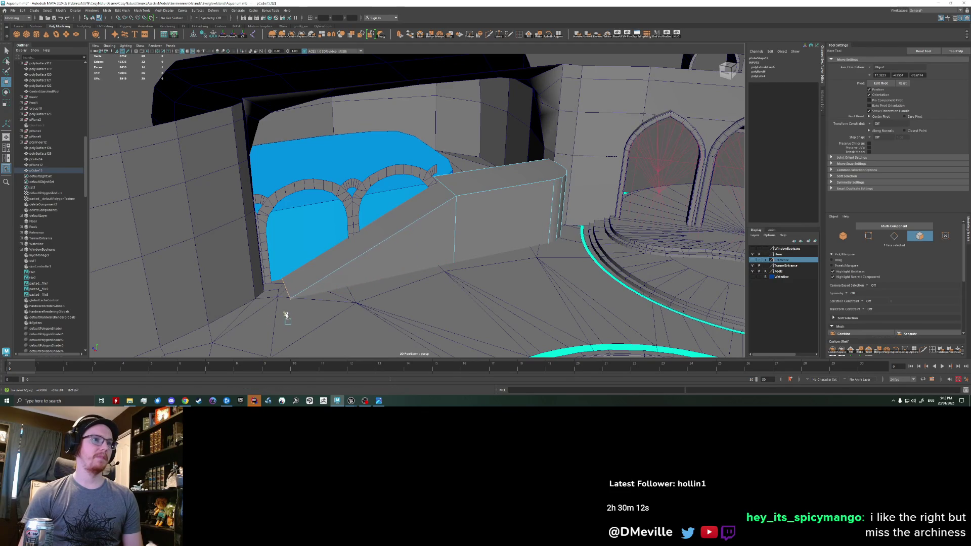
pyautogui.keyDown('alt'); pyautogui.moveTo(468, 218); pyautogui.dragTo(400, 243); pyautogui.keyUp('alt')
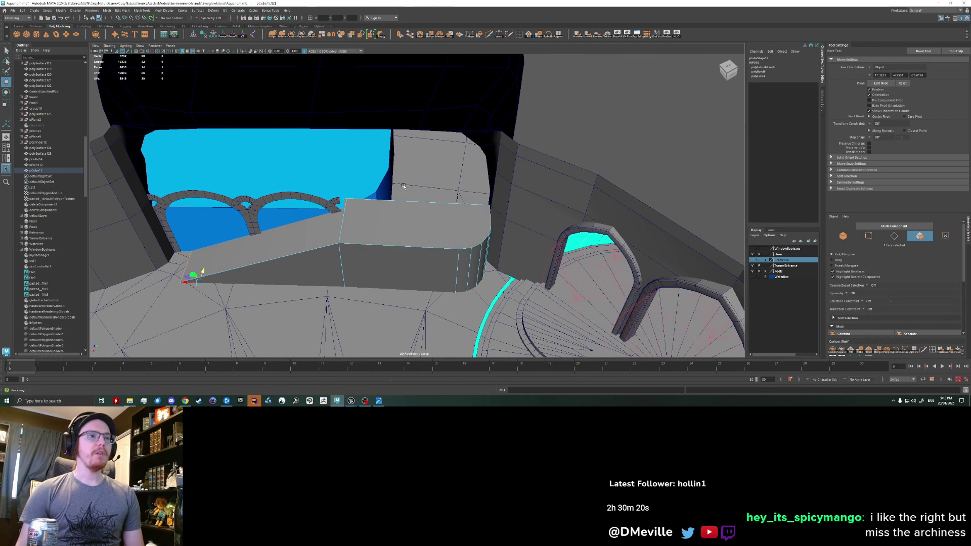
pyautogui.keyDown('alt'); pyautogui.moveTo(400, 243); pyautogui.dragTo(341, 219); pyautogui.keyUp('alt')
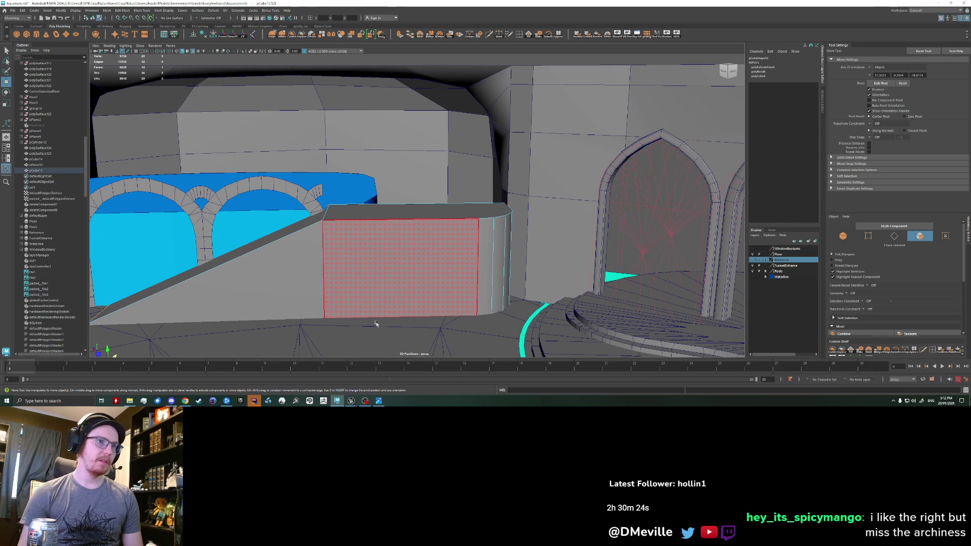
pyautogui.keyDown('alt'); pyautogui.moveTo(417, 248); pyautogui.dragTo(469, 131); pyautogui.keyUp('alt')
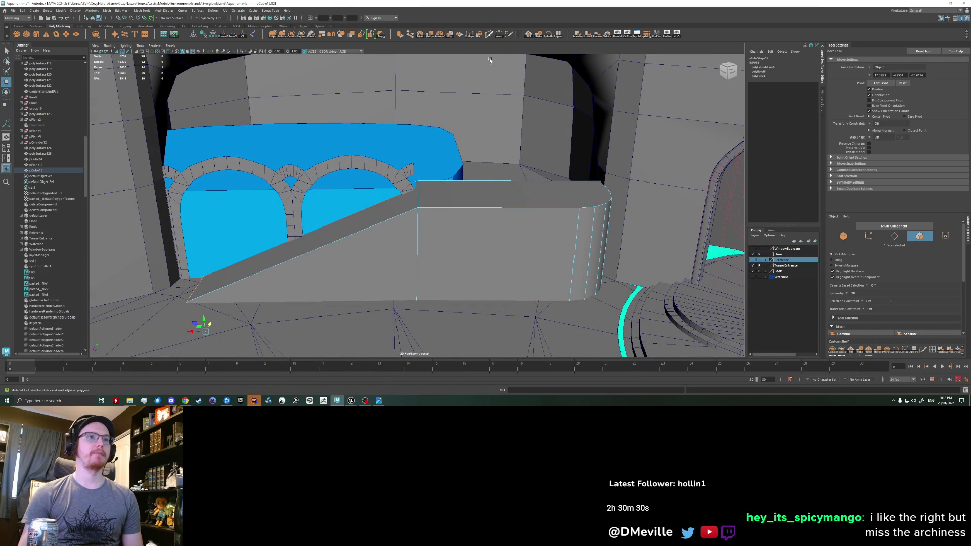
# - Activate Multi-Cut on the wall block to slice a new edge loop along the ledge and ramp
pyautogui.click(489, 35)
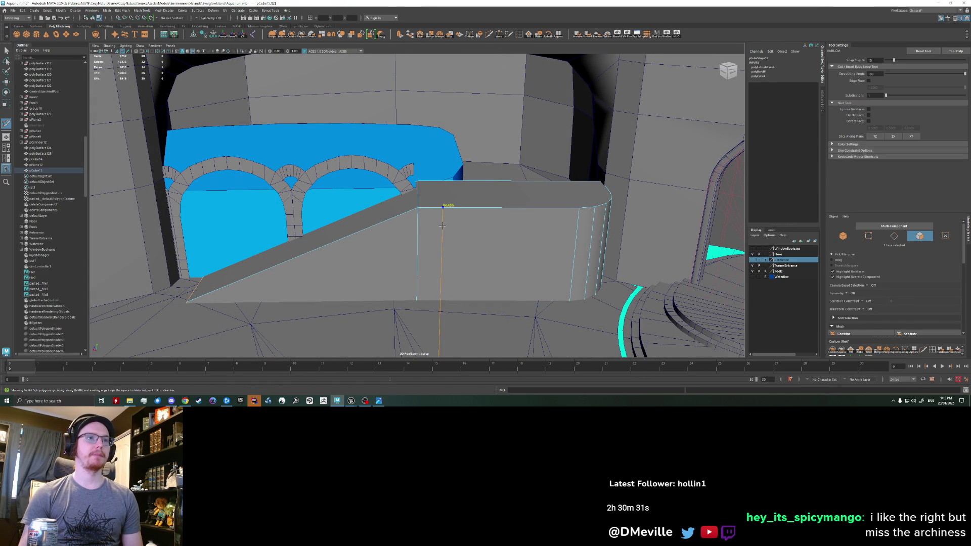
pyautogui.keyDown('ctrl'); pyautogui.click(584, 216); pyautogui.keyUp('ctrl')
pyautogui.moveTo(381, 230)
pyautogui.keyDown('alt'); pyautogui.mouseDown()
pyautogui.moveTo(488, 225)
pyautogui.moveTo(349, 180)
pyautogui.moveTo(230, 124)
pyautogui.mouseUp(); pyautogui.keyUp('alt')
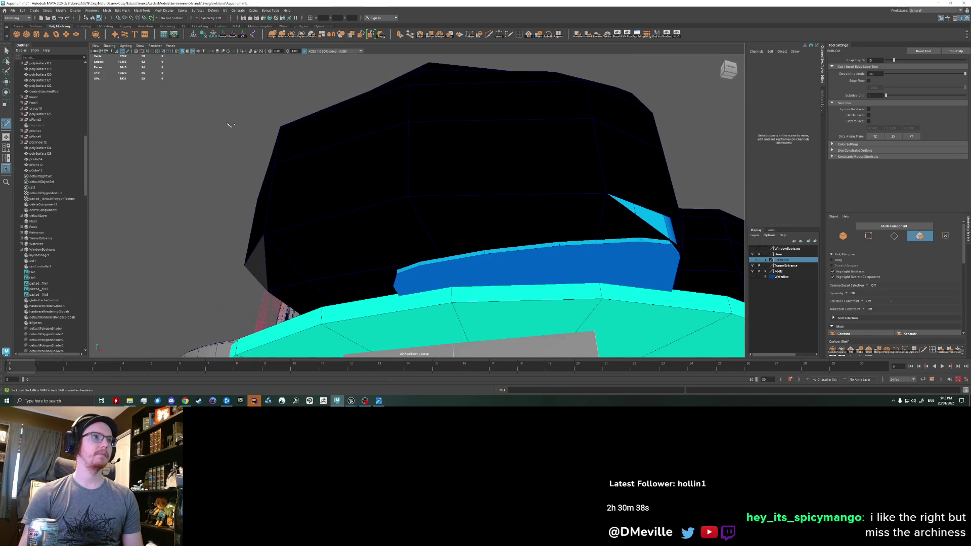
# - In wireframe, extrude the ramp block's top edge loop and pull the new strip down and outward
pyautogui.click(188, 52)
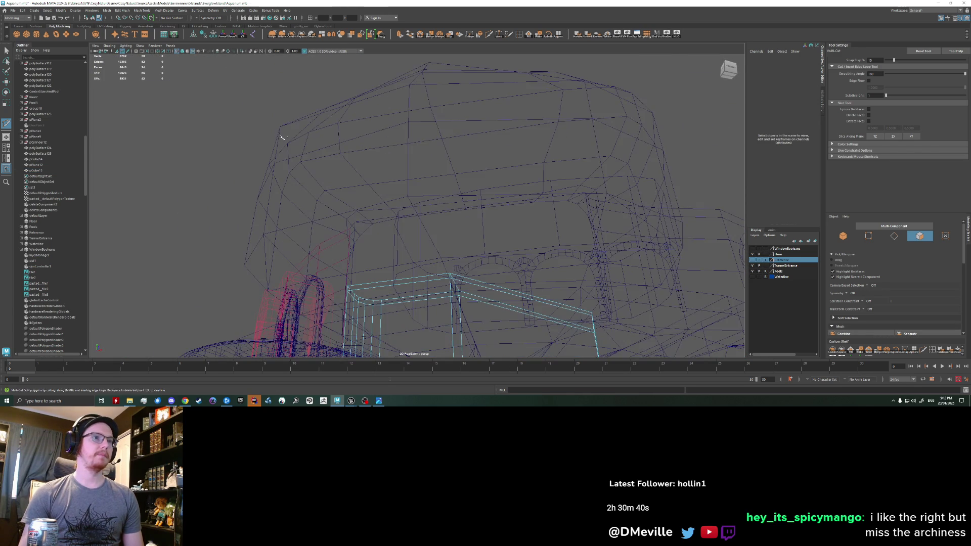
pyautogui.moveTo(380, 170)
pyautogui.keyDown('alt'); pyautogui.mouseDown()
pyautogui.moveTo(366, 220)
pyautogui.moveTo(344, 198)
pyautogui.mouseUp(); pyautogui.keyUp('alt')
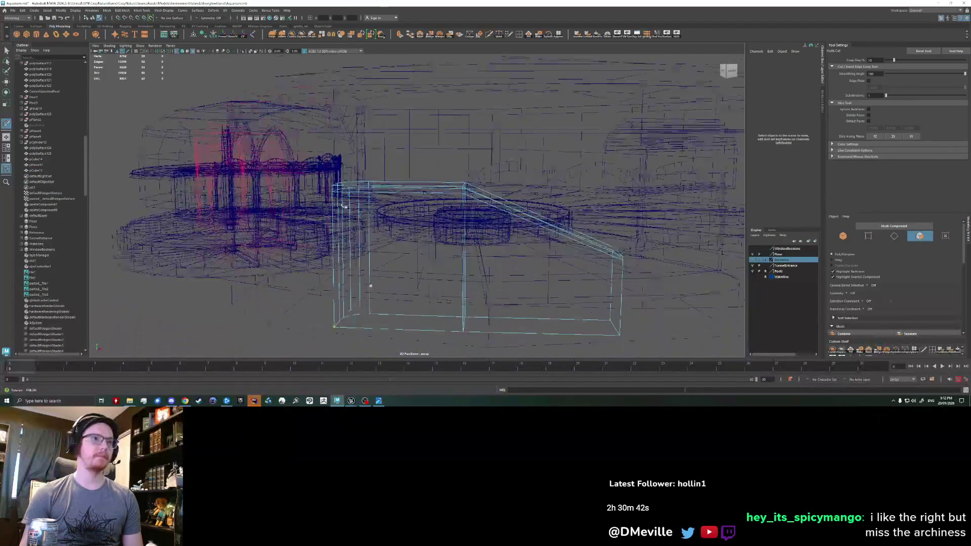
pyautogui.press('w')
pyautogui.click(345, 198)
pyautogui.moveTo(344, 198)
pyautogui.keyDown('alt'); pyautogui.mouseDown()
pyautogui.moveTo(426, 182)
pyautogui.moveTo(460, 195)
pyautogui.moveTo(418, 157)
pyautogui.mouseUp(); pyautogui.keyUp('alt')
pyautogui.doubleClick(447, 163)
pyautogui.hotkey('ctrl', 'e')
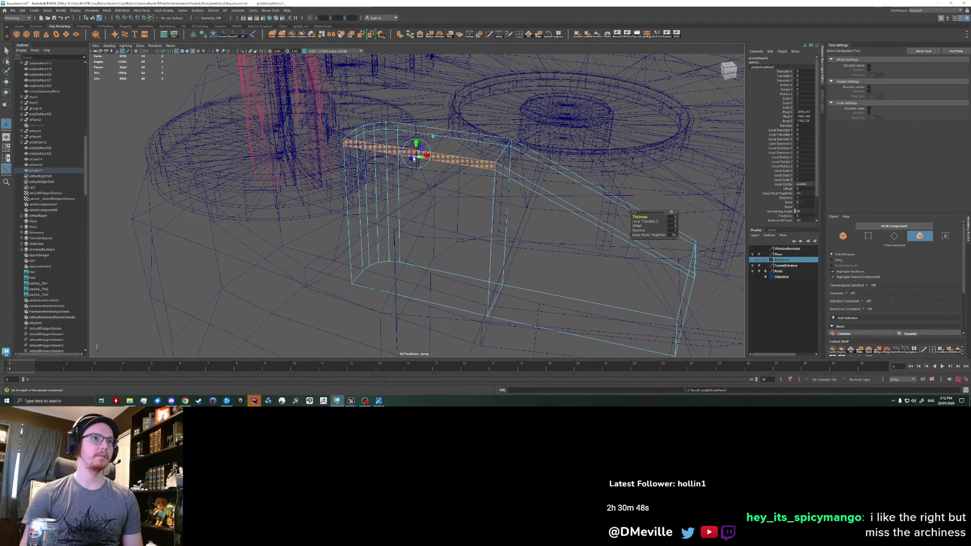
pyautogui.moveTo(416, 159)
pyautogui.mouseDown()
pyautogui.moveTo(232, 330)
pyautogui.moveTo(333, 175)
pyautogui.moveTo(289, 196)
pyautogui.mouseUp()
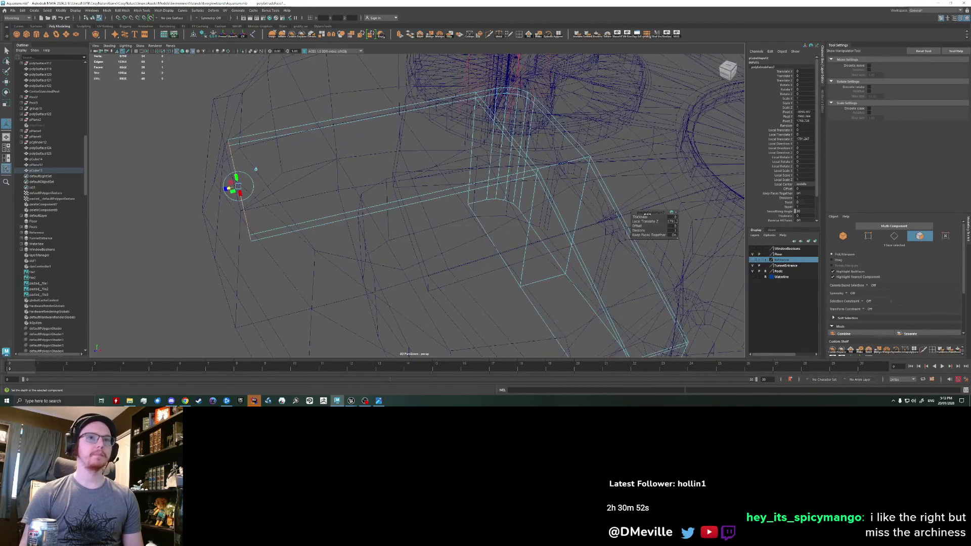
# - Select an edge loop on the block and ready it for moving in edge mode
pyautogui.moveTo(646, 229)
pyautogui.keyDown('alt'); pyautogui.mouseDown()
pyautogui.moveTo(356, 210)
pyautogui.moveTo(296, 176)
pyautogui.moveTo(276, 178)
pyautogui.moveTo(369, 192)
pyautogui.moveTo(354, 200)
pyautogui.moveTo(334, 188)
pyautogui.moveTo(357, 195)
pyautogui.moveTo(365, 150)
pyautogui.moveTo(368, 277)
pyautogui.moveTo(390, 304)
pyautogui.moveTo(386, 321)
pyautogui.moveTo(548, 296)
pyautogui.moveTo(346, 212)
pyautogui.moveTo(445, 210)
pyautogui.moveTo(402, 211)
pyautogui.mouseUp(); pyautogui.keyUp('alt')
pyautogui.click(304, 164)
pyautogui.press('F10')
pyautogui.press('w')
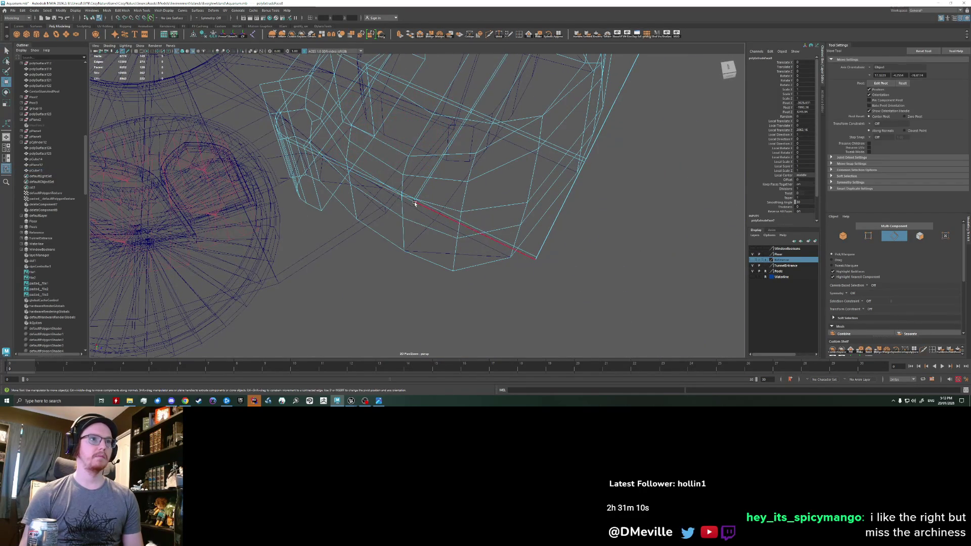
# - Lower an edge of the pCube13 wall block to reshape its outline
pyautogui.press('F8')
pyautogui.click(407, 297)
pyautogui.click(534, 260)
pyautogui.press('F10')
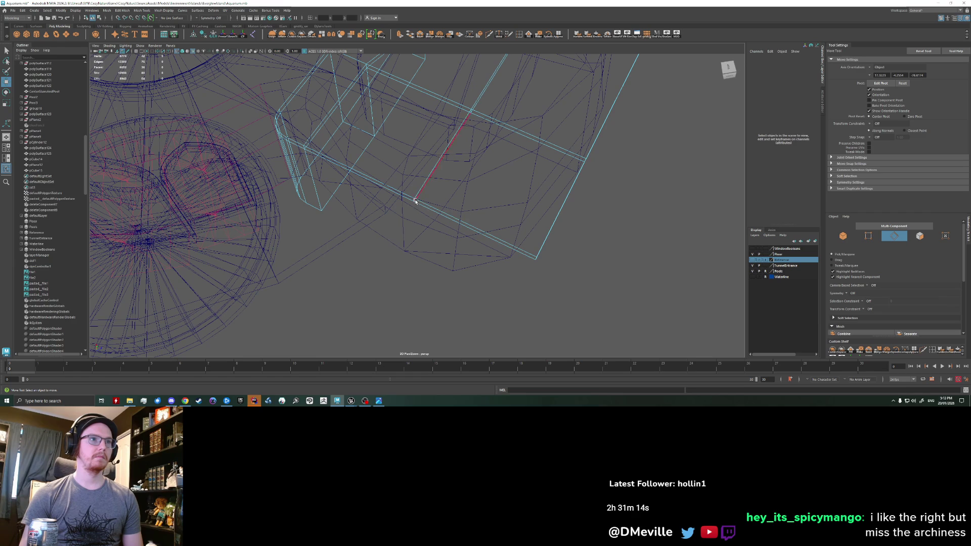
pyautogui.click(413, 201)
pyautogui.moveTo(419, 191); pyautogui.dragTo(387, 238)
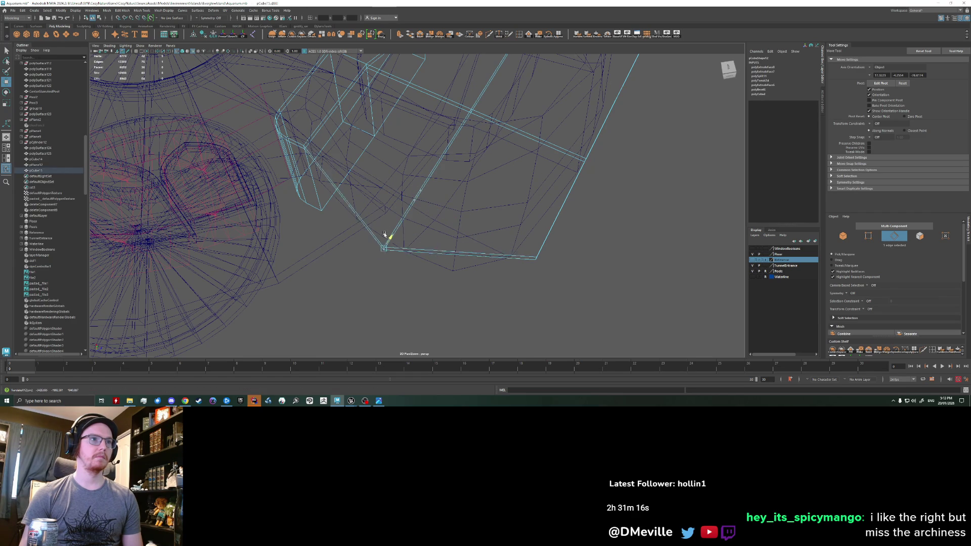
pyautogui.moveTo(390, 201)
pyautogui.keyDown('alt'); pyautogui.mouseDown()
pyautogui.moveTo(404, 270)
pyautogui.moveTo(424, 273)
pyautogui.moveTo(481, 235)
pyautogui.mouseUp(); pyautogui.keyUp('alt')
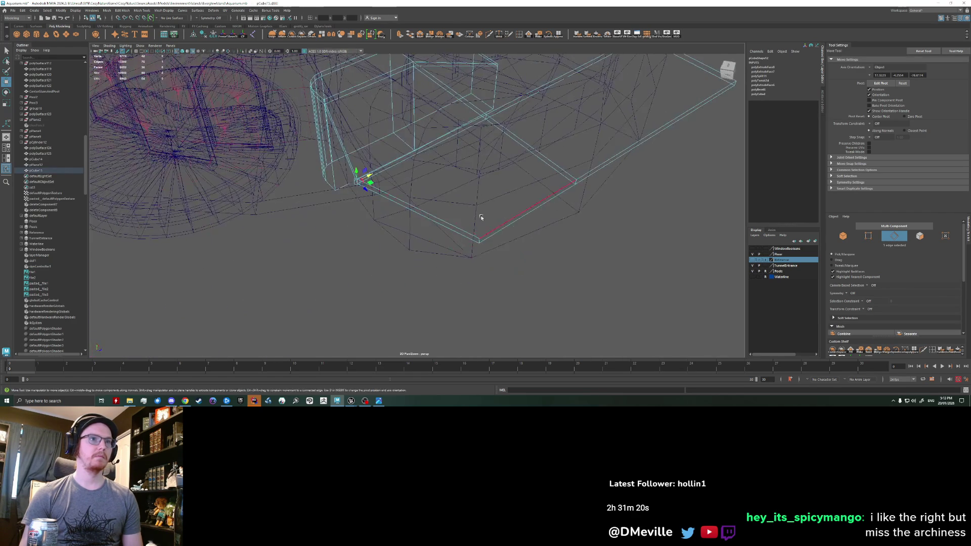
# - Return the scene to shaded display and face the arches and pool
pyautogui.moveTo(481, 235); pyautogui.dragTo(547, 267, button='right')
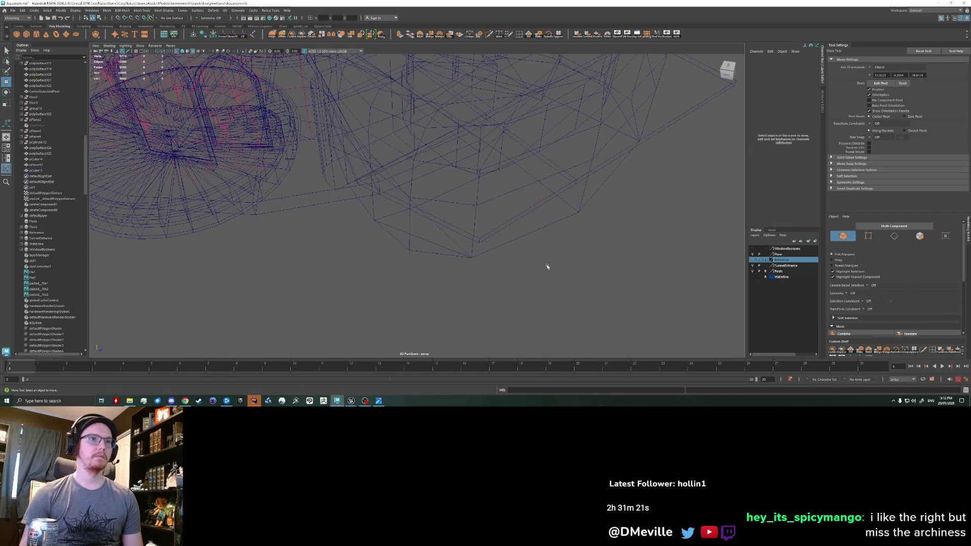
pyautogui.click(193, 51)
pyautogui.moveTo(304, 151)
pyautogui.keyDown('alt'); pyautogui.mouseDown()
pyautogui.moveTo(393, 155)
pyautogui.moveTo(265, 152)
pyautogui.moveTo(282, 206)
pyautogui.moveTo(441, 212)
pyautogui.moveTo(415, 186)
pyautogui.moveTo(397, 186)
pyautogui.moveTo(412, 195)
pyautogui.mouseUp(); pyautogui.keyUp('alt')
pyautogui.moveTo(433, 185); pyautogui.dragTo(437, 171, button='right')
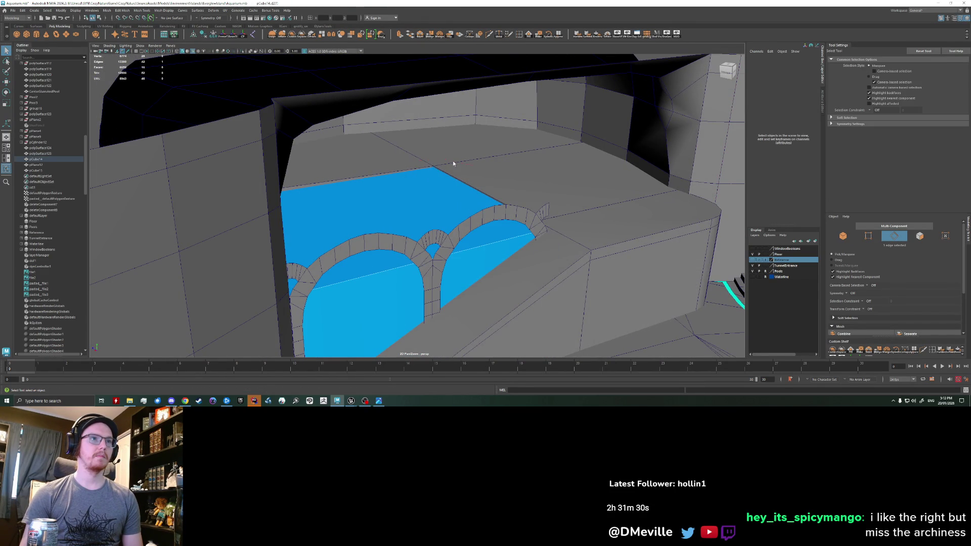
# - Bevel the floor edge beside the blue pool, raising the Fraction for a rounded curve
pyautogui.keyDown('alt'); pyautogui.moveTo(453, 162); pyautogui.dragTo(471, 152); pyautogui.keyUp('alt')
pyautogui.click(438, 157)
pyautogui.rightClick(437, 157)
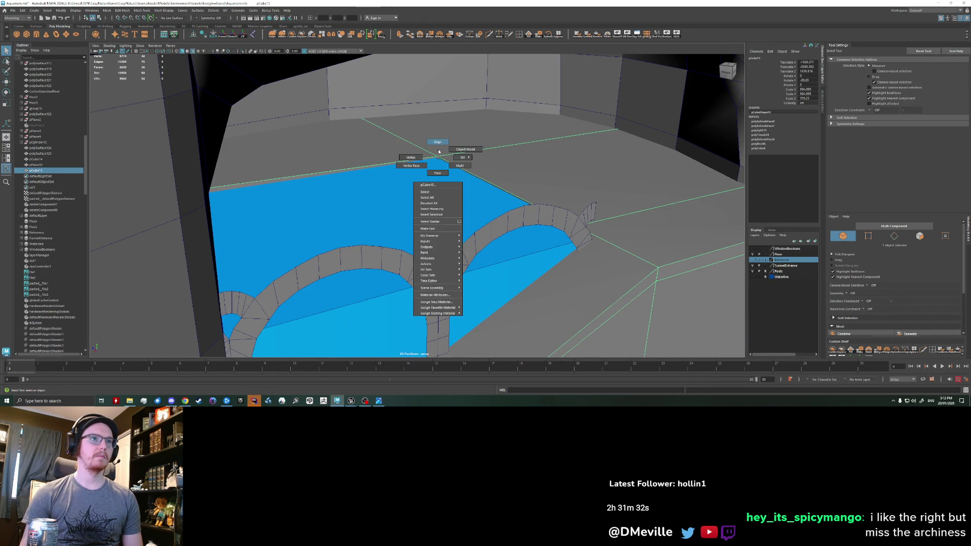
pyautogui.click(437, 142)
pyautogui.keyDown('alt'); pyautogui.moveTo(480, 214); pyautogui.dragTo(420, 229); pyautogui.keyUp('alt')
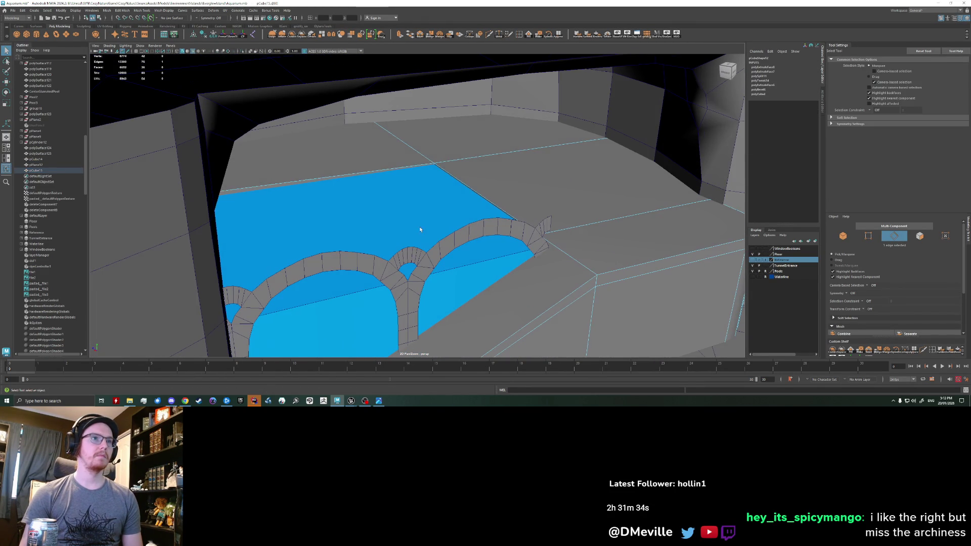
pyautogui.hotkey('ctrl', 'b')
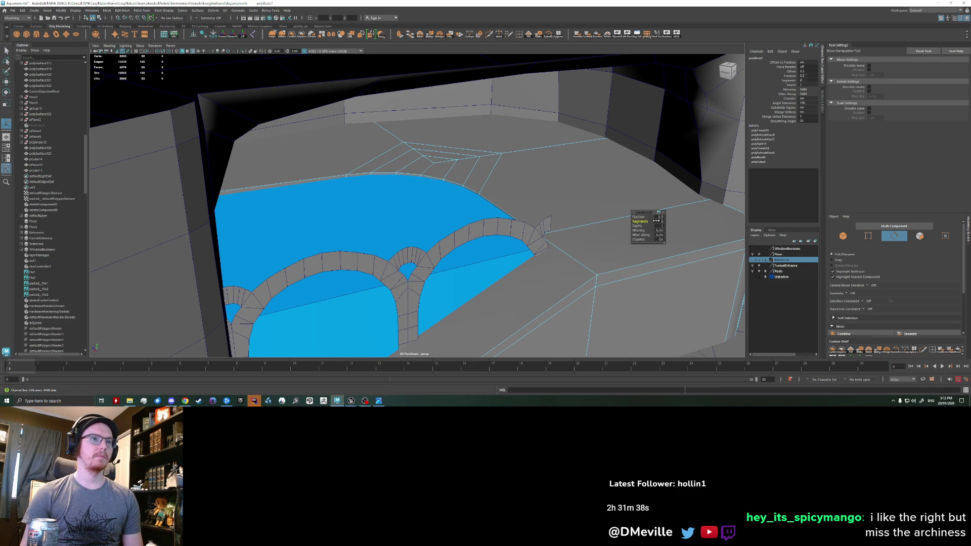
pyautogui.click(639, 217)
pyautogui.moveTo(638, 217); pyautogui.dragTo(659, 214, button='middle')
pyautogui.keyDown('alt'); pyautogui.moveTo(518, 207); pyautogui.dragTo(372, 222); pyautogui.keyUp('alt')
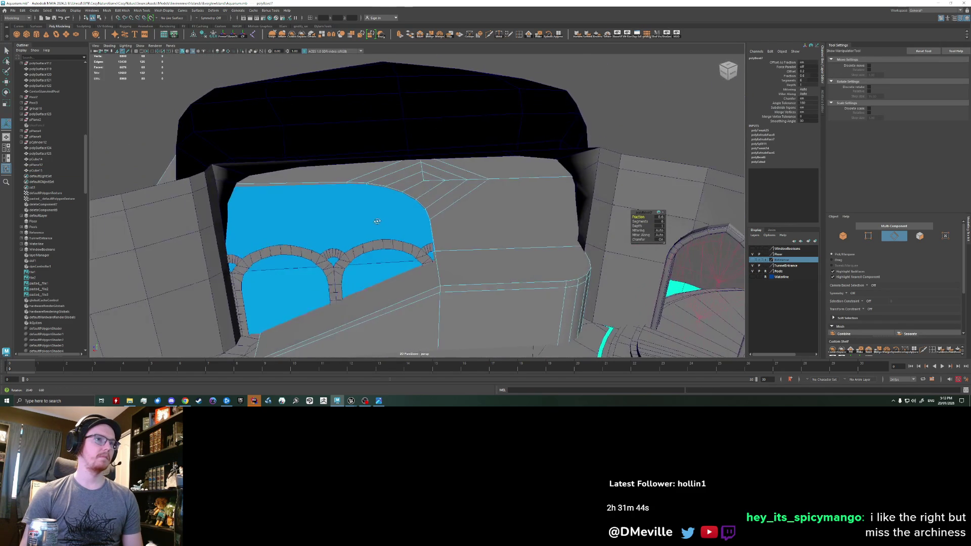
pyautogui.press('w')
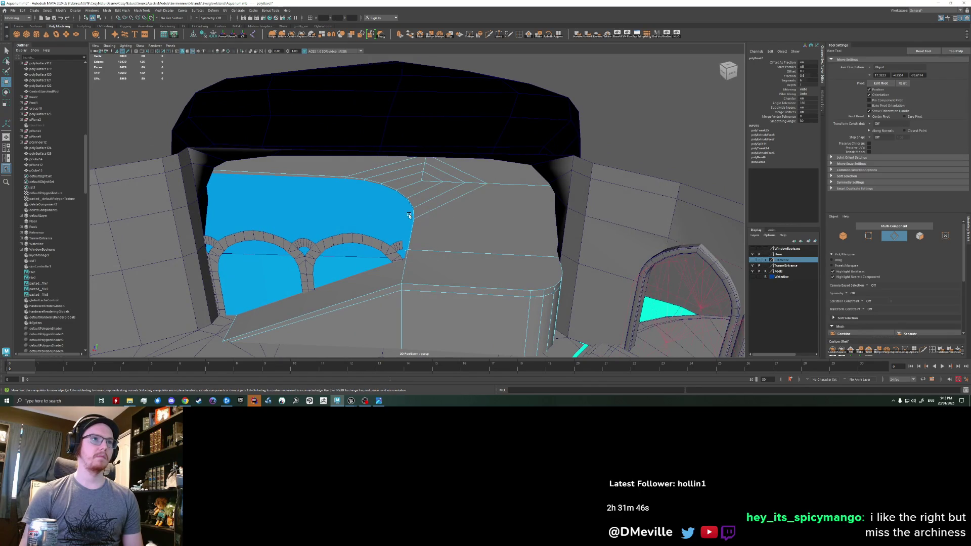
# - Move the wall mesh back from the archway, then undo the move
pyautogui.keyDown('alt'); pyautogui.moveTo(452, 219); pyautogui.dragTo(407, 201); pyautogui.keyUp('alt')
pyautogui.moveTo(401, 195); pyautogui.dragTo(414, 190, button='right')
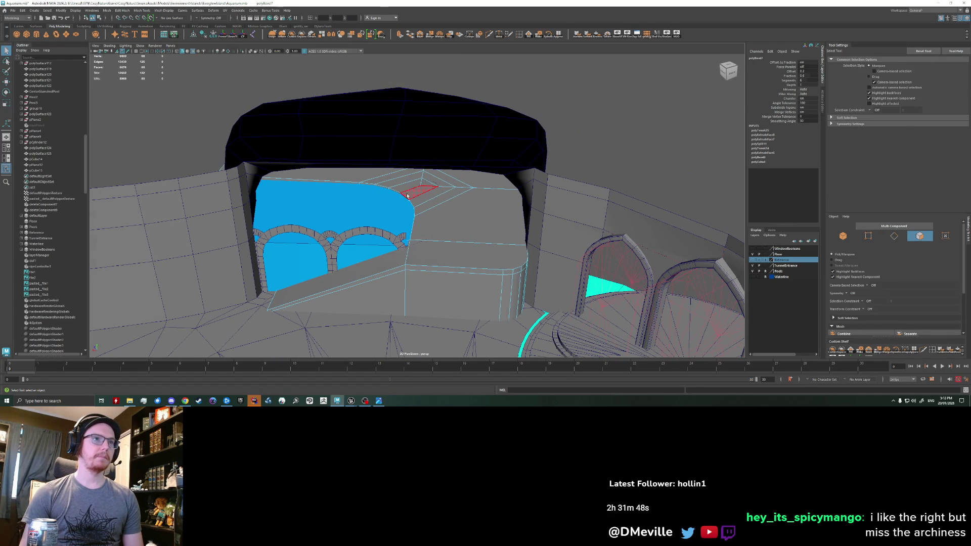
pyautogui.click(382, 226)
pyautogui.moveTo(382, 226); pyautogui.dragTo(423, 190)
pyautogui.hotkey('ctrl', 'z')
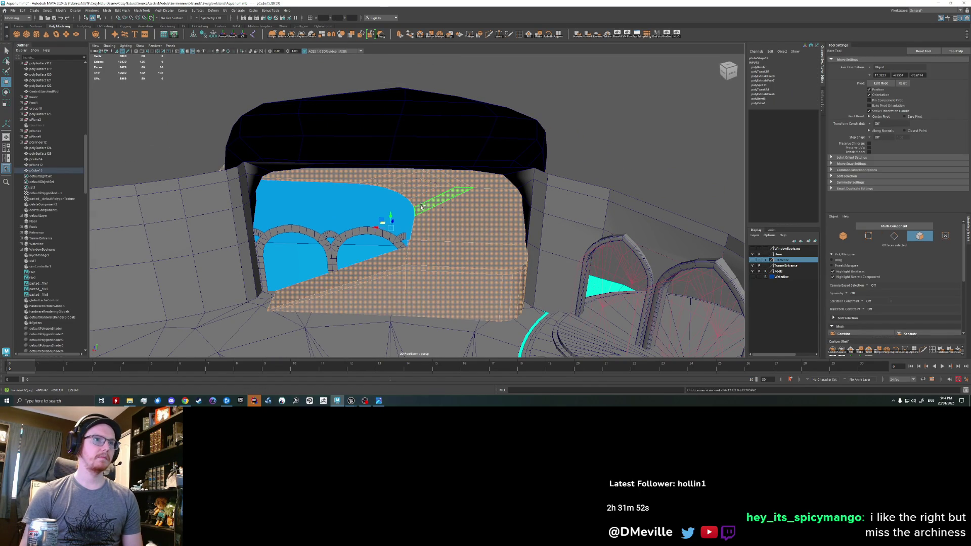
pyautogui.moveTo(385, 217)
pyautogui.keyDown('alt'); pyautogui.mouseDown()
pyautogui.moveTo(358, 211)
pyautogui.moveTo(410, 220)
pyautogui.mouseUp(); pyautogui.keyUp('alt')
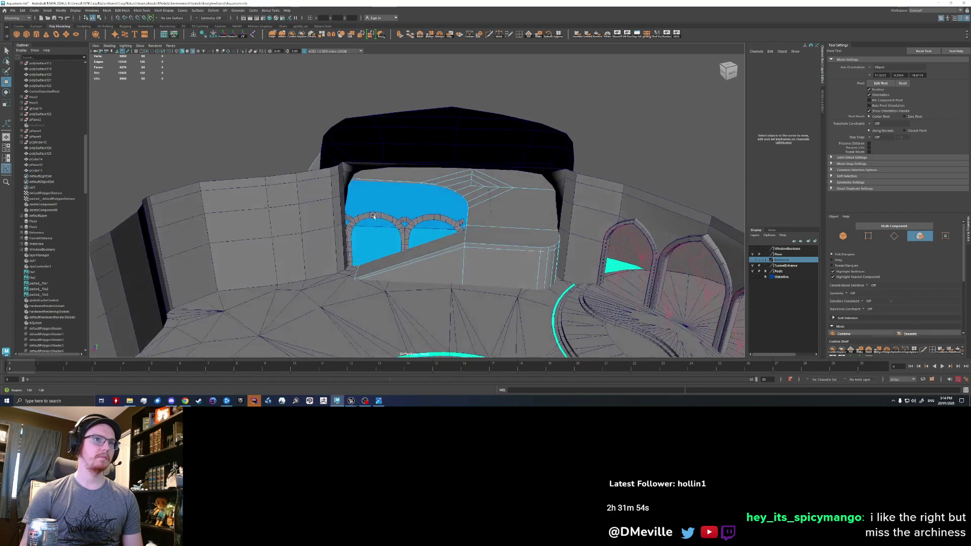
pyautogui.scroll(3, 431, 228)
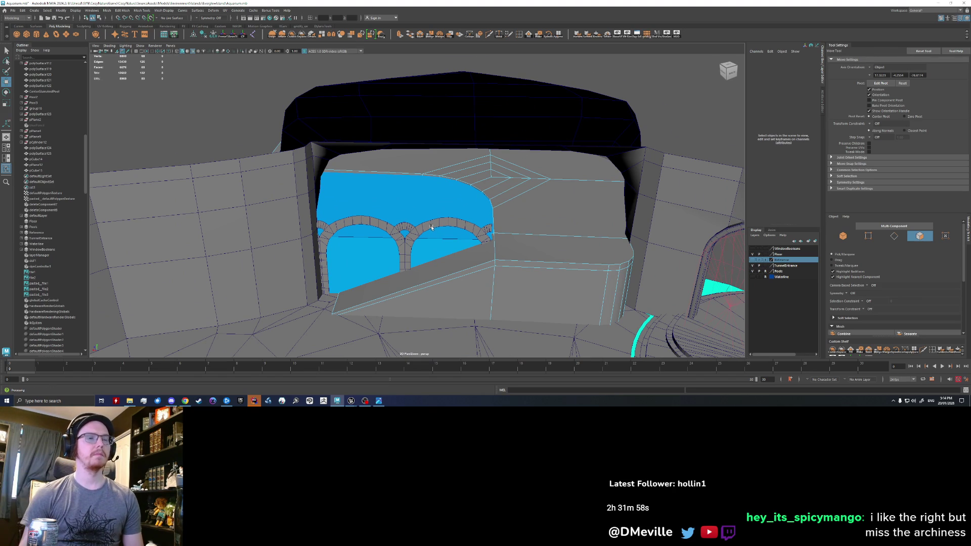
pyautogui.scroll(1, 431, 228)
pyautogui.scroll(1, 393, 215)
pyautogui.moveTo(394, 215)
pyautogui.keyDown('alt'); pyautogui.mouseDown()
pyautogui.moveTo(430, 235)
pyautogui.moveTo(421, 238)
pyautogui.mouseUp(); pyautogui.keyUp('alt')
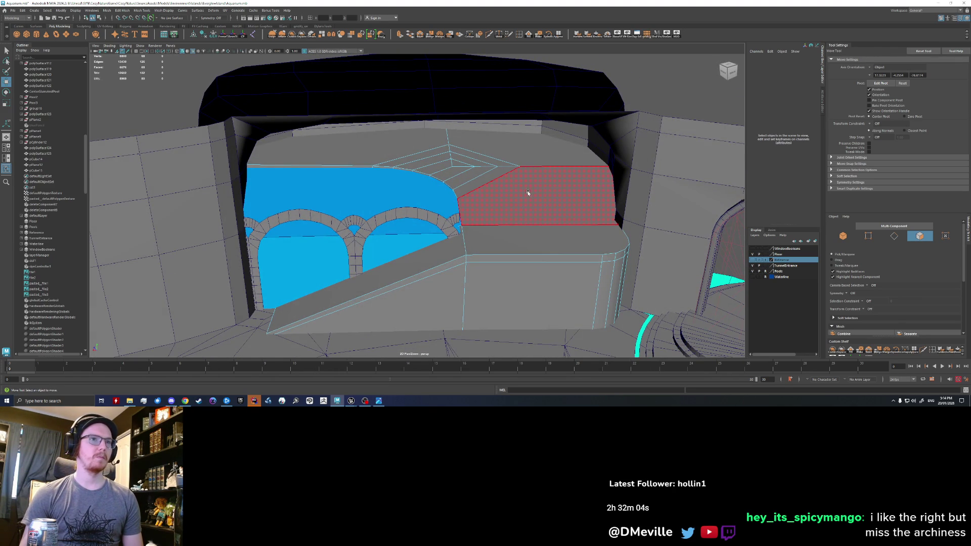
pyautogui.scroll(-3, 512, 236)
# - Stretch the blue pool wall wider to the right by moving its edge vertices
pyautogui.keyDown('alt'); pyautogui.moveTo(513, 236); pyautogui.dragTo(482, 183); pyautogui.keyUp('alt')
pyautogui.rightClick(481, 183)
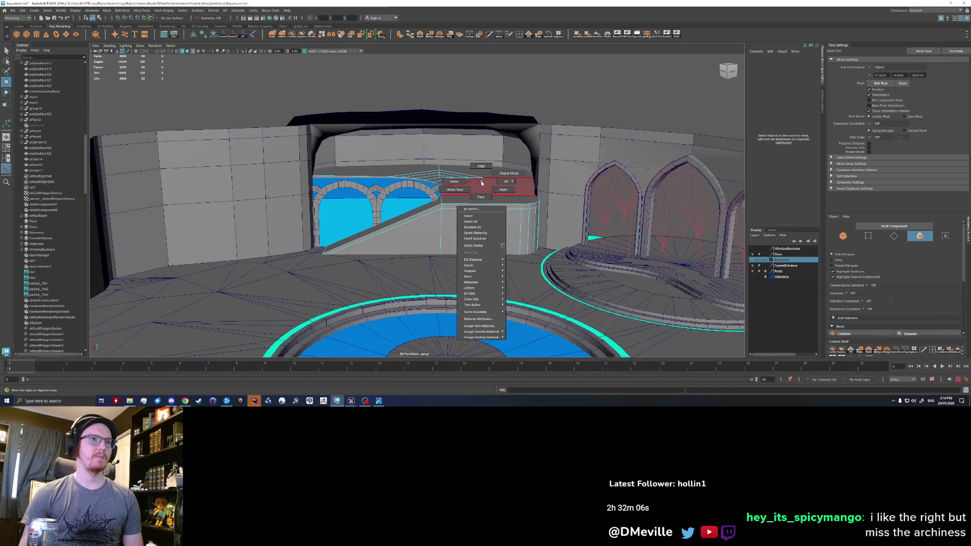
pyautogui.click(455, 180)
pyautogui.moveTo(479, 264); pyautogui.dragTo(443, 227)
pyautogui.moveTo(362, 199); pyautogui.dragTo(378, 200)
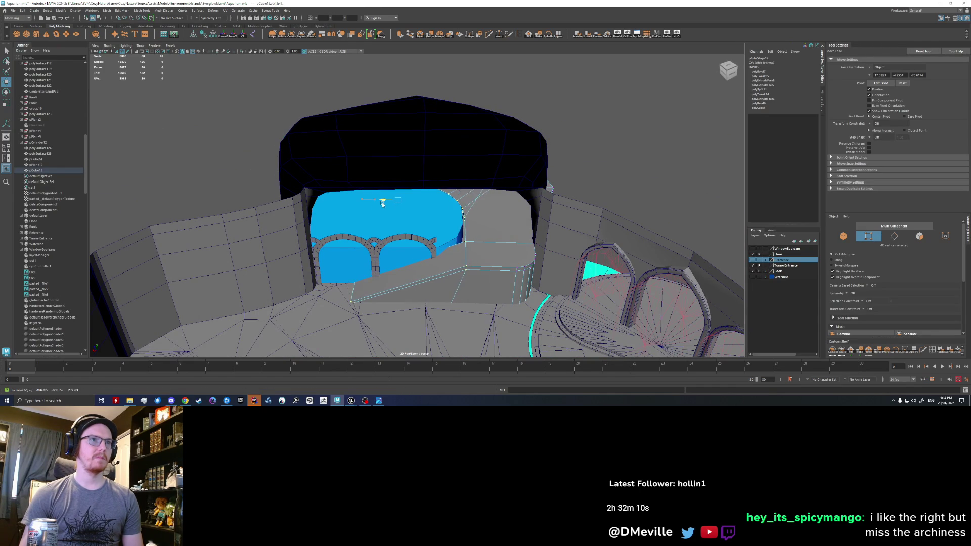
pyautogui.scroll(-5, 406, 220)
pyautogui.scroll(2, 406, 208)
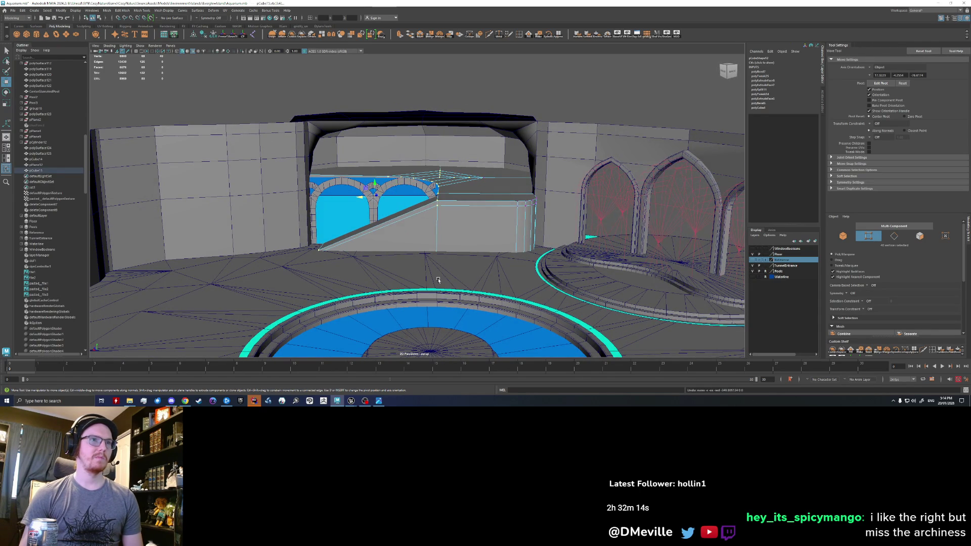
# - Shift the ramp cube's vertices left and right to line up with the arches
pyautogui.click(461, 187)
pyautogui.rightClick(460, 190)
pyautogui.moveTo(497, 194); pyautogui.dragTo(521, 173, button='right')
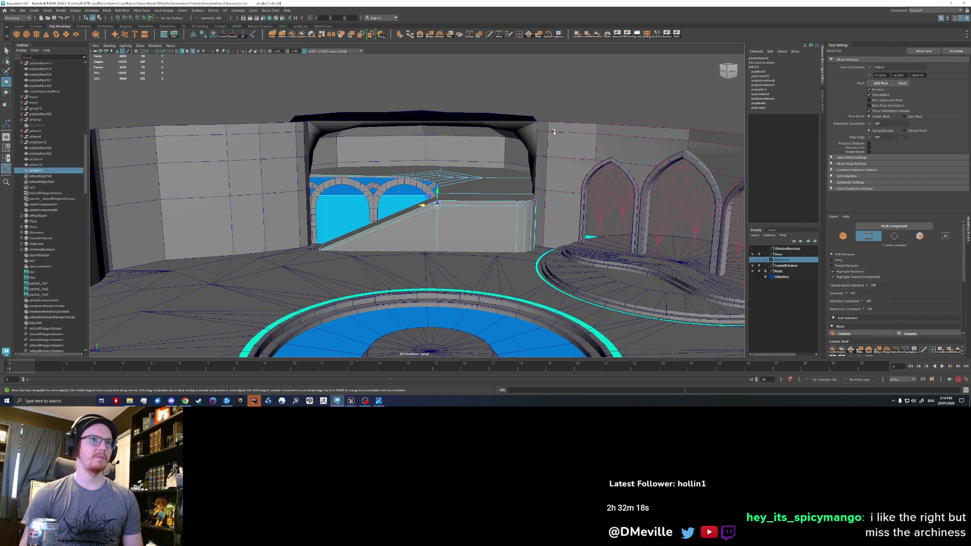
pyautogui.rightClick(497, 180)
pyautogui.click(483, 179)
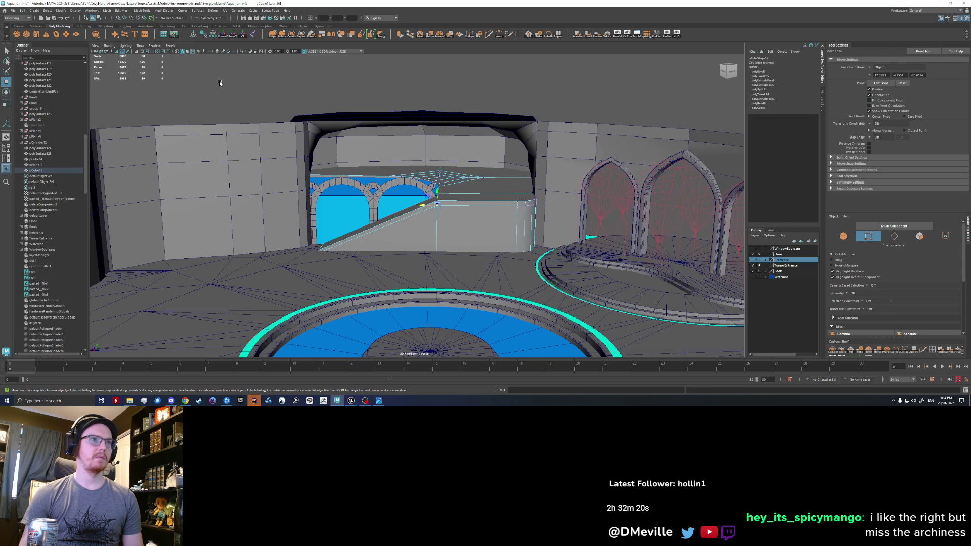
pyautogui.scroll(3, 460, 266)
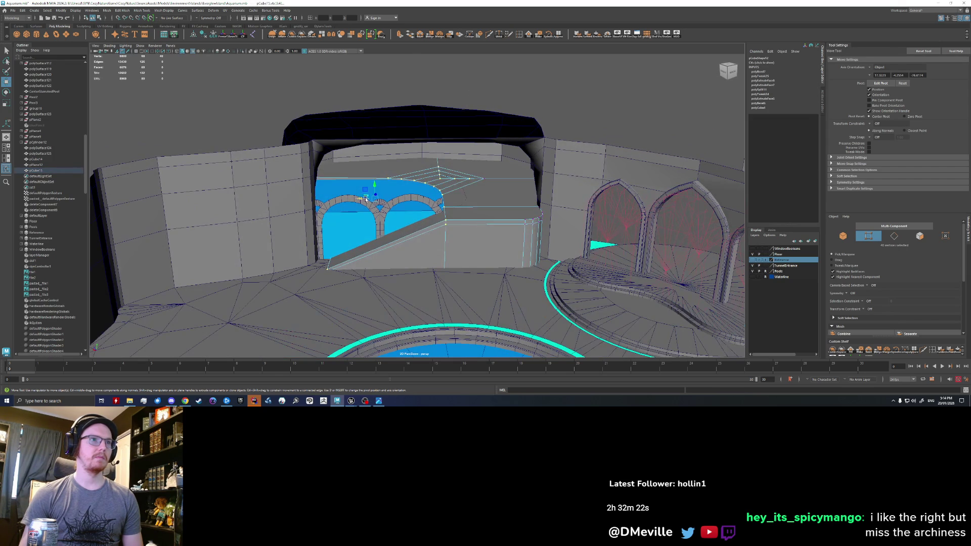
pyautogui.moveTo(381, 201)
pyautogui.keyDown('alt'); pyautogui.mouseDown()
pyautogui.moveTo(464, 225)
pyautogui.moveTo(392, 202)
pyautogui.mouseUp(); pyautogui.keyUp('alt')
pyautogui.press('q')
pyautogui.press('w')
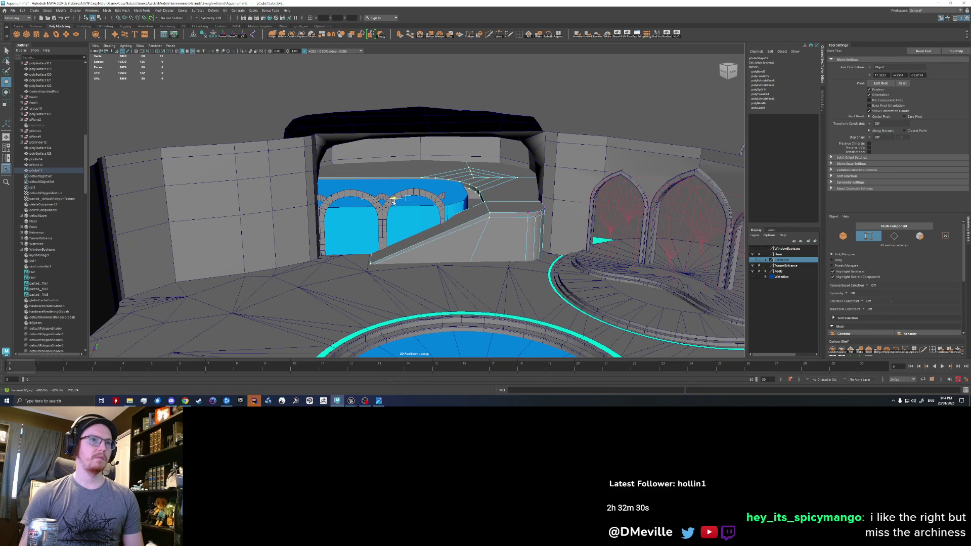
pyautogui.moveTo(392, 199); pyautogui.dragTo(379, 201)
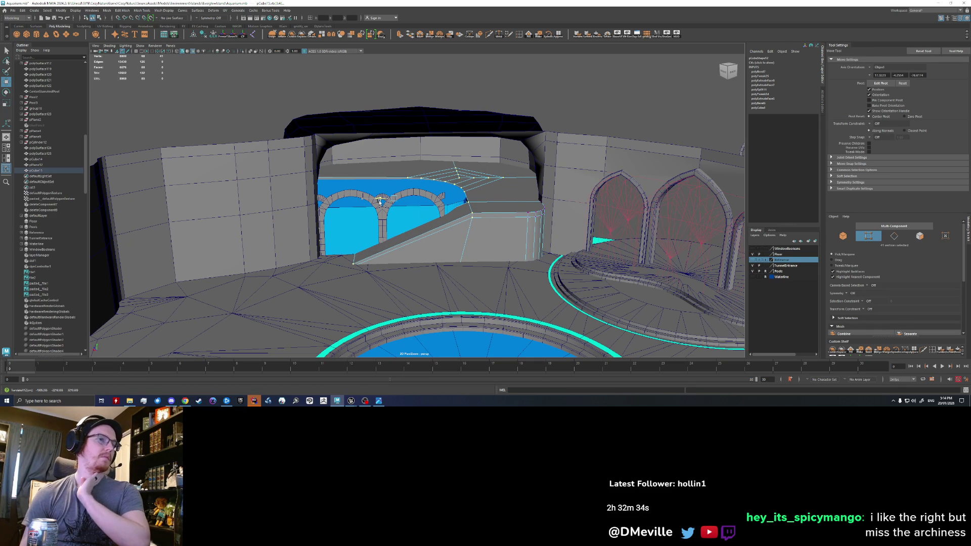
pyautogui.moveTo(379, 200); pyautogui.dragTo(396, 202)
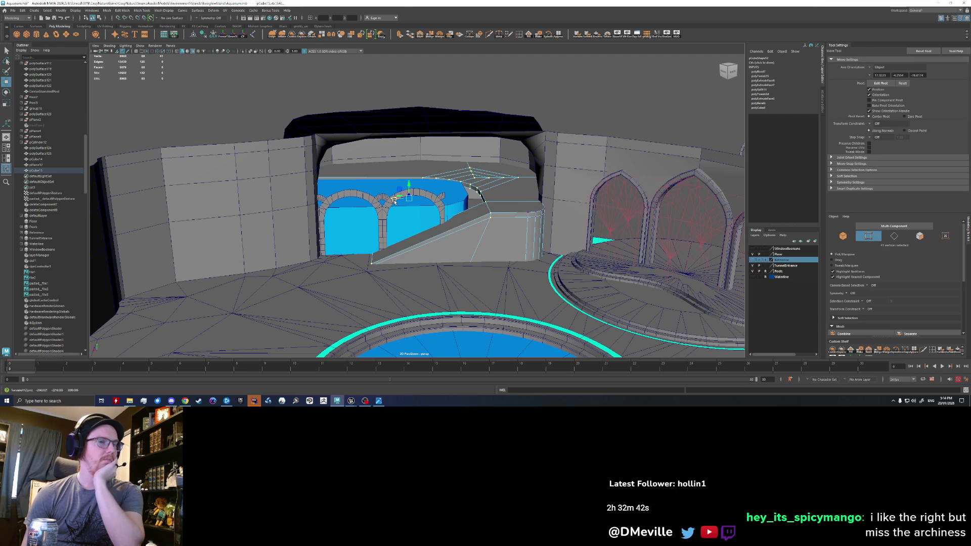
pyautogui.scroll(2, 478, 253)
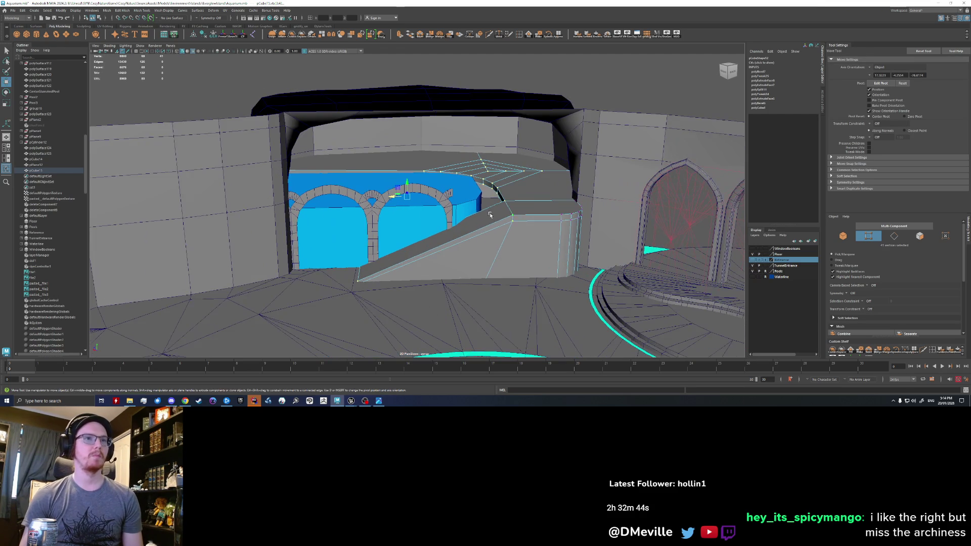
# - Scale the blue pool block so it sits more fully behind the arch row
pyautogui.keyDown('alt'); pyautogui.moveTo(490, 216); pyautogui.dragTo(395, 217); pyautogui.keyUp('alt')
pyautogui.click(396, 218)
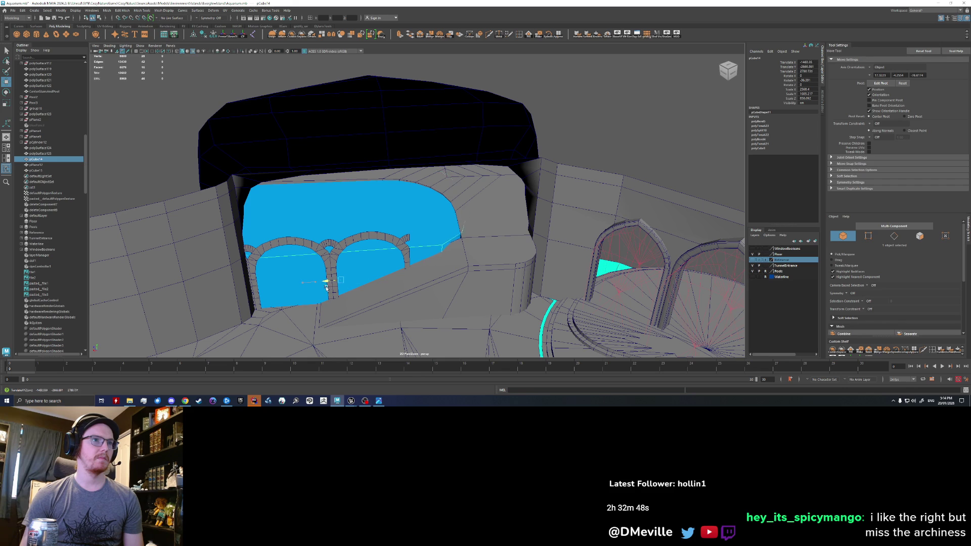
pyautogui.press('r')
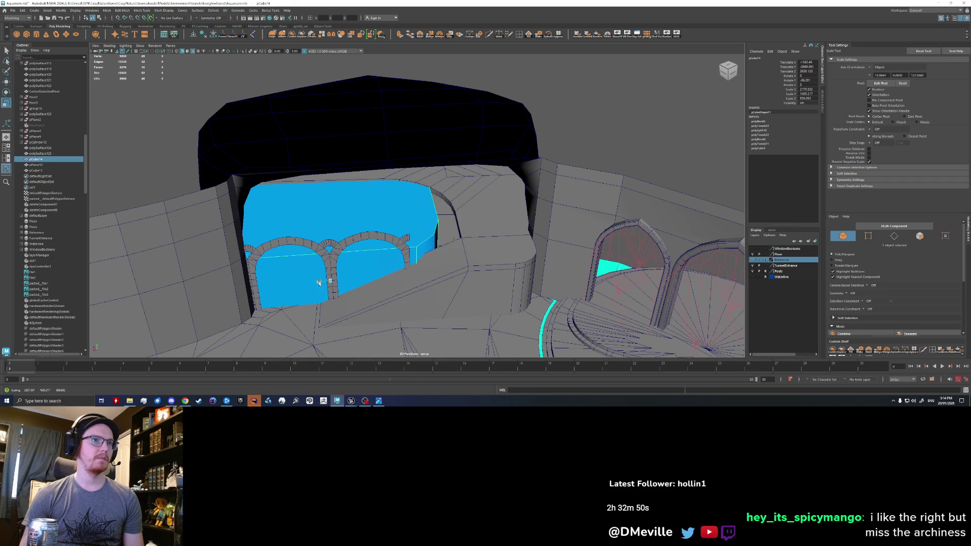
pyautogui.press('w')
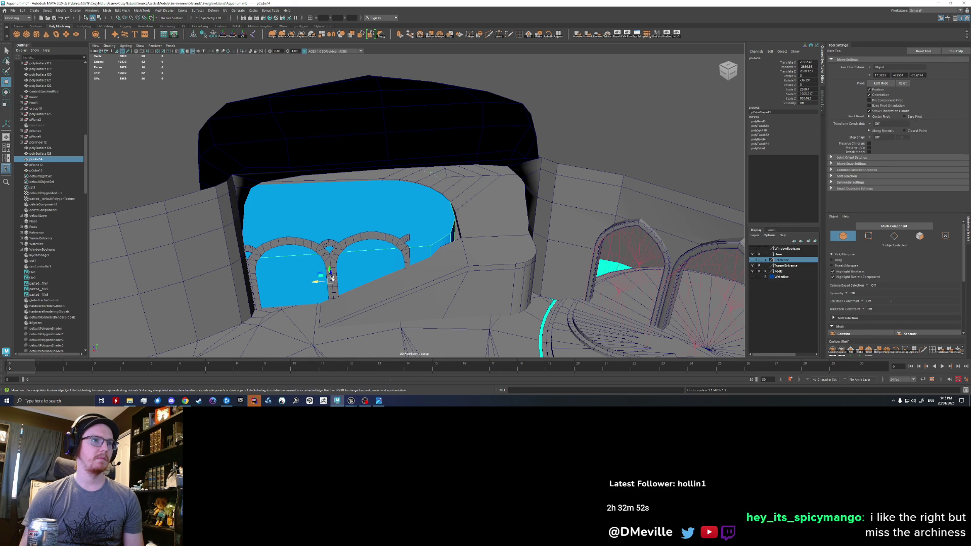
pyautogui.moveTo(604, 142)
pyautogui.keyDown('alt'); pyautogui.mouseDown()
pyautogui.moveTo(353, 182)
pyautogui.moveTo(380, 227)
pyautogui.moveTo(354, 251)
pyautogui.moveTo(305, 234)
pyautogui.mouseUp(); pyautogui.keyUp('alt')
pyautogui.click(394, 229)
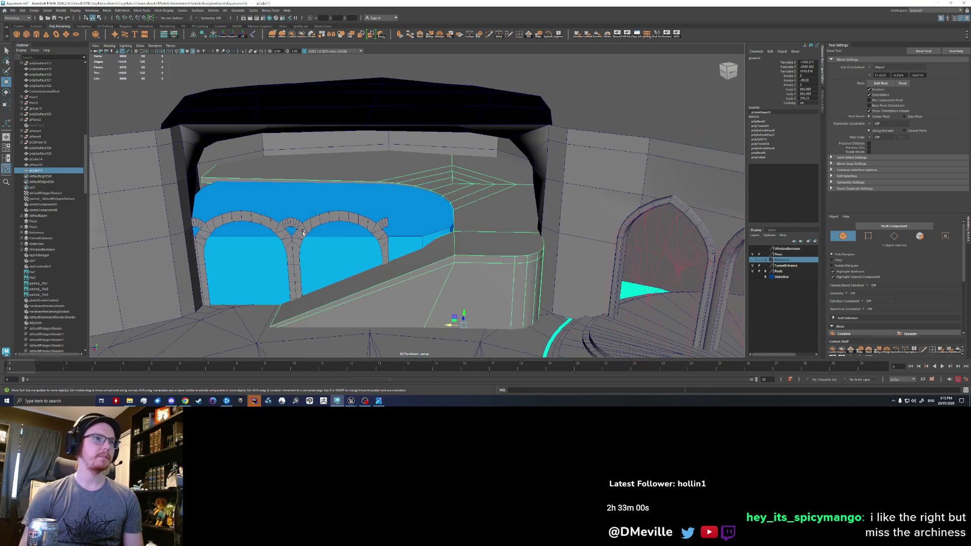
# - Slide the arch row right and scale it narrower along X to fit the blue window opening
pyautogui.click(302, 231)
pyautogui.moveTo(231, 261); pyautogui.dragTo(298, 261)
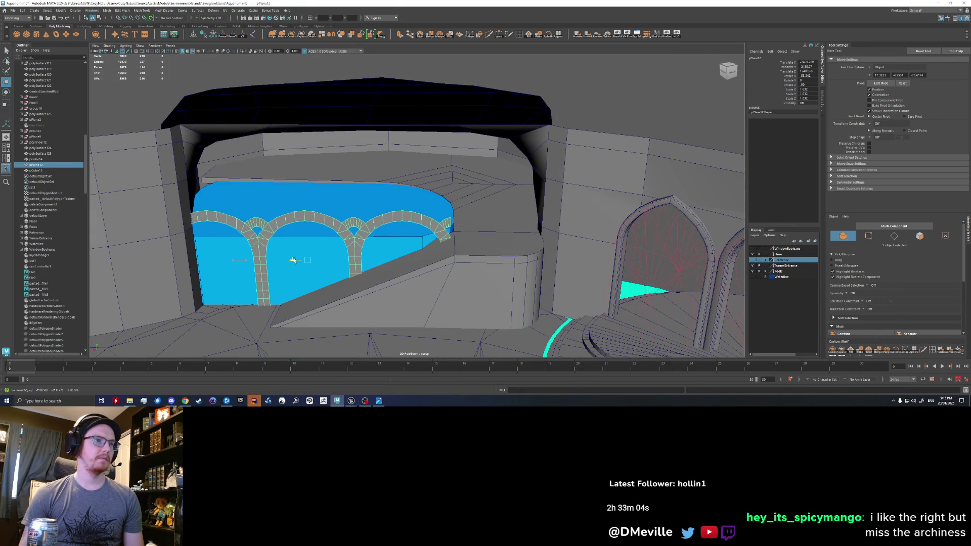
pyautogui.moveTo(293, 260); pyautogui.dragTo(305, 259)
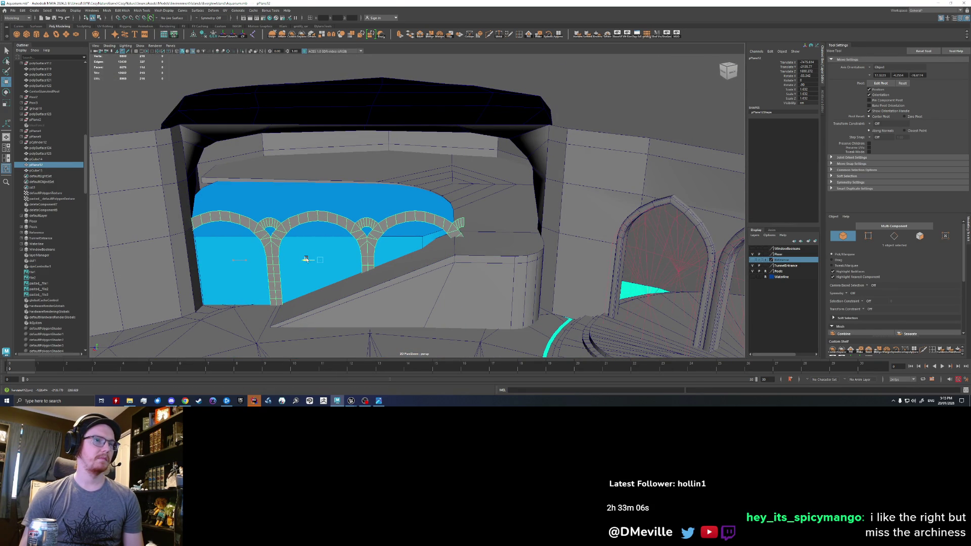
pyautogui.press('r')
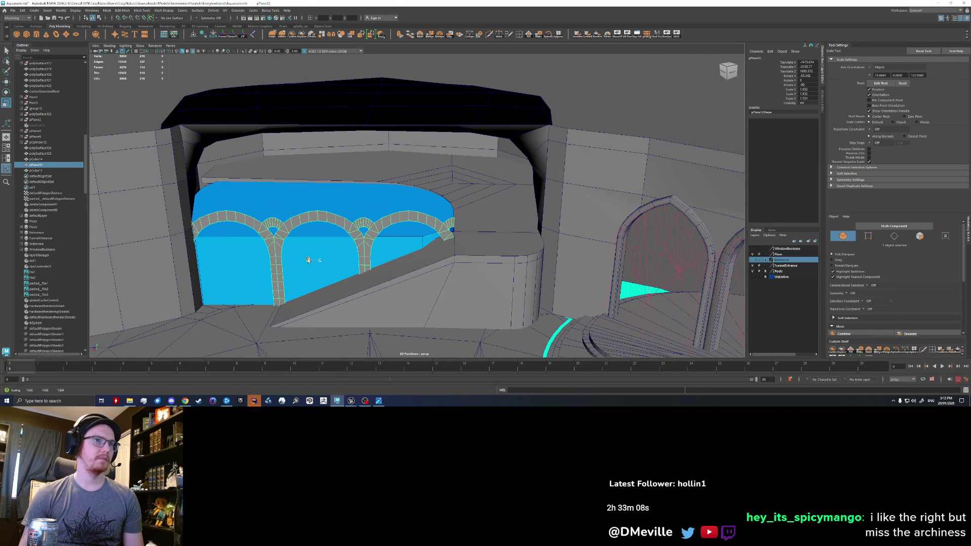
pyautogui.moveTo(308, 260); pyautogui.dragTo(309, 259)
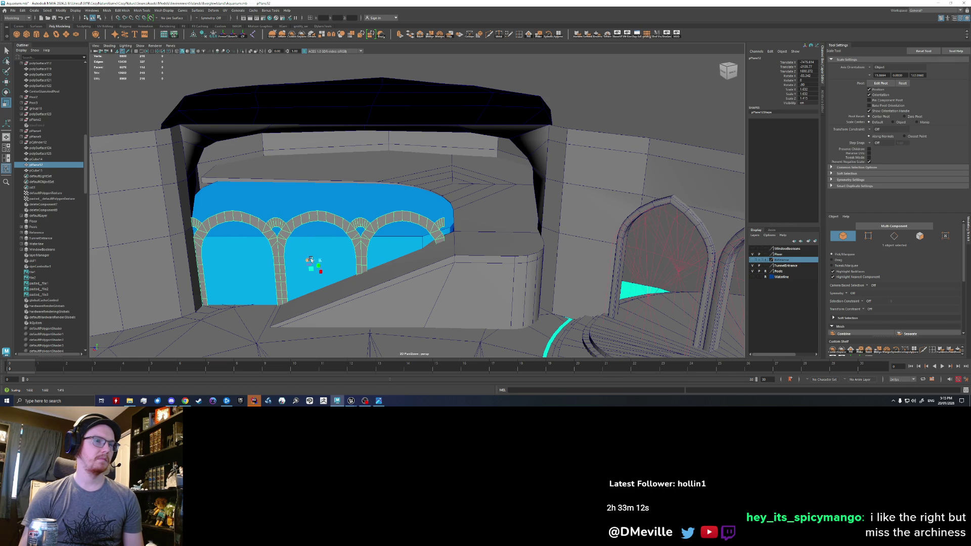
pyautogui.press('w')
pyautogui.keyDown('alt'); pyautogui.moveTo(596, 97); pyautogui.dragTo(404, 225); pyautogui.keyUp('alt')
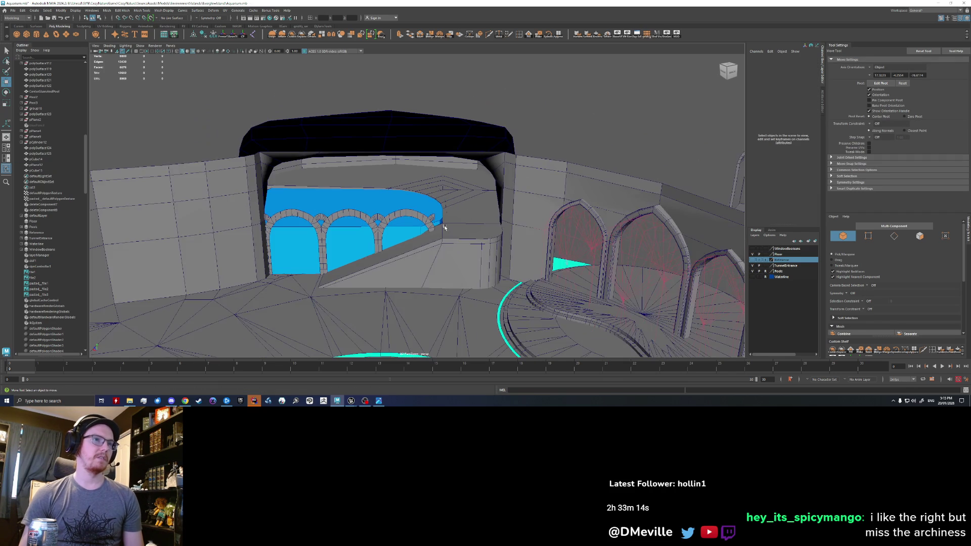
pyautogui.scroll(3, 403, 225)
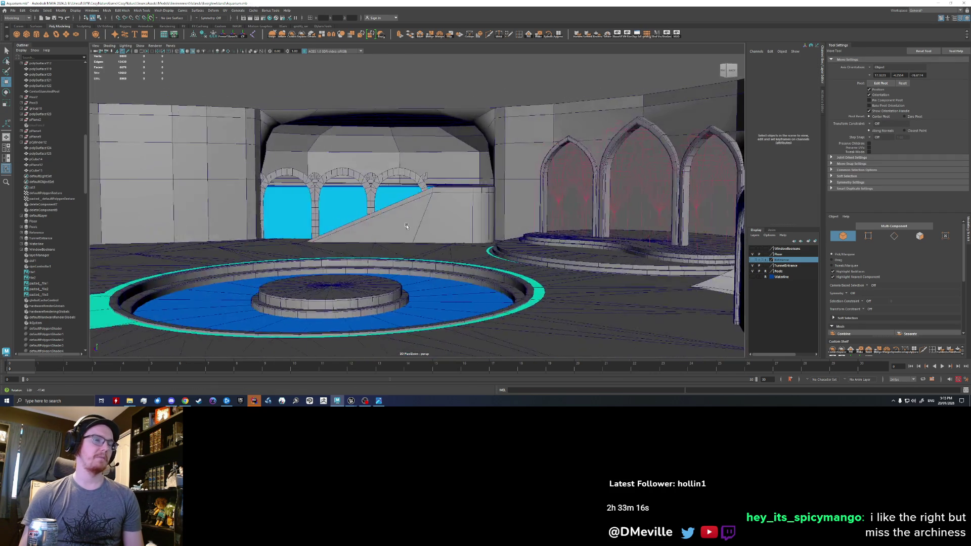
pyautogui.scroll(3, 407, 229)
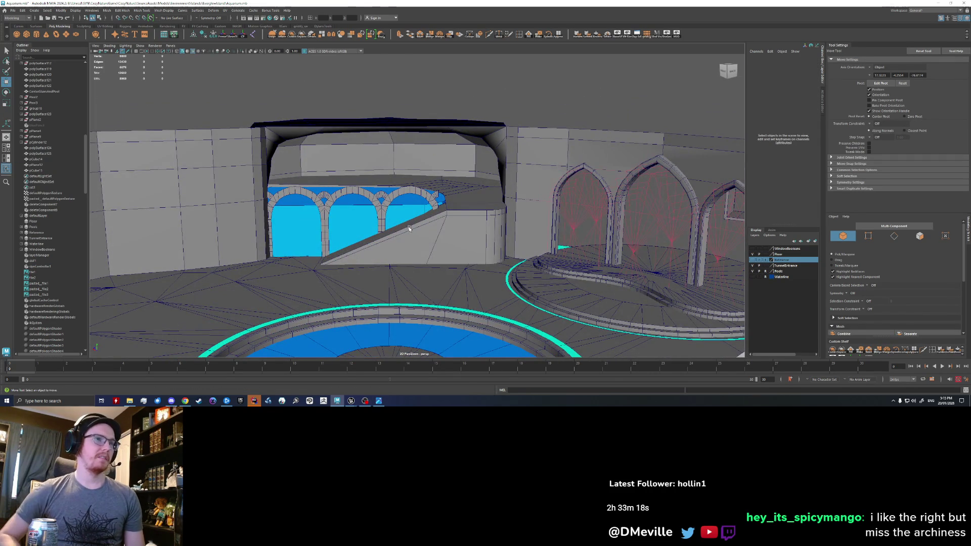
# - Delete the ledge wall face under the ramp, exposing the blue geometry behind
pyautogui.press('q')
pyautogui.click(410, 228)
pyautogui.moveTo(410, 228)
pyautogui.keyDown('alt'); pyautogui.mouseDown()
pyautogui.moveTo(367, 169)
pyautogui.moveTo(402, 233)
pyautogui.mouseUp(); pyautogui.keyUp('alt')
pyautogui.moveTo(401, 233); pyautogui.dragTo(401, 252, button='right')
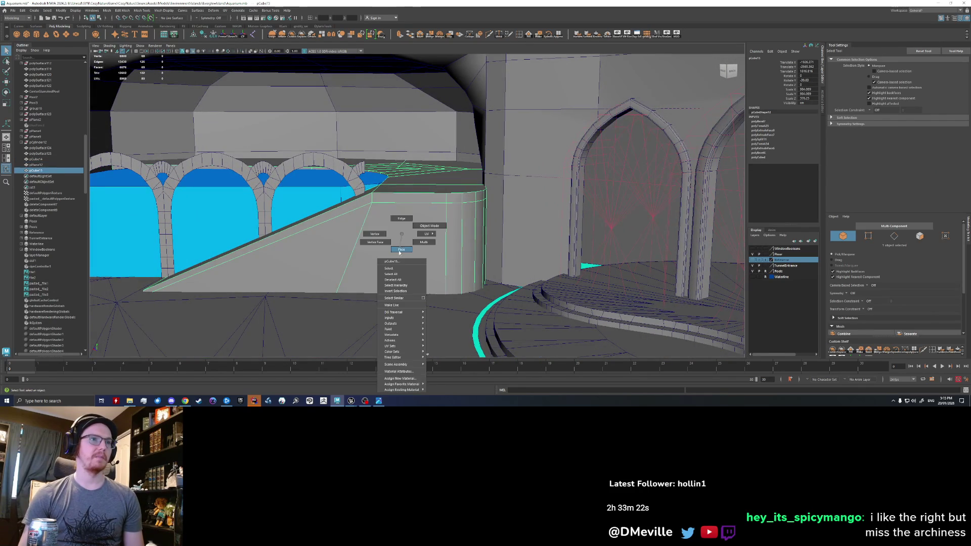
pyautogui.click(423, 249)
pyautogui.press('Delete')
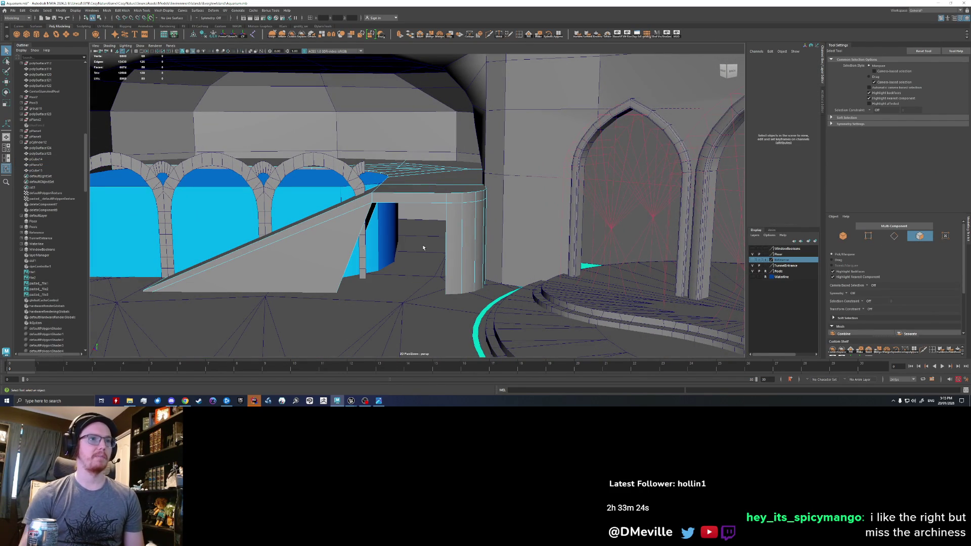
# - Select the arch row plus the ceiling and ledge pieces for export
pyautogui.keyDown('alt'); pyautogui.moveTo(303, 234); pyautogui.dragTo(372, 244); pyautogui.keyUp('alt')
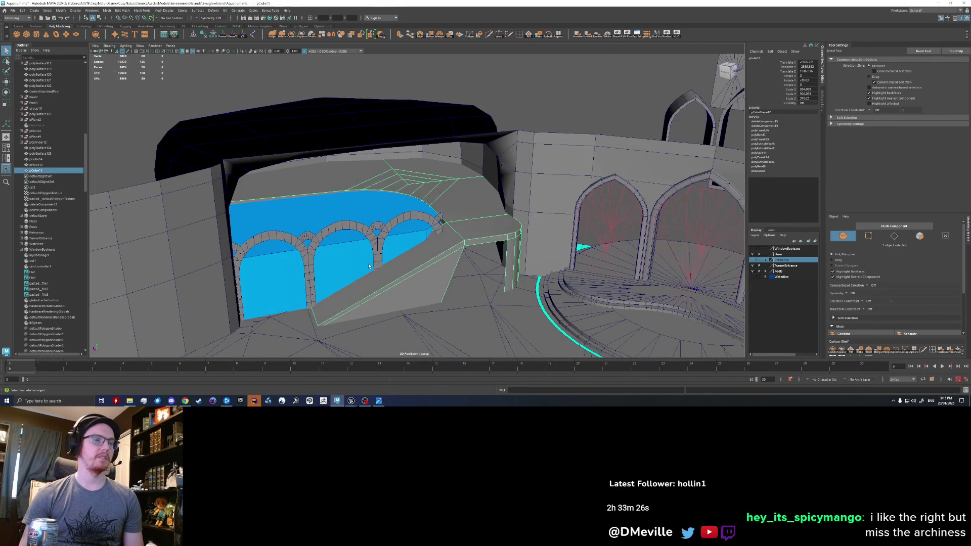
pyautogui.click(373, 245)
pyautogui.keyDown('shift'); pyautogui.click(438, 196); pyautogui.keyUp('shift')
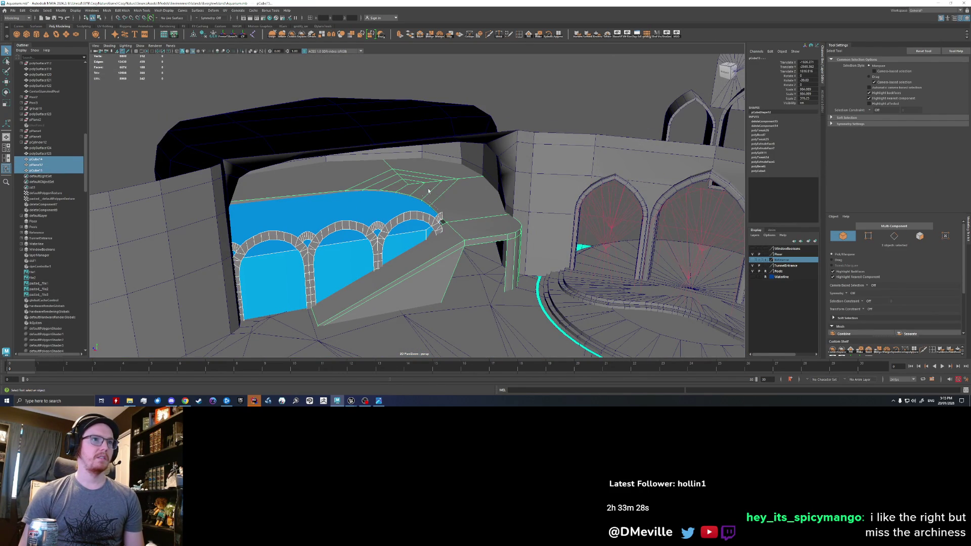
# - Add the floor and left wall and combine the seven selected meshes into one
pyautogui.keyDown('shift'); pyautogui.moveTo(406, 160); pyautogui.dragTo(560, 156, button='right'); pyautogui.keyUp('shift')
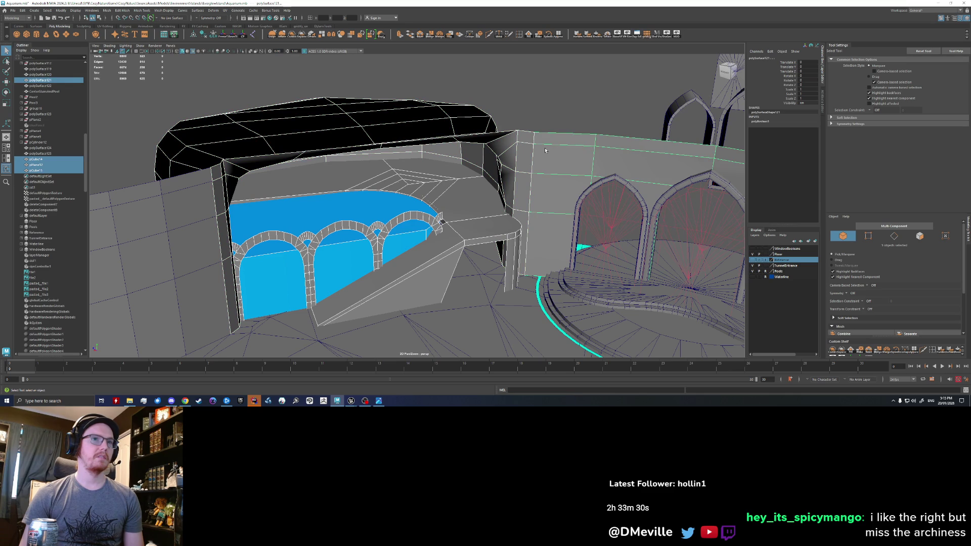
pyautogui.keyDown('shift'); pyautogui.click(403, 301); pyautogui.keyUp('shift')
pyautogui.keyDown('shift'); pyautogui.click(189, 246); pyautogui.keyUp('shift')
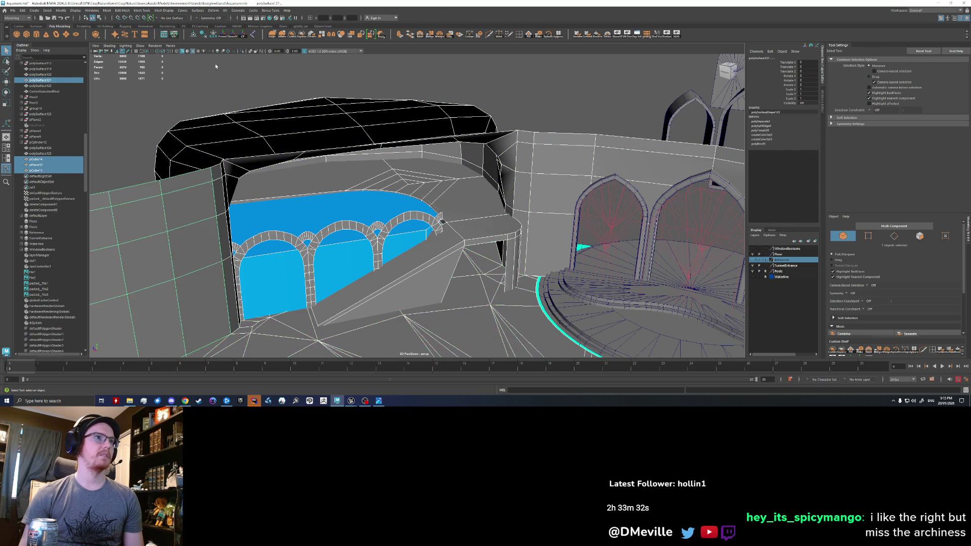
pyautogui.click(293, 38)
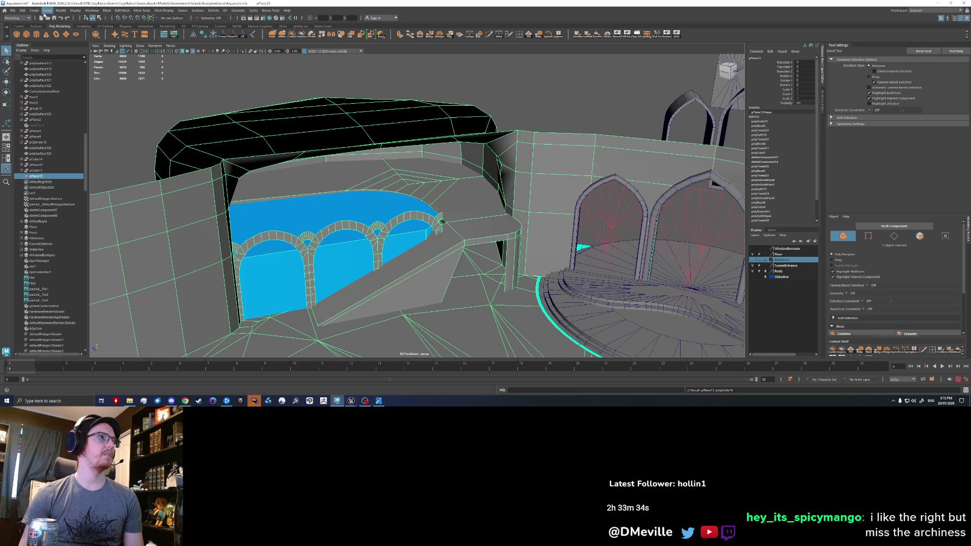
# - Export the selection over AquariumCaveBlockout.fbx, confirming the replace
pyautogui.click(13, 11)
pyautogui.click(34, 85)
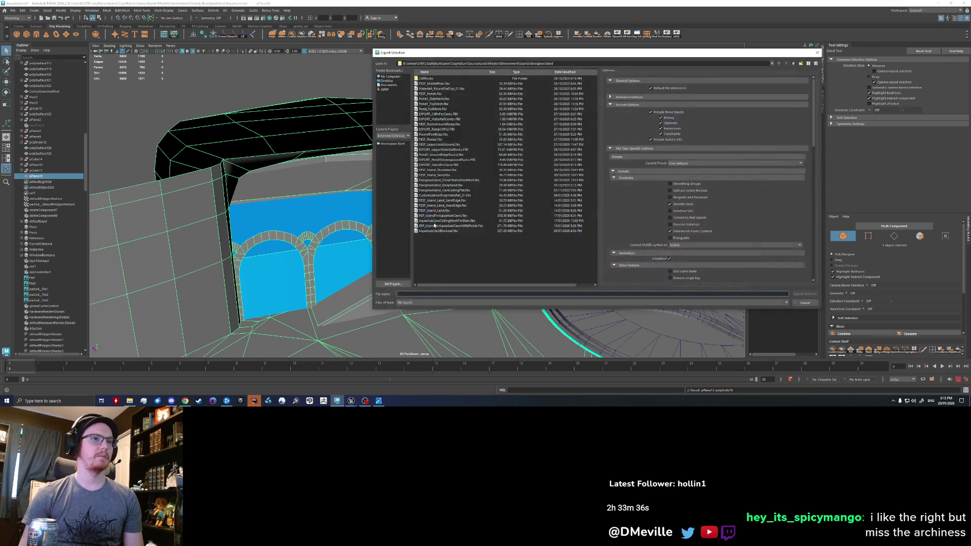
pyautogui.doubleClick(460, 231)
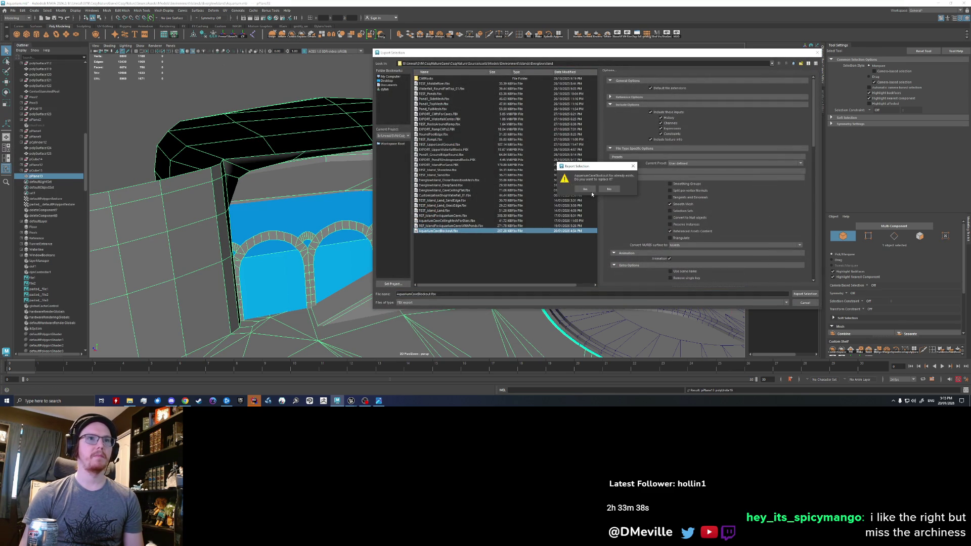
pyautogui.click(586, 188)
pyautogui.click(444, 163)
# - Undo the combine, check Unreal reports the reimport done, and return to Maya
pyautogui.hotkey('ctrl', 'z')
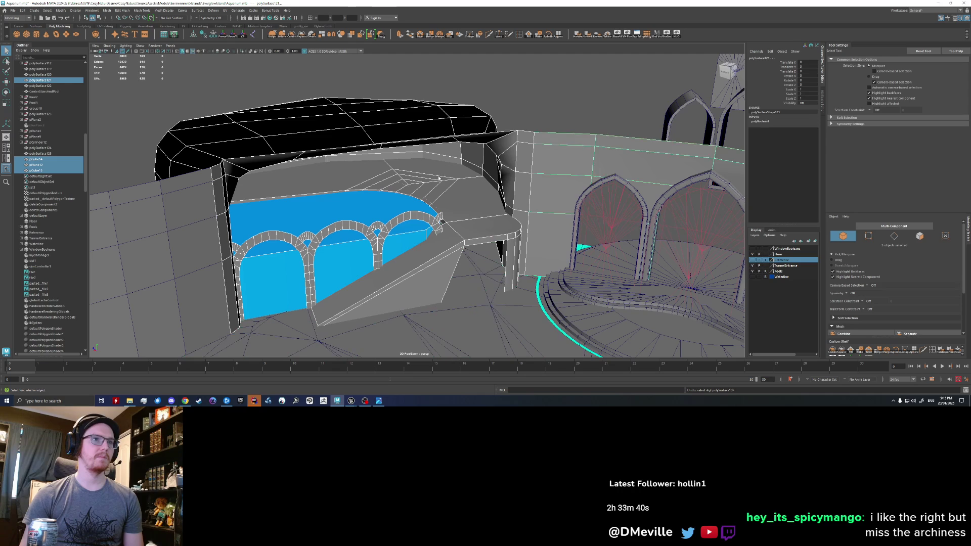
pyautogui.hotkey('ctrl', 'z')
pyautogui.click(338, 382)
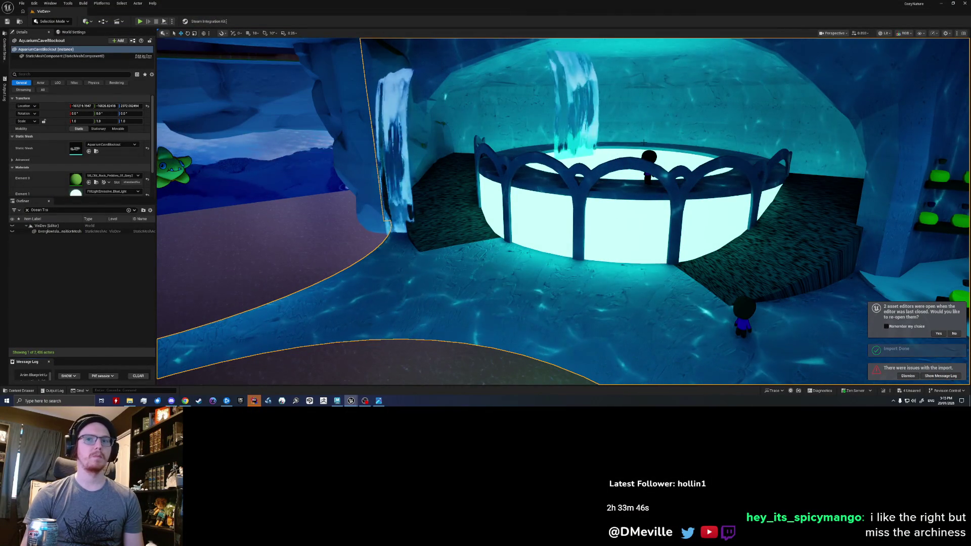
pyautogui.hotkey('alt', 'Tab')
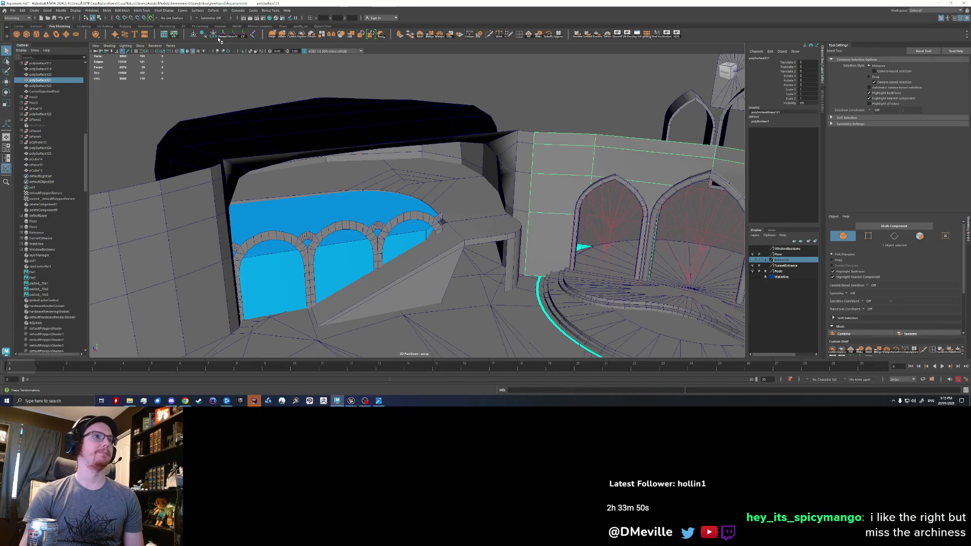
# - Combine all the blockout meshes into a single object
pyautogui.click(203, 105)
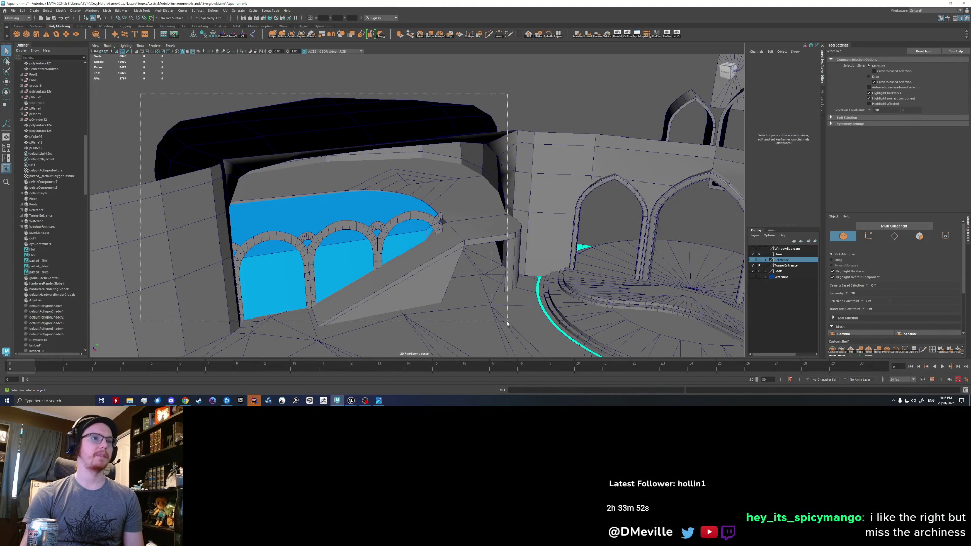
pyautogui.moveTo(557, 355); pyautogui.dragTo(558, 354)
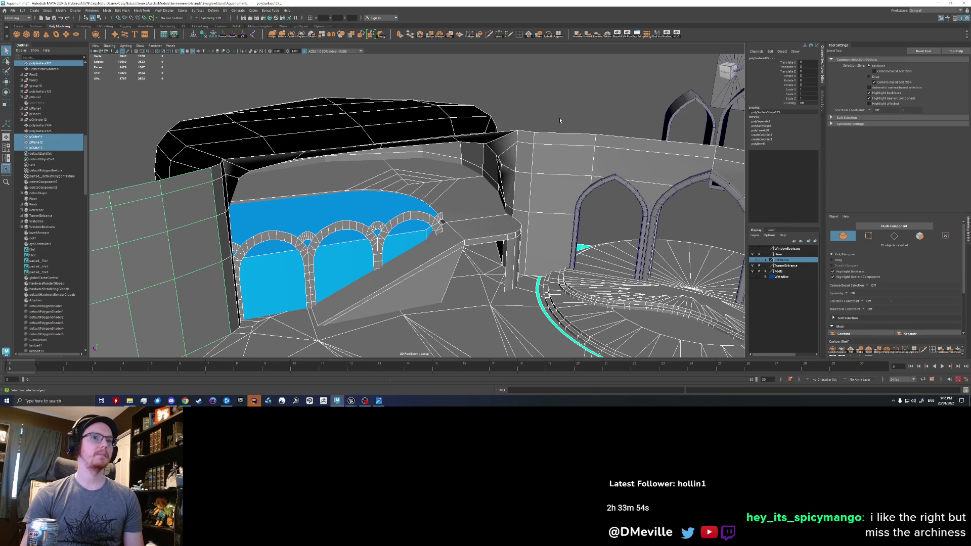
pyautogui.click(291, 36)
# - Export the selection, overwriting the existing aquarium cave blockout FBX
pyautogui.click(13, 11)
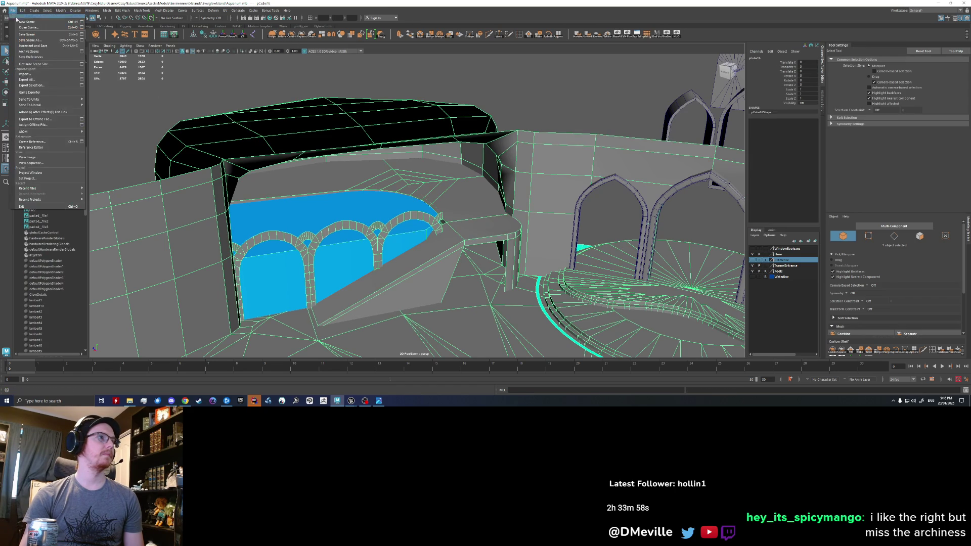
pyautogui.click(34, 86)
pyautogui.click(461, 230)
pyautogui.click(804, 293)
pyautogui.click(559, 184)
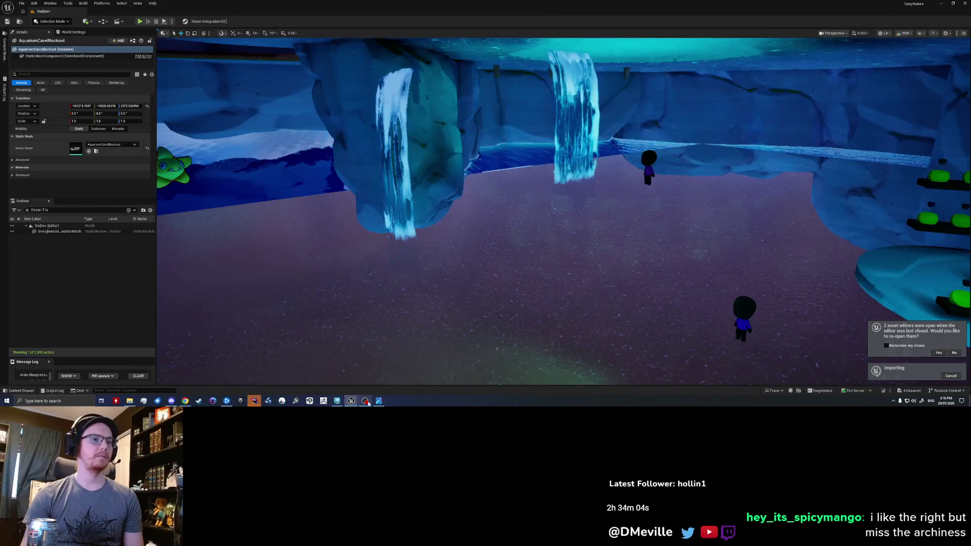
# - Undo the combine in Maya, then return to Unreal and fly toward the arches and stairs
pyautogui.hotkey('alt', 'Tab')
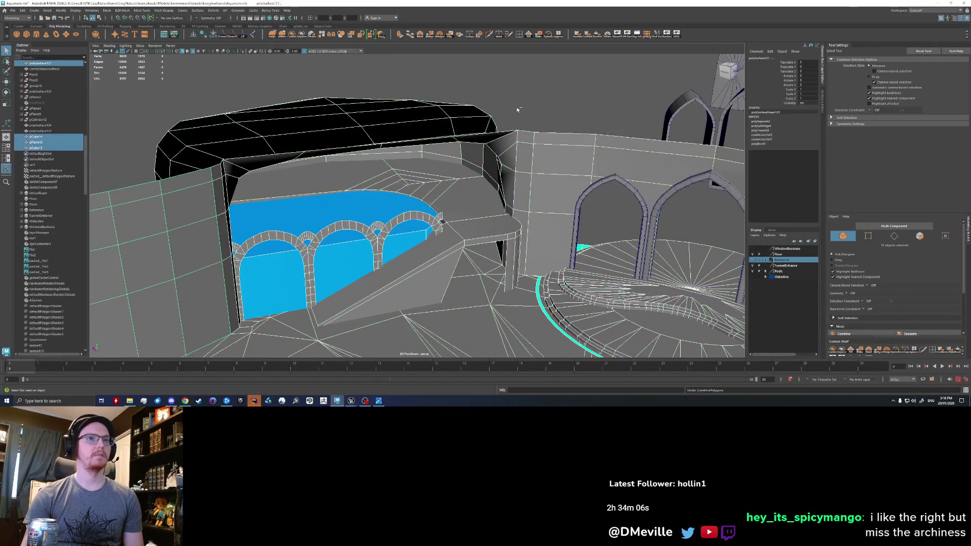
pyautogui.hotkey('ctrl', 'z')
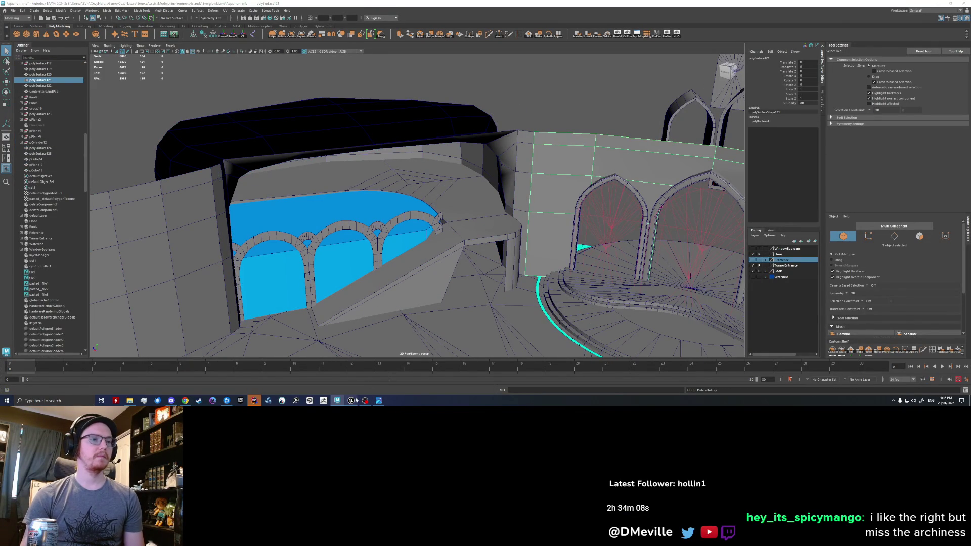
pyautogui.click(337, 379)
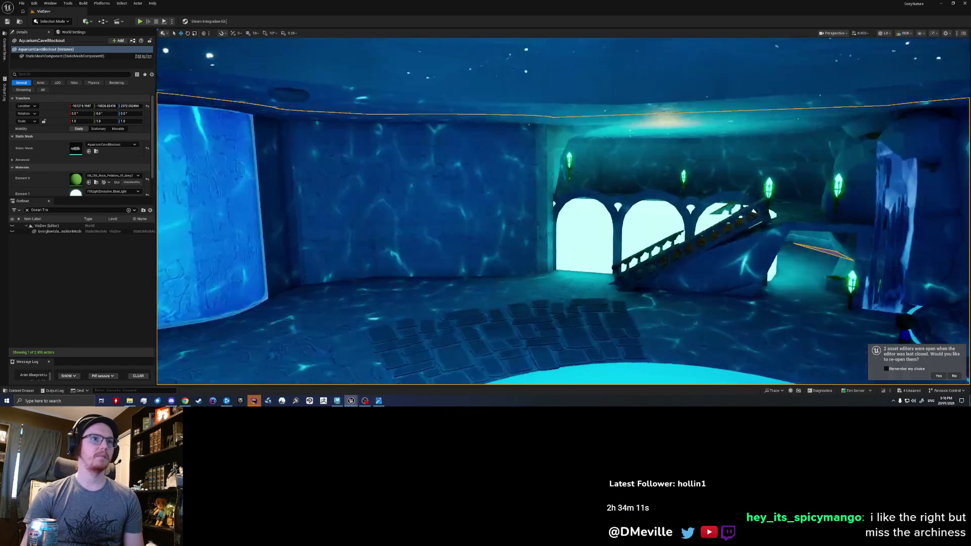
pyautogui.moveTo(562, 213); pyautogui.dragTo(562, 212, button='right')
pyautogui.press('Escape')
# - Delete the staircase mesh over the ramp and fly around inspecting the arches and ramp
pyautogui.click(562, 251)
pyautogui.press('Delete')
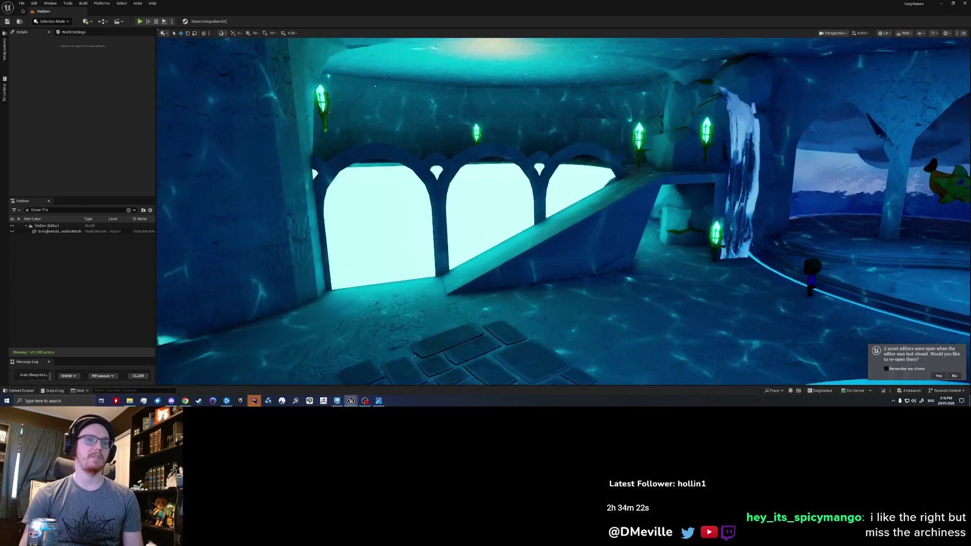
pyautogui.moveTo(561, 213); pyautogui.dragTo(562, 213, button='right')
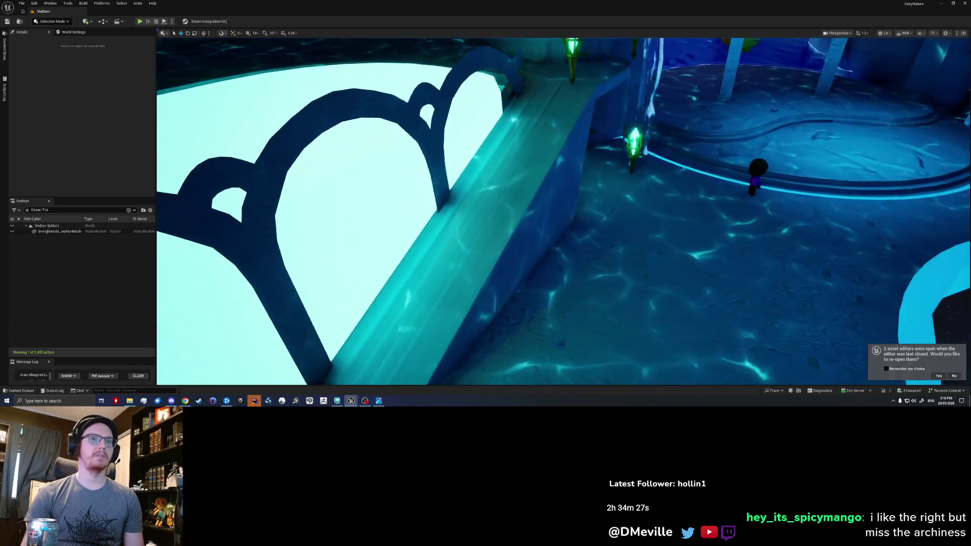
pyautogui.moveTo(562, 212); pyautogui.dragTo(562, 213, button='right')
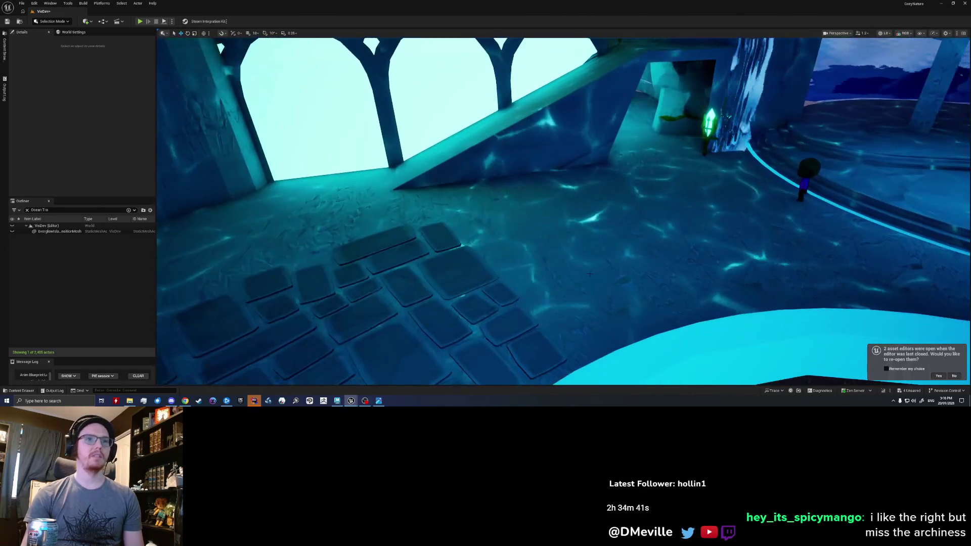
pyautogui.moveTo(622, 265); pyautogui.dragTo(622, 265, button='right')
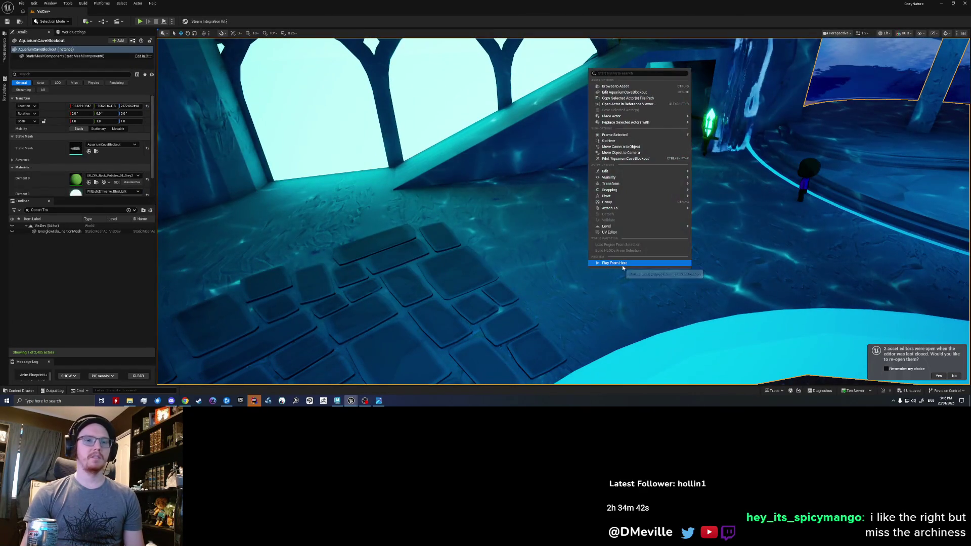
# - Start Play-in-Editor here and walk the character along the ledge past the lantern
pyautogui.click(616, 270)
pyautogui.hotkey('alt', 'p')
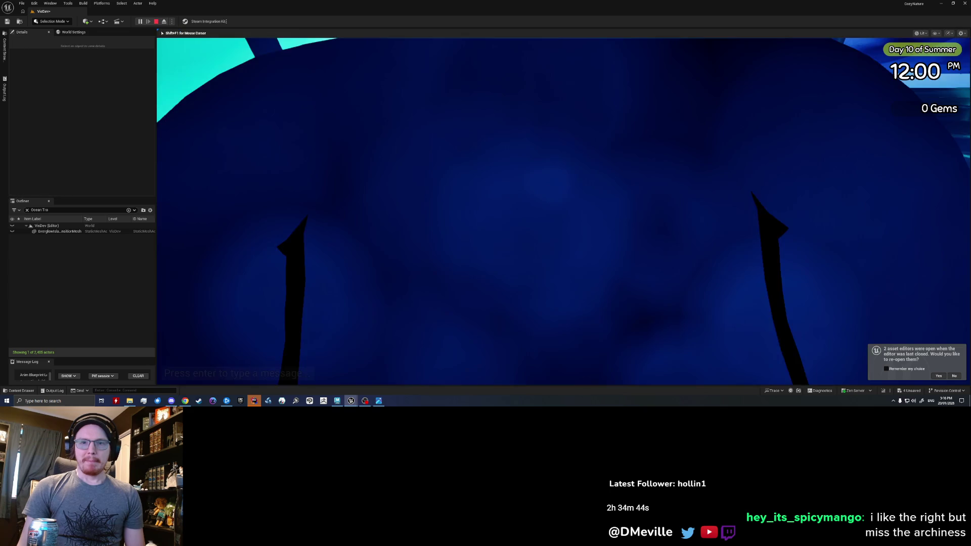
pyautogui.press('w')
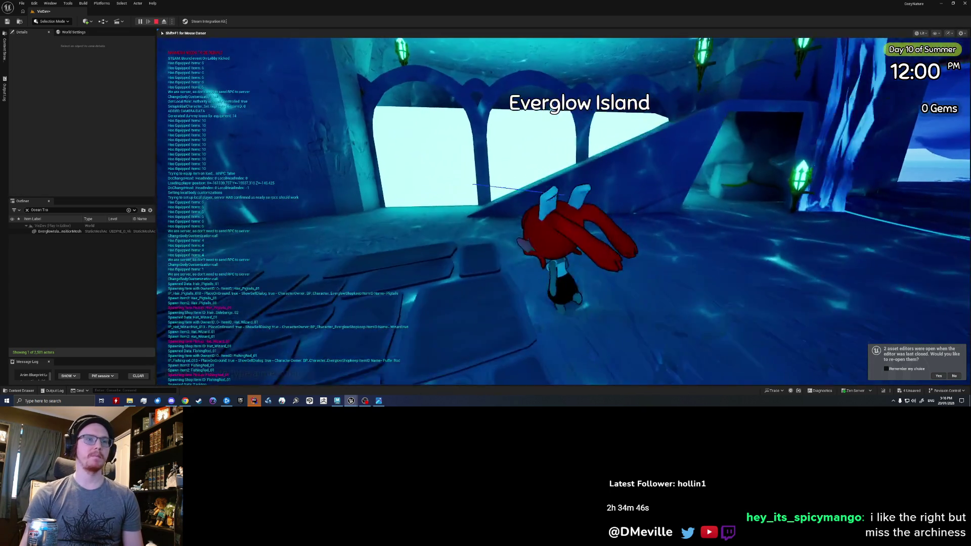
pyautogui.press('w')
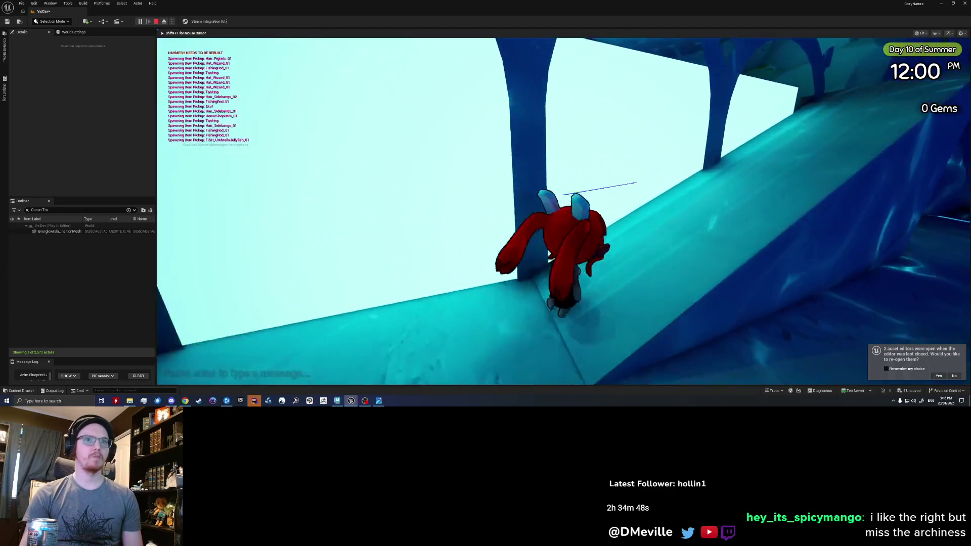
pyautogui.press('w')
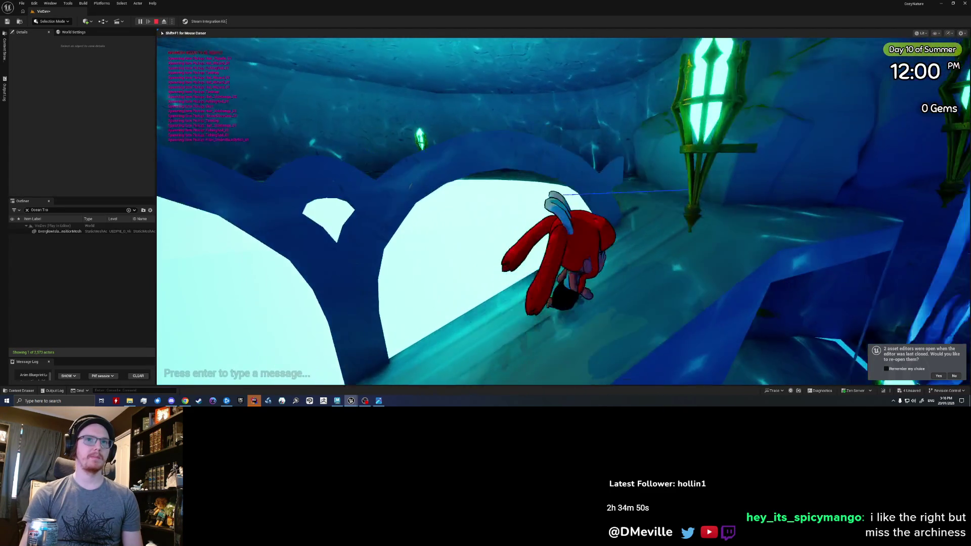
pyautogui.press('w')
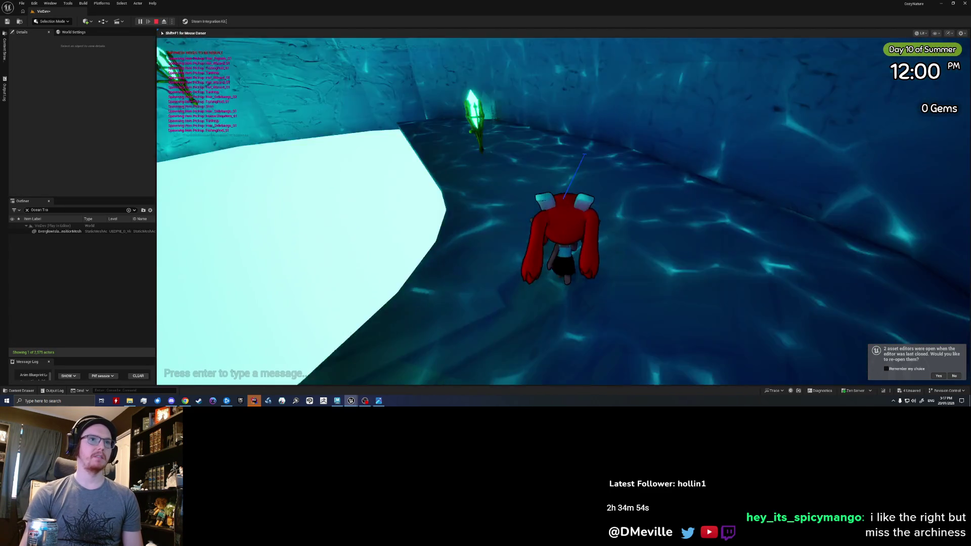
pyautogui.press('a')
pyautogui.press('w')
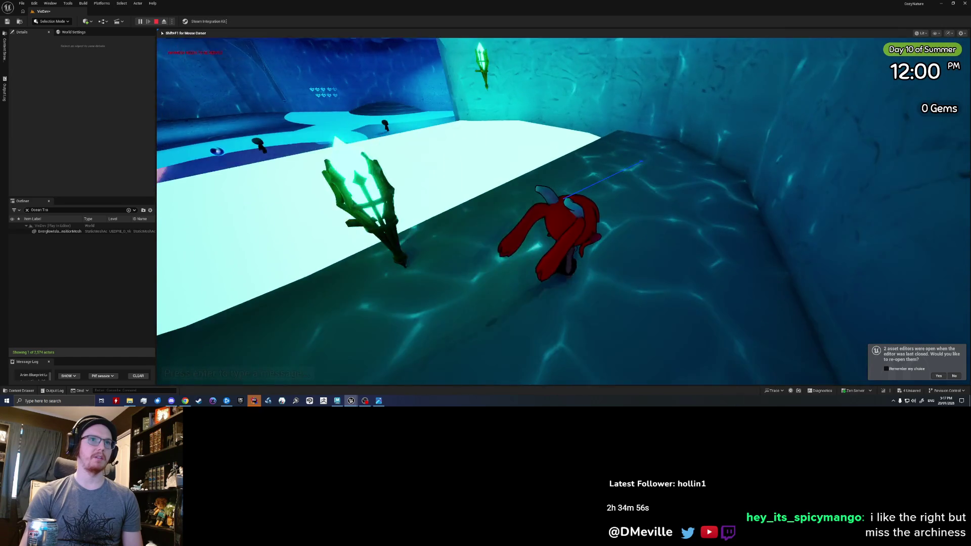
# - Steer the character along the ice wall into the cave, then stop the play test
pyautogui.press('w')
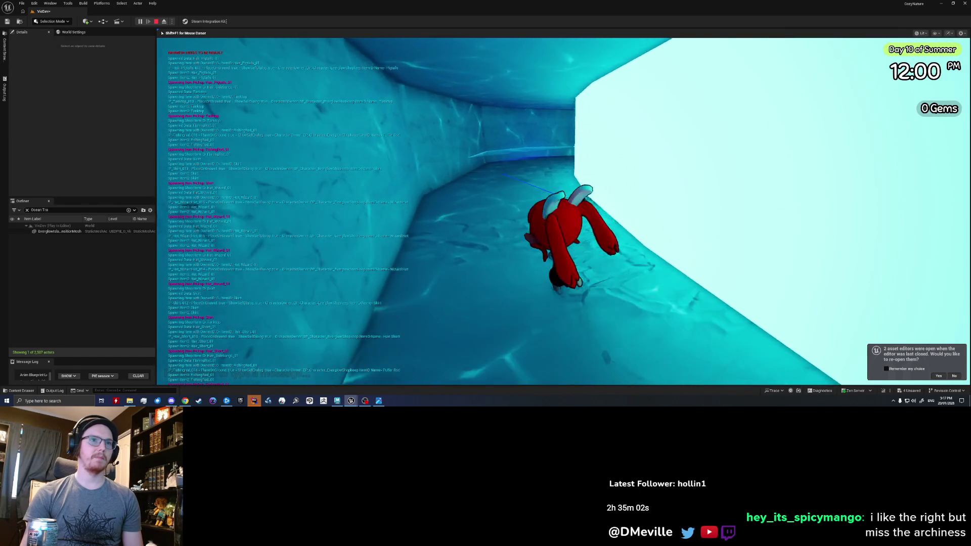
pyautogui.press('a')
pyautogui.press('d')
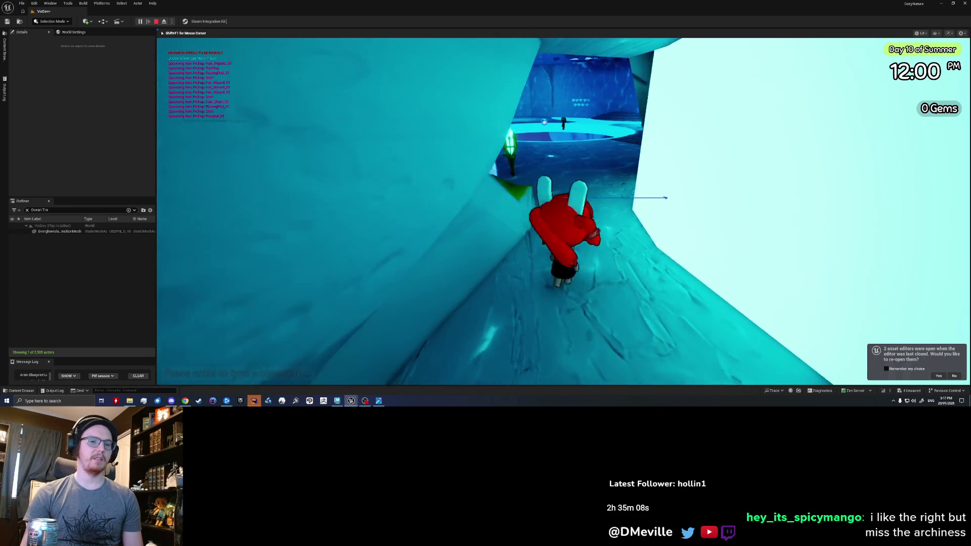
pyautogui.press('s')
pyautogui.press('w')
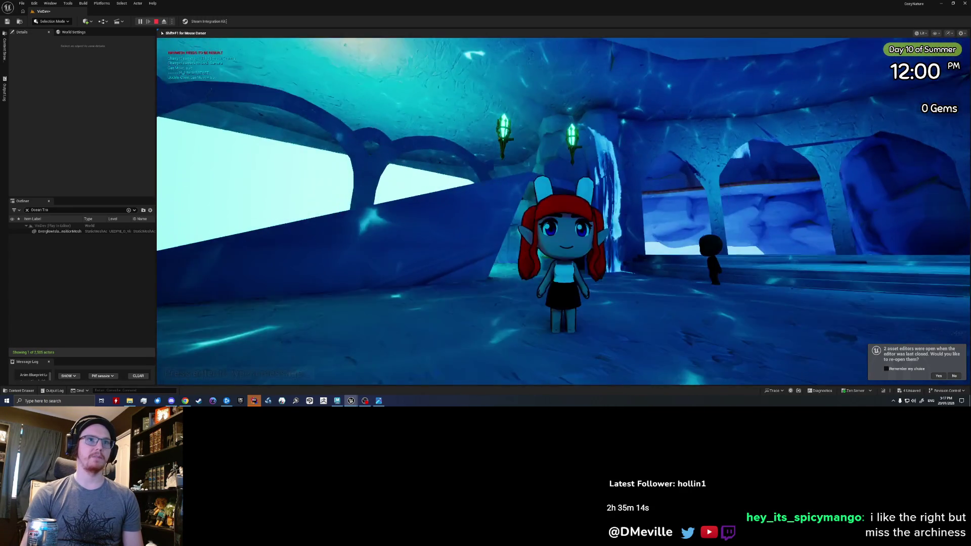
pyautogui.press('w')
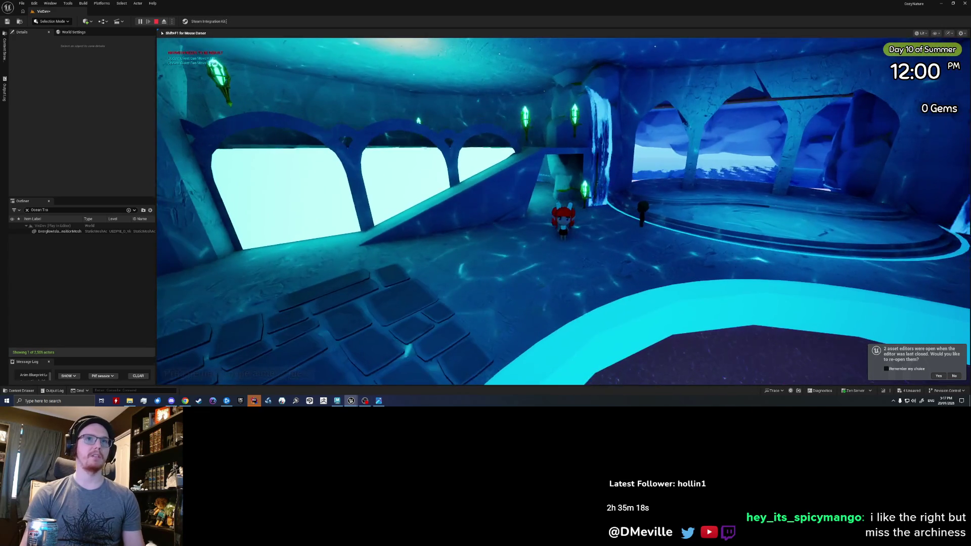
pyautogui.press('Escape')
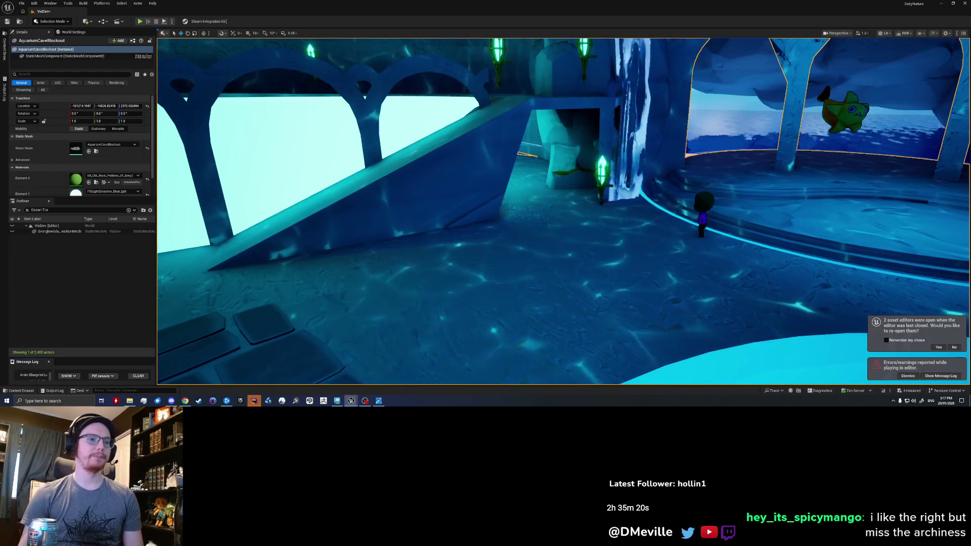
# - Switch to Maya, select the arched wall and pick one of its faces in face mode
pyautogui.hotkey('alt', 'Tab')
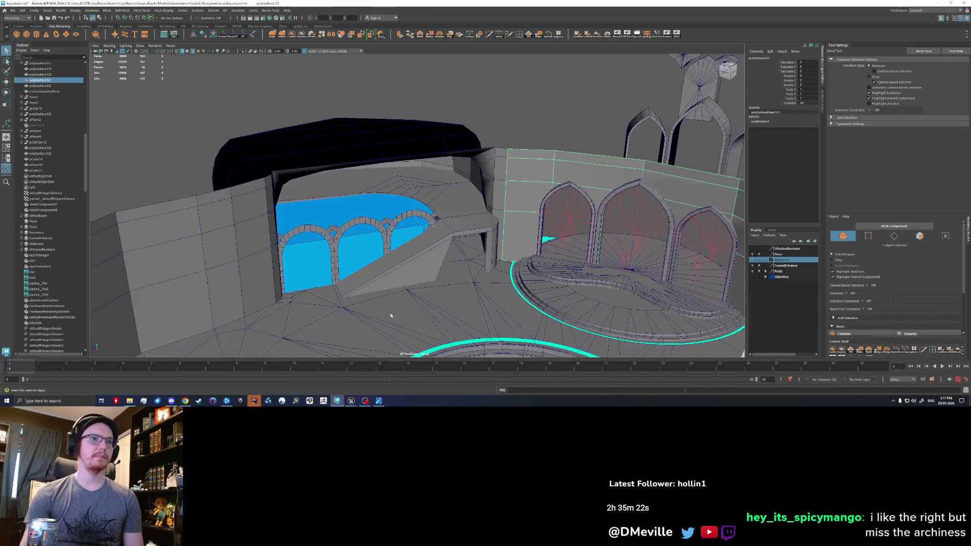
pyautogui.click(541, 145)
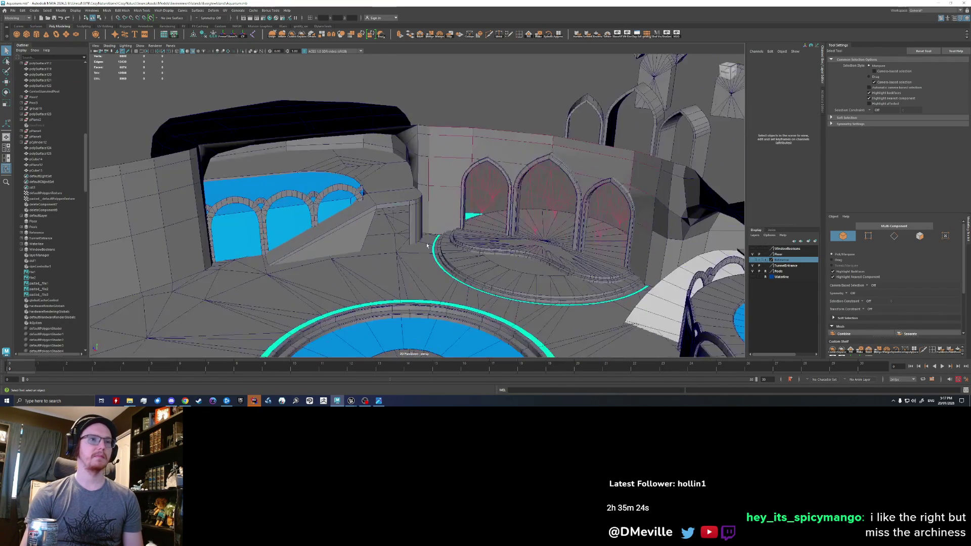
pyautogui.keyDown('alt'); pyautogui.moveTo(541, 144); pyautogui.dragTo(423, 241); pyautogui.keyUp('alt')
pyautogui.click(420, 243)
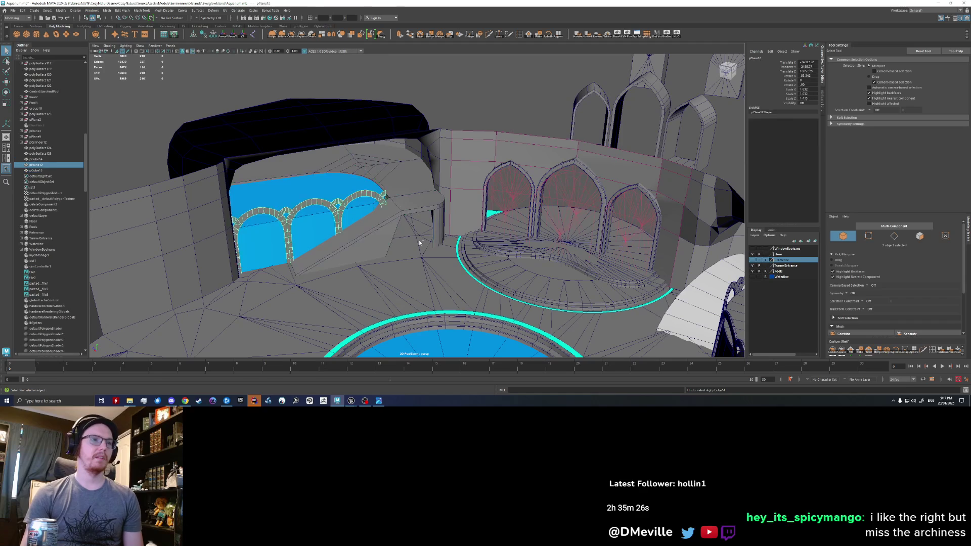
pyautogui.press('F11')
pyautogui.click(420, 243)
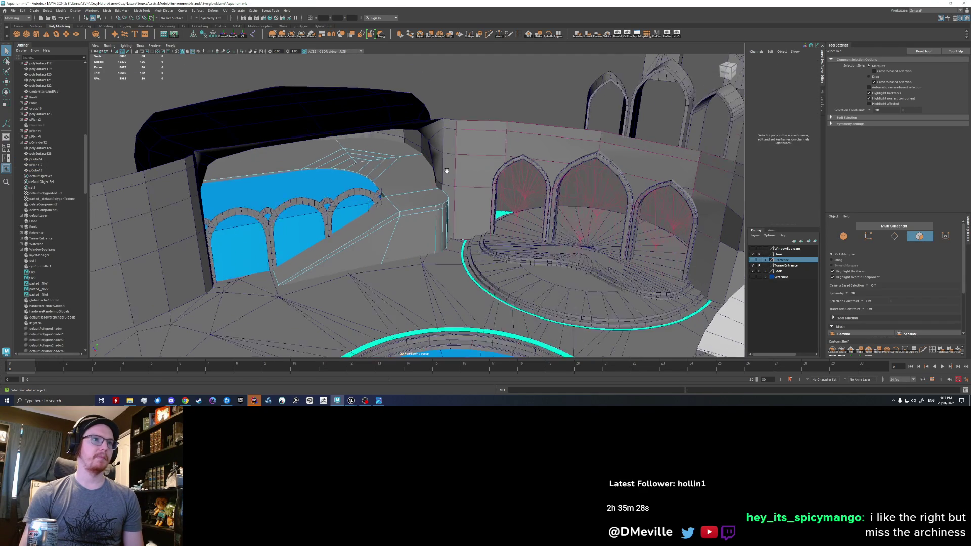
# - Orbit the view to face the blue arched wall up close
pyautogui.moveTo(420, 243)
pyautogui.keyDown('alt'); pyautogui.mouseDown()
pyautogui.moveTo(349, 226)
pyautogui.moveTo(364, 211)
pyautogui.mouseUp(); pyautogui.keyUp('alt')
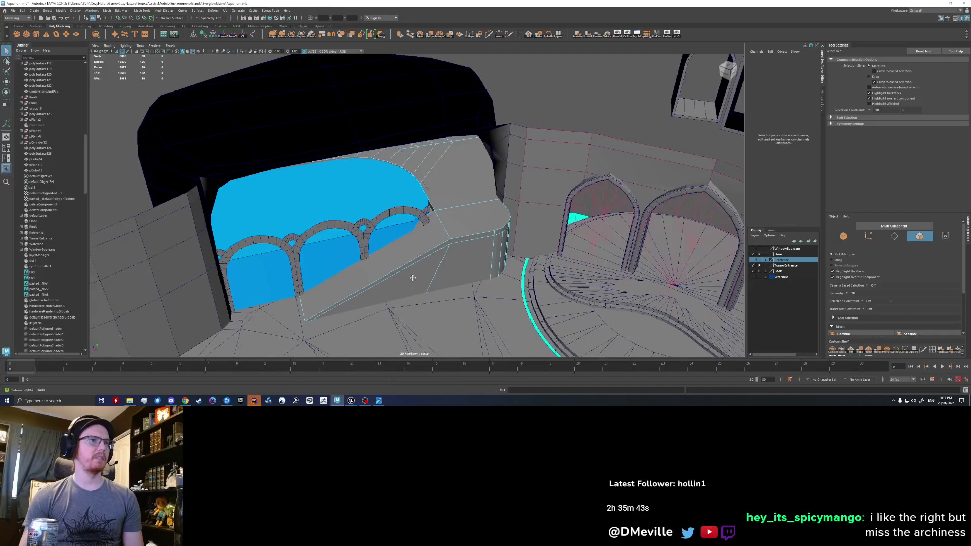
pyautogui.keyDown('alt'); pyautogui.moveTo(412, 276); pyautogui.dragTo(339, 241); pyautogui.keyUp('alt')
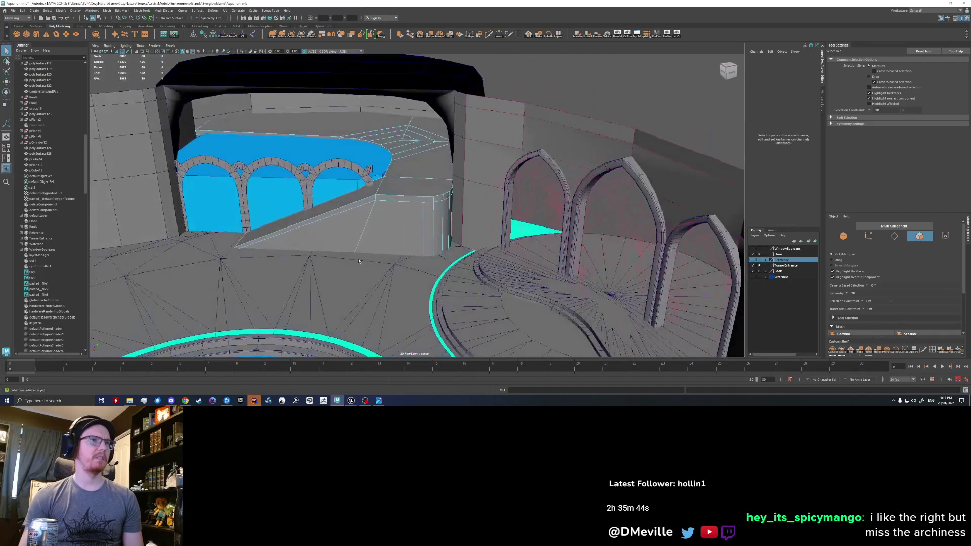
pyautogui.scroll(5, 339, 240)
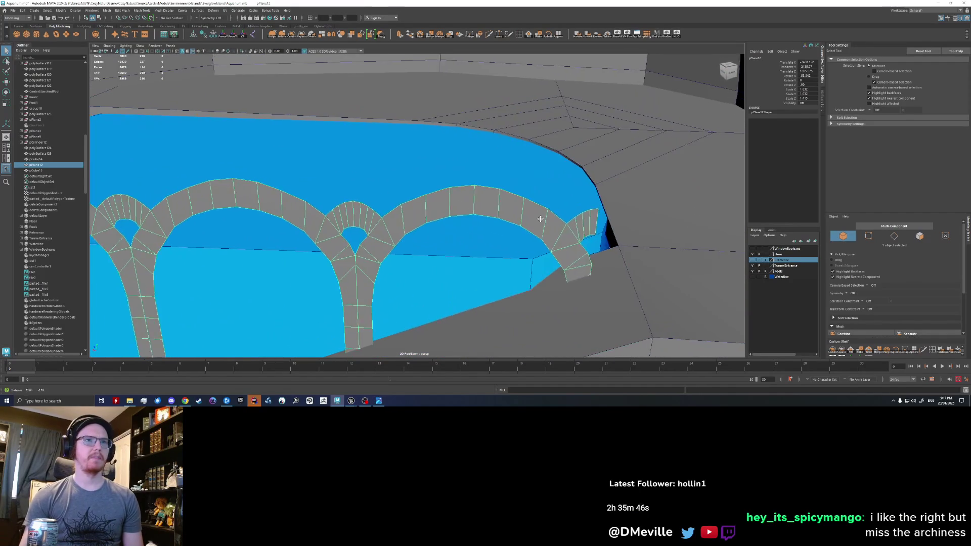
# - Delete the leftover end face of the arch row and select the faces at its left end
pyautogui.keyDown('alt'); pyautogui.moveTo(339, 240); pyautogui.dragTo(489, 249); pyautogui.keyUp('alt')
pyautogui.rightClick(490, 249)
pyautogui.click(512, 242)
pyautogui.click(494, 222)
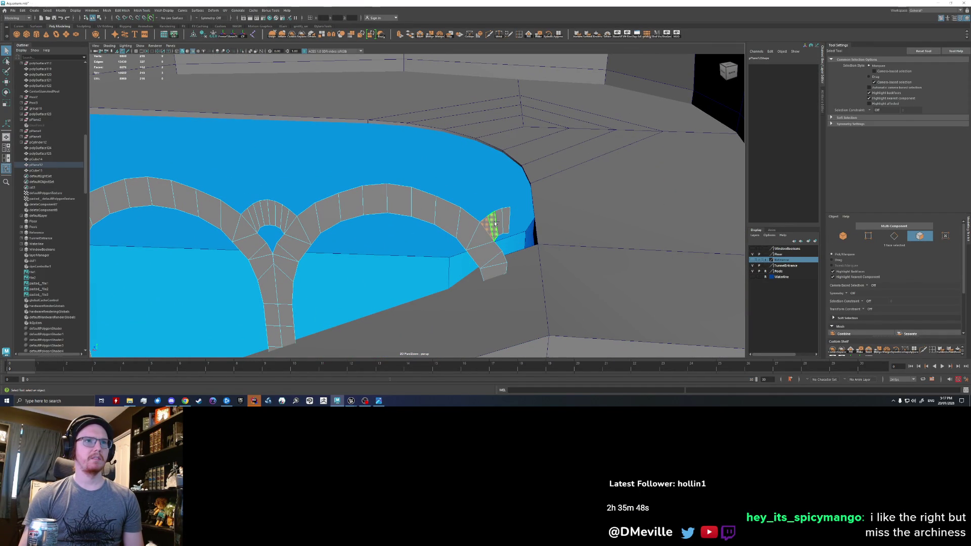
pyautogui.press('Delete')
pyautogui.moveTo(506, 219)
pyautogui.keyDown('alt'); pyautogui.mouseDown()
pyautogui.moveTo(472, 240)
pyautogui.moveTo(359, 221)
pyautogui.mouseUp(); pyautogui.keyUp('alt')
pyautogui.scroll(2, 473, 240)
pyautogui.scroll(2, 360, 221)
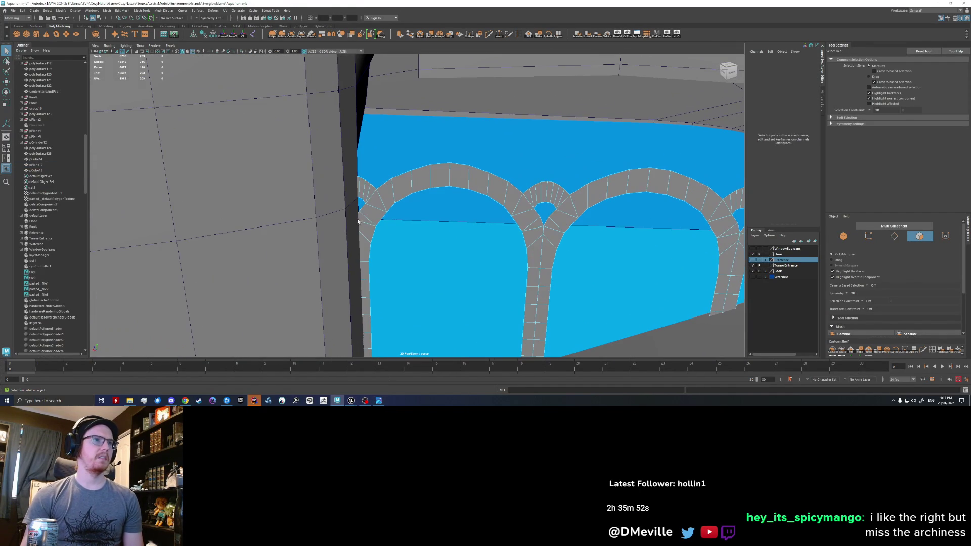
pyautogui.click(365, 189)
pyautogui.scroll(-3, 365, 190)
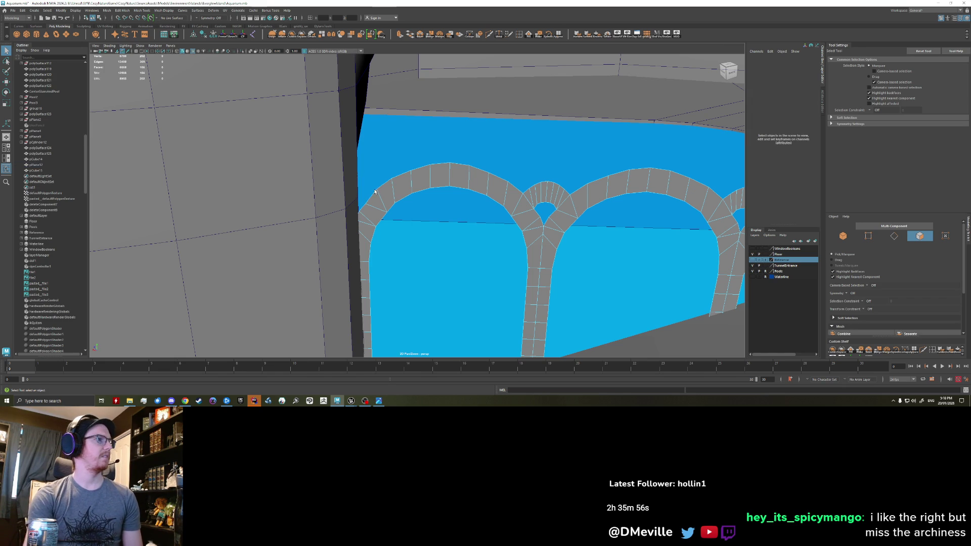
# - Select the short ramp edge beside the arches with the Move tool active
pyautogui.moveTo(365, 190)
pyautogui.keyDown('alt'); pyautogui.mouseDown()
pyautogui.moveTo(370, 209)
pyautogui.moveTo(447, 262)
pyautogui.mouseUp(); pyautogui.keyUp('alt')
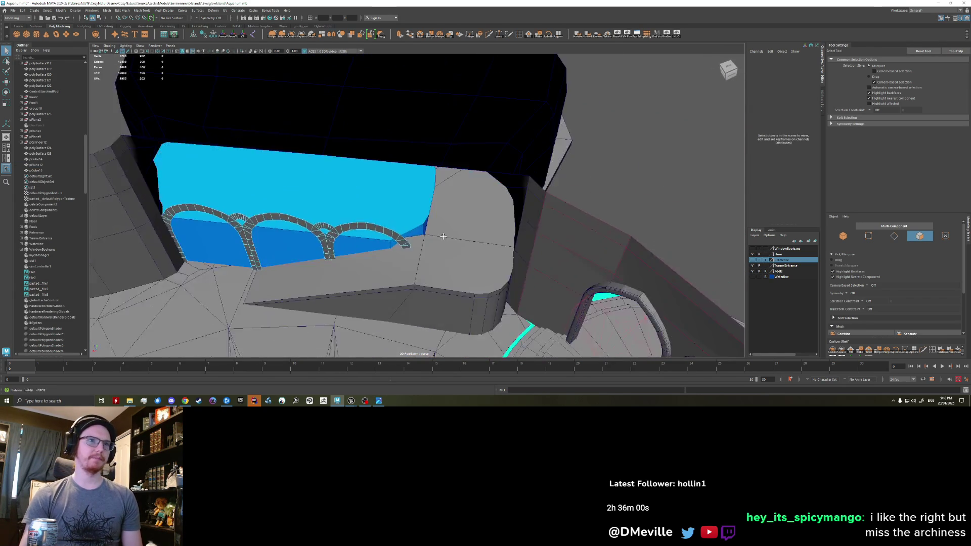
pyautogui.keyDown('alt'); pyautogui.moveTo(447, 261); pyautogui.dragTo(407, 219); pyautogui.keyUp('alt')
pyautogui.rightClick(407, 219)
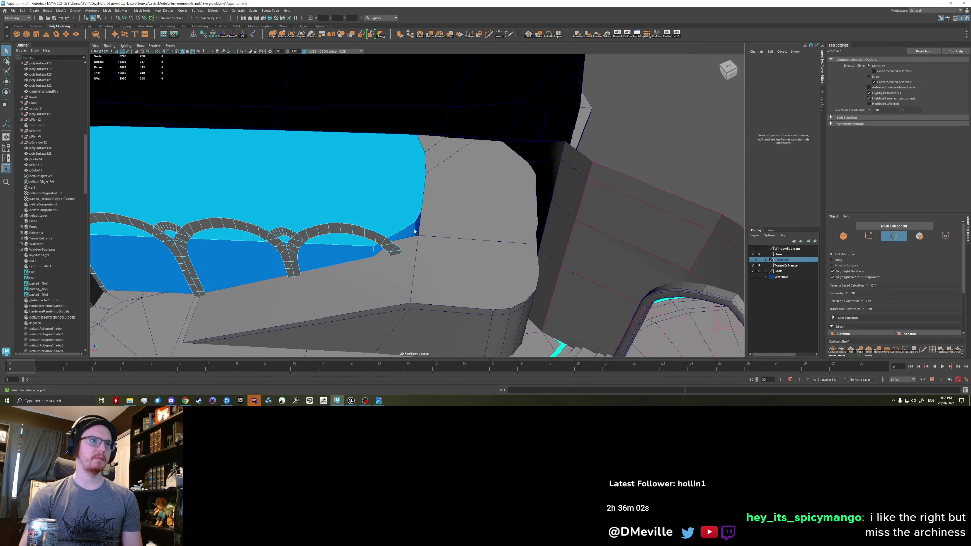
pyautogui.click(410, 245)
pyautogui.press('w')
pyautogui.click(410, 249)
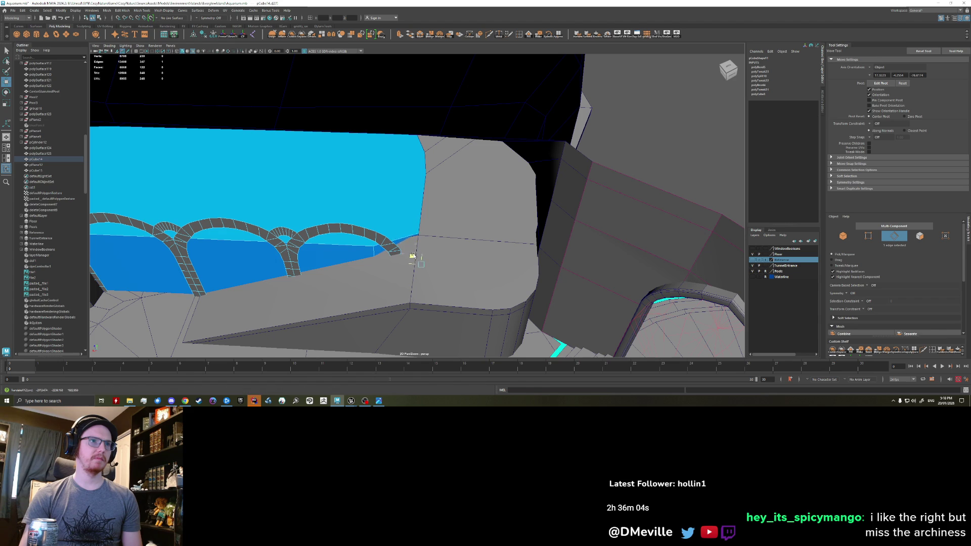
pyautogui.click(377, 259)
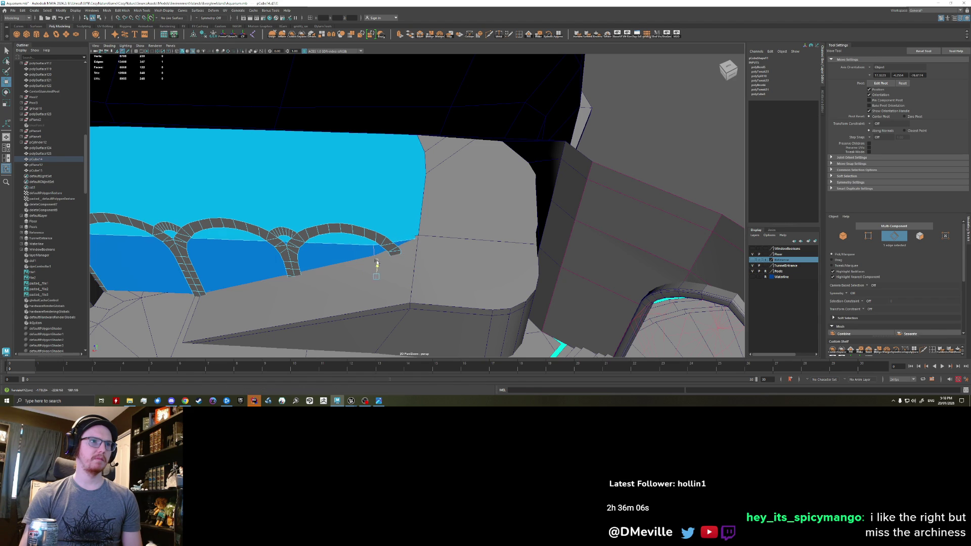
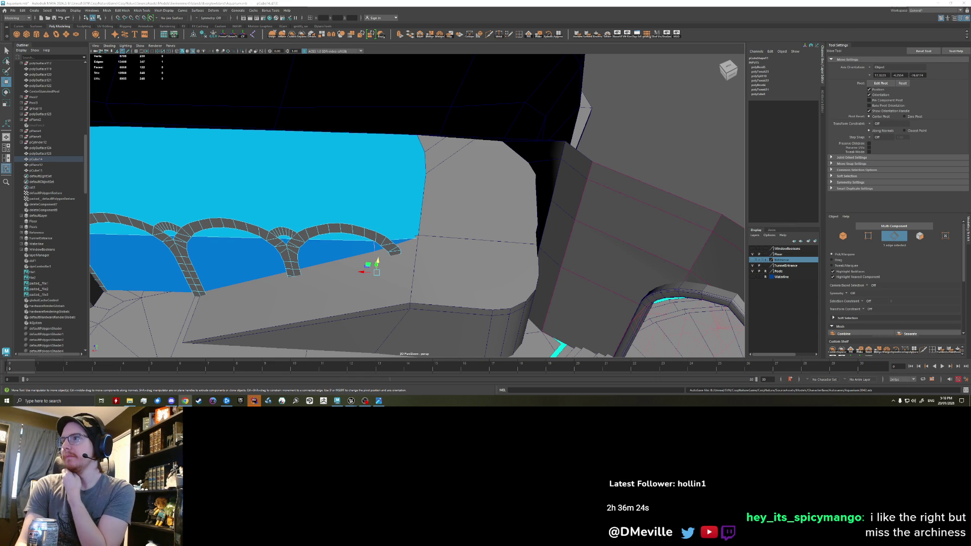
pyautogui.scroll(-3, 365, 246)
pyautogui.scroll(-2, 365, 247)
# - Tumble over the room to bring the loose arch pieces above the scene into view
pyautogui.keyDown('alt'); pyautogui.moveTo(365, 247); pyautogui.dragTo(419, 213); pyautogui.keyUp('alt')
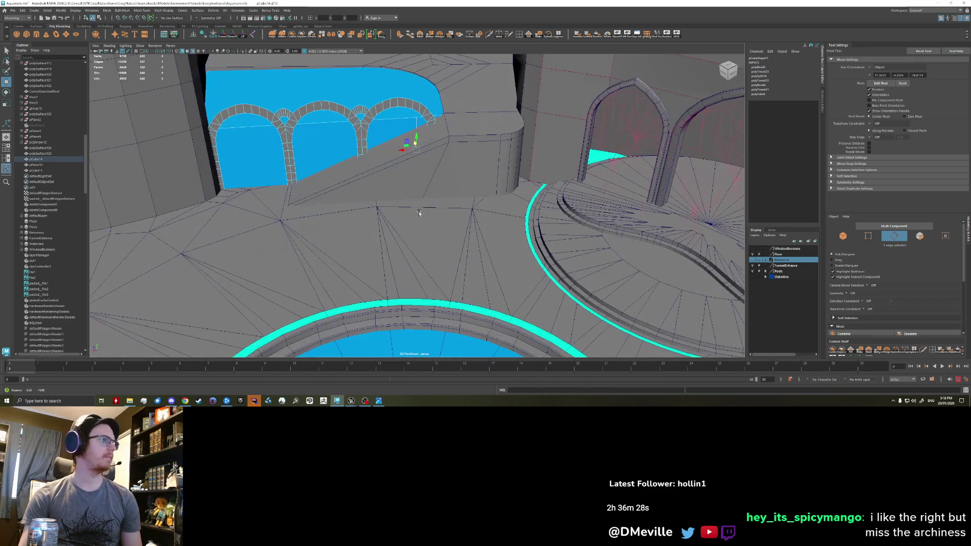
pyautogui.scroll(-2, 419, 212)
pyautogui.scroll(-2, 410, 224)
pyautogui.scroll(-1, 398, 242)
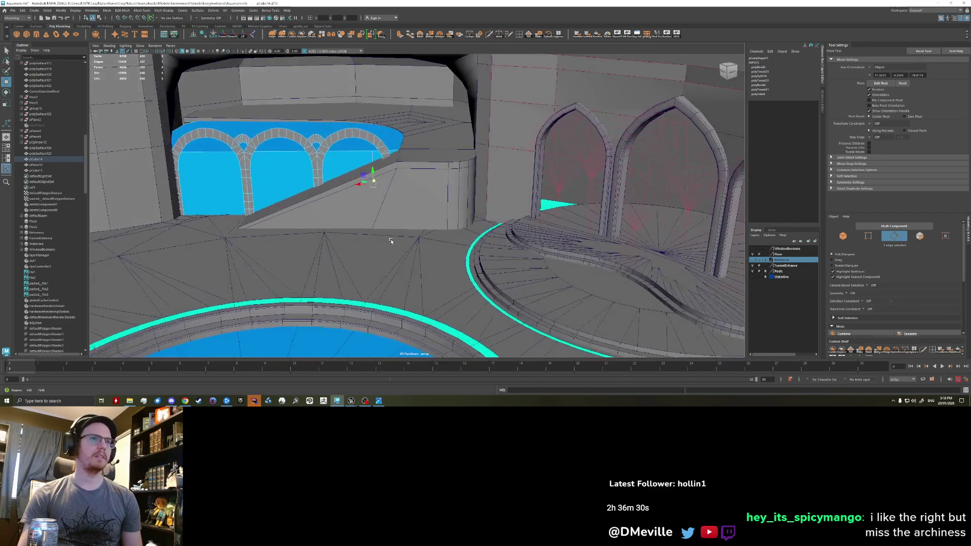
pyautogui.scroll(-3, 399, 241)
pyautogui.scroll(-2, 411, 227)
pyautogui.click(425, 201)
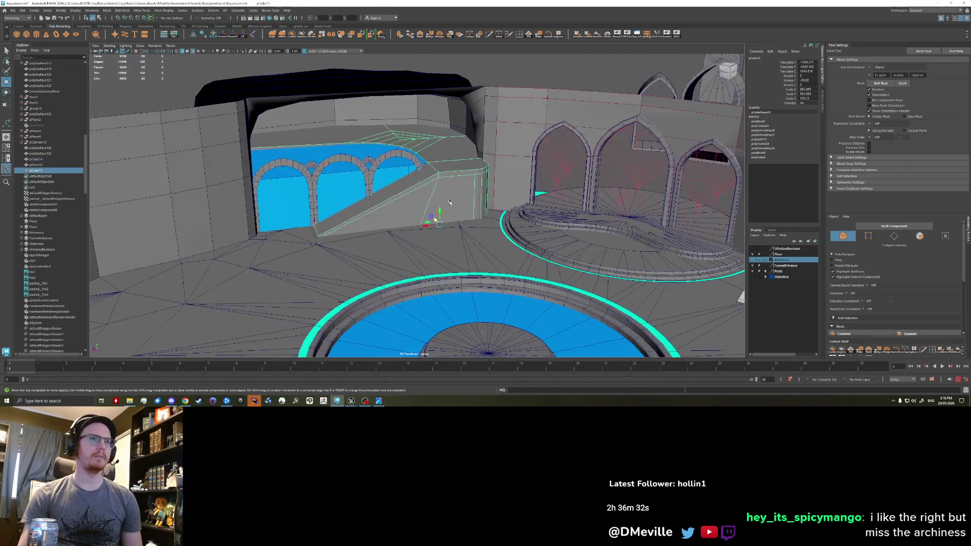
pyautogui.keyDown('alt'); pyautogui.moveTo(426, 201); pyautogui.dragTo(529, 185); pyautogui.keyUp('alt')
pyautogui.keyDown('alt'); pyautogui.moveTo(529, 186); pyautogui.dragTo(395, 213, button='middle'); pyautogui.keyUp('alt')
pyautogui.scroll(-2, 350, 223)
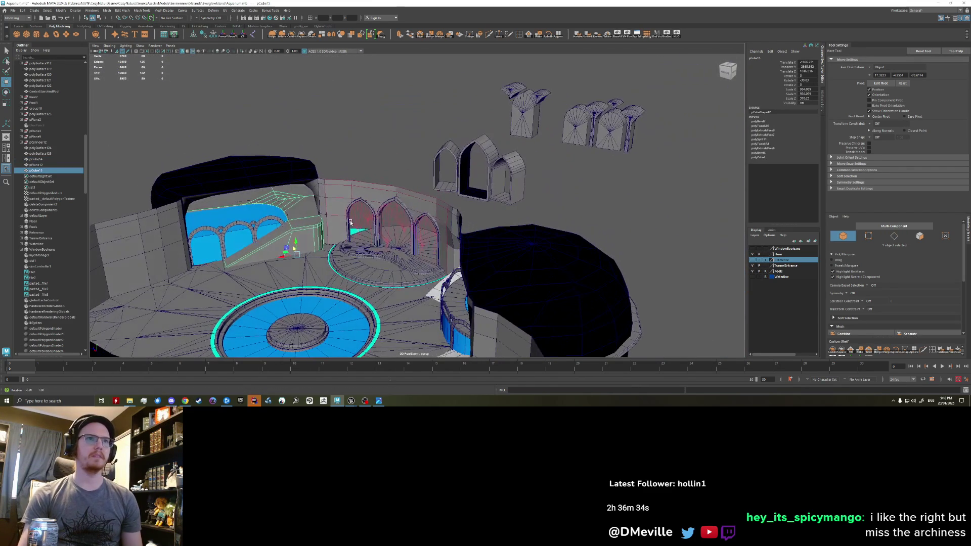
# - Duplicate one of the small loose arch pieces and start moving the copy toward the room
pyautogui.click(535, 114)
pyautogui.hotkey('ctrl', 'd')
pyautogui.moveTo(520, 114)
pyautogui.mouseDown()
pyautogui.moveTo(307, 241)
pyautogui.moveTo(300, 225)
pyautogui.mouseUp()
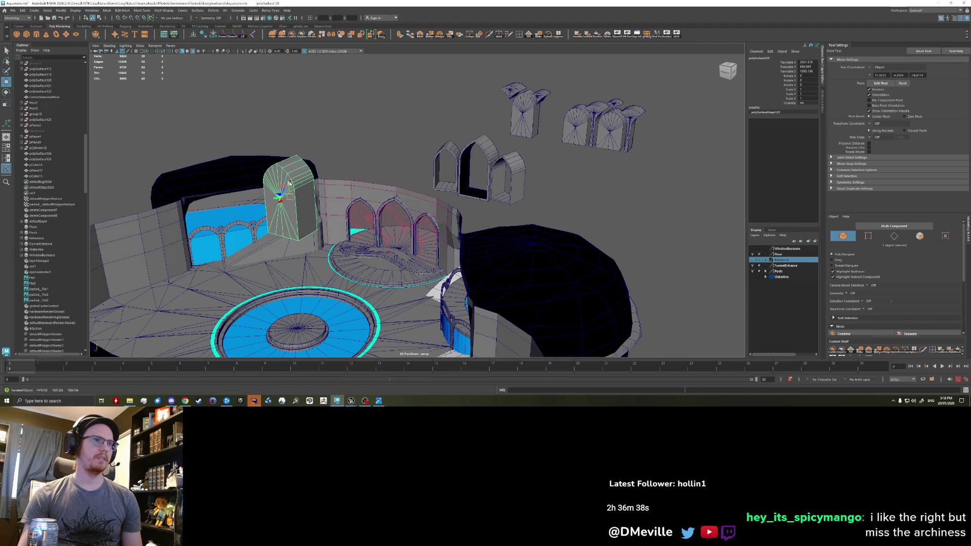
# - Drop the arch copy down onto the room floor near the ramp and inspect it from low angles
pyautogui.moveTo(289, 183); pyautogui.dragTo(300, 311)
pyautogui.moveTo(298, 269); pyautogui.dragTo(287, 265)
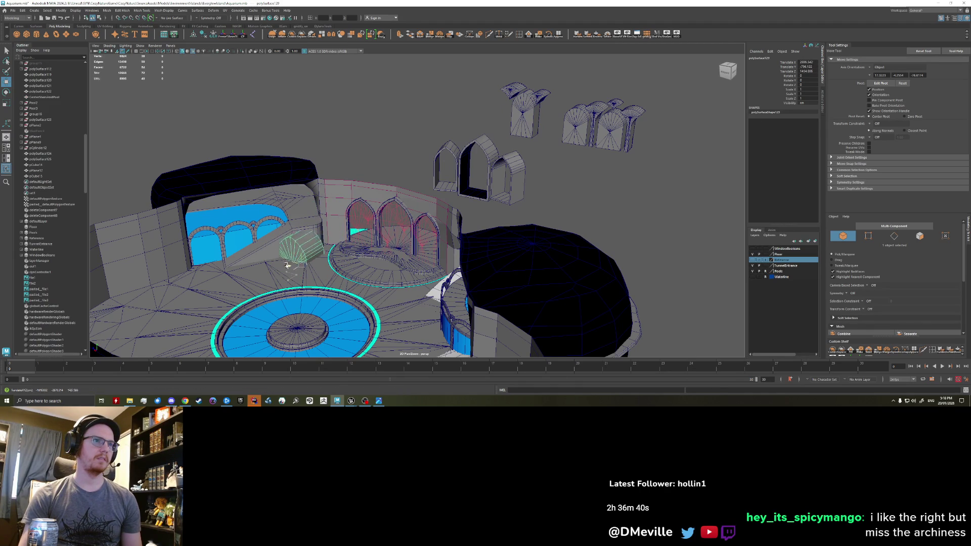
pyautogui.scroll(2, 289, 263)
pyautogui.scroll(2, 303, 263)
pyautogui.scroll(2, 326, 264)
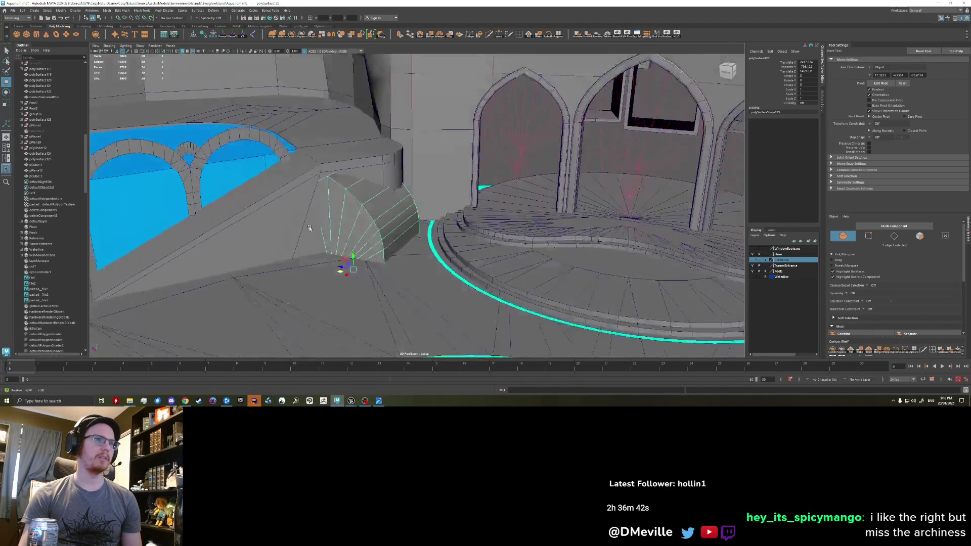
pyautogui.scroll(1, 341, 264)
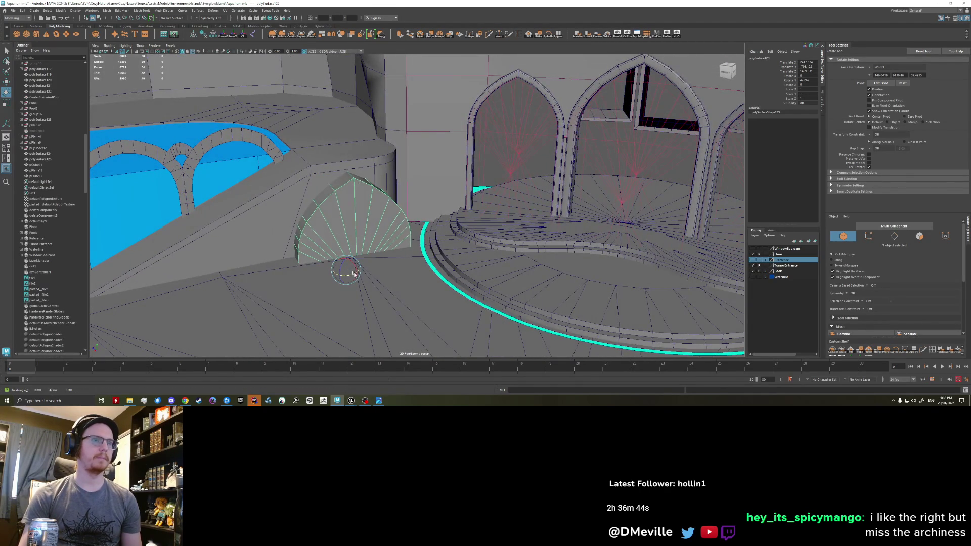
pyautogui.keyDown('alt'); pyautogui.moveTo(340, 275); pyautogui.dragTo(315, 240); pyautogui.keyUp('alt')
pyautogui.scroll(2, 315, 240)
pyautogui.scroll(2, 349, 248)
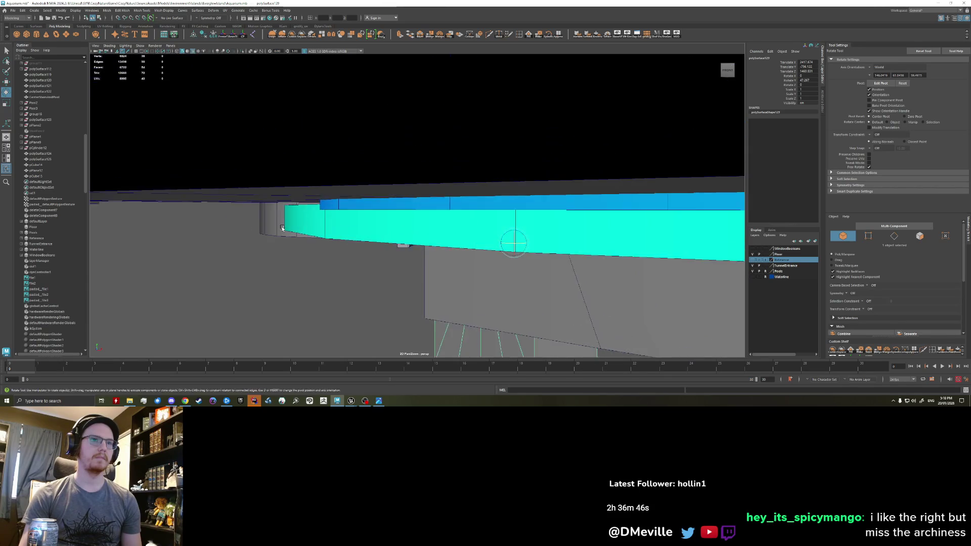
pyautogui.scroll(2, 395, 258)
pyautogui.scroll(1, 444, 268)
pyautogui.moveTo(444, 269)
pyautogui.keyDown('alt'); pyautogui.mouseDown()
pyautogui.moveTo(568, 253)
pyautogui.moveTo(340, 275)
pyautogui.mouseUp(); pyautogui.keyUp('alt')
pyautogui.scroll(-3, 349, 277)
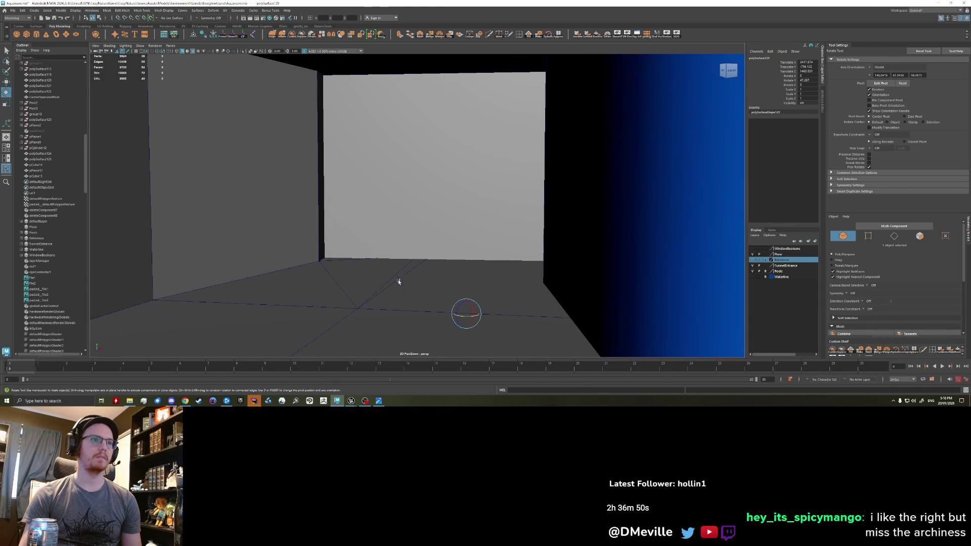
pyautogui.scroll(-2, 443, 273)
pyautogui.scroll(-2, 450, 275)
pyautogui.scroll(2, 446, 288)
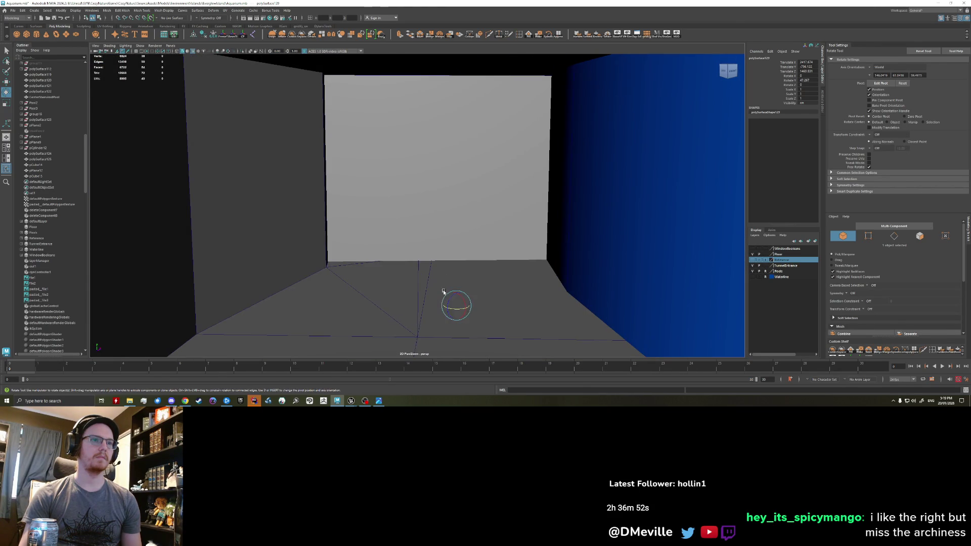
pyautogui.scroll(1, 459, 300)
# - Reposition the arch piece along the floor by the ramp and frame it in a low interior view
pyautogui.press('w')
pyautogui.moveTo(459, 300); pyautogui.dragTo(509, 301)
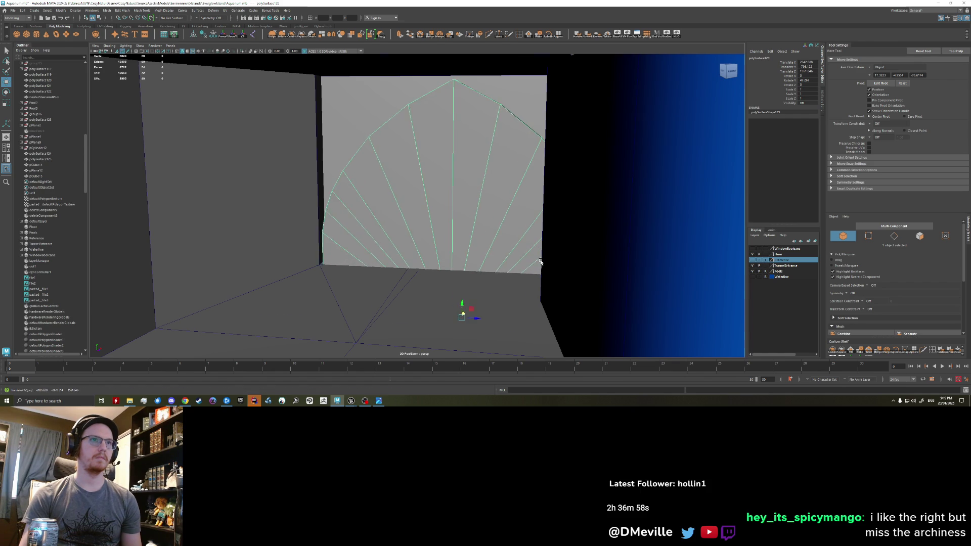
pyautogui.press('f')
pyautogui.keyDown('alt'); pyautogui.moveTo(502, 249); pyautogui.dragTo(387, 264); pyautogui.keyUp('alt')
pyautogui.press('r')
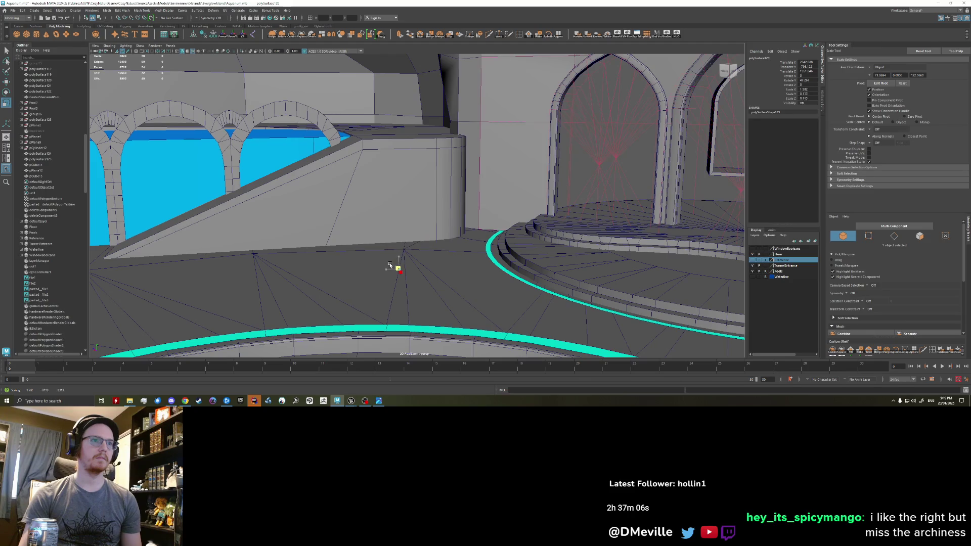
# - Raise, rotate and scale the arch piece so it stands upright against the ramp wall's rounded end
pyautogui.press('w')
pyautogui.moveTo(394, 263)
pyautogui.mouseDown()
pyautogui.moveTo(396, 220)
pyautogui.moveTo(426, 233)
pyautogui.moveTo(377, 229)
pyautogui.moveTo(379, 245)
pyautogui.moveTo(456, 252)
pyautogui.moveTo(394, 223)
pyautogui.mouseUp()
pyautogui.press('e')
pyautogui.press('r')
pyautogui.press('w')
pyautogui.press('e')
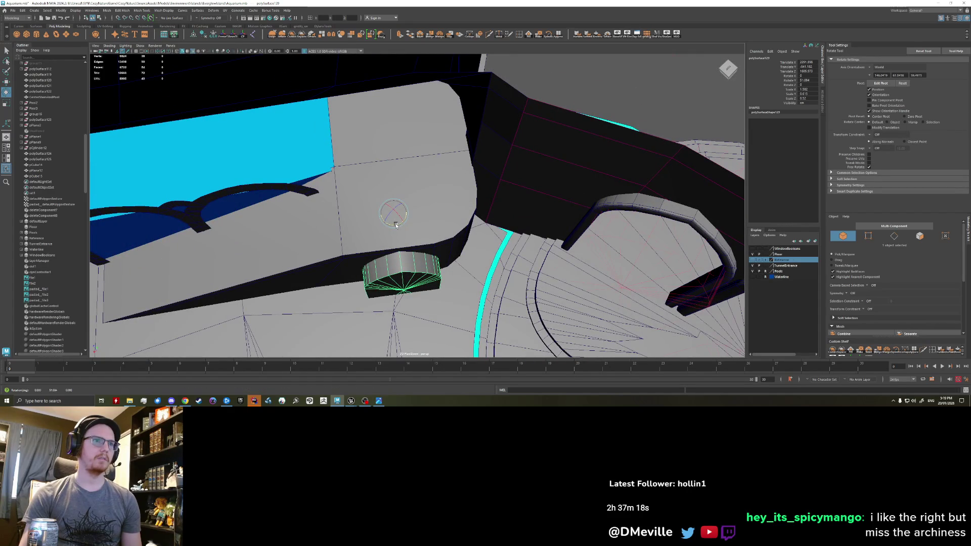
pyautogui.press('w')
pyautogui.moveTo(393, 224)
pyautogui.keyDown('alt'); pyautogui.mouseDown()
pyautogui.moveTo(387, 289)
pyautogui.moveTo(383, 226)
pyautogui.mouseUp(); pyautogui.keyUp('alt')
pyautogui.press('r')
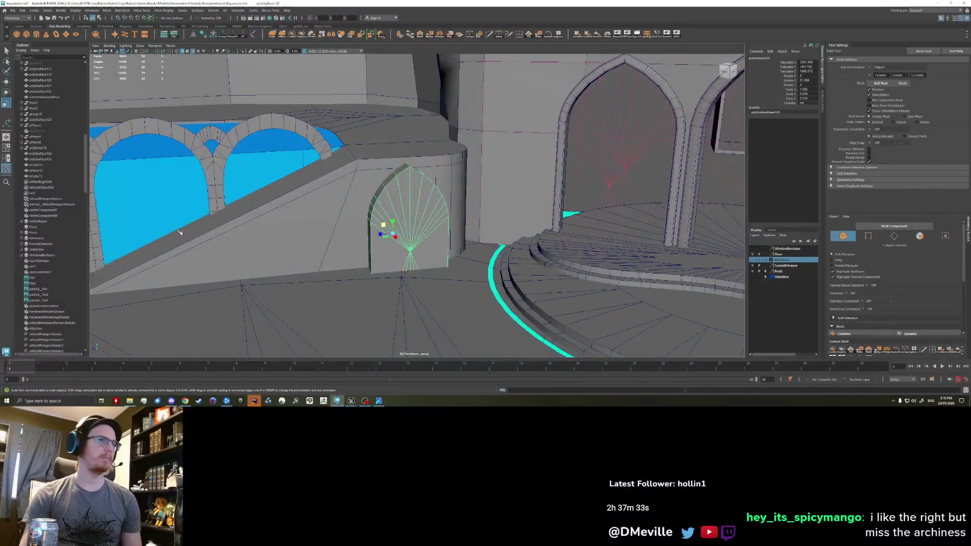
pyautogui.scroll(2, 292, 231)
pyautogui.scroll(2, 292, 232)
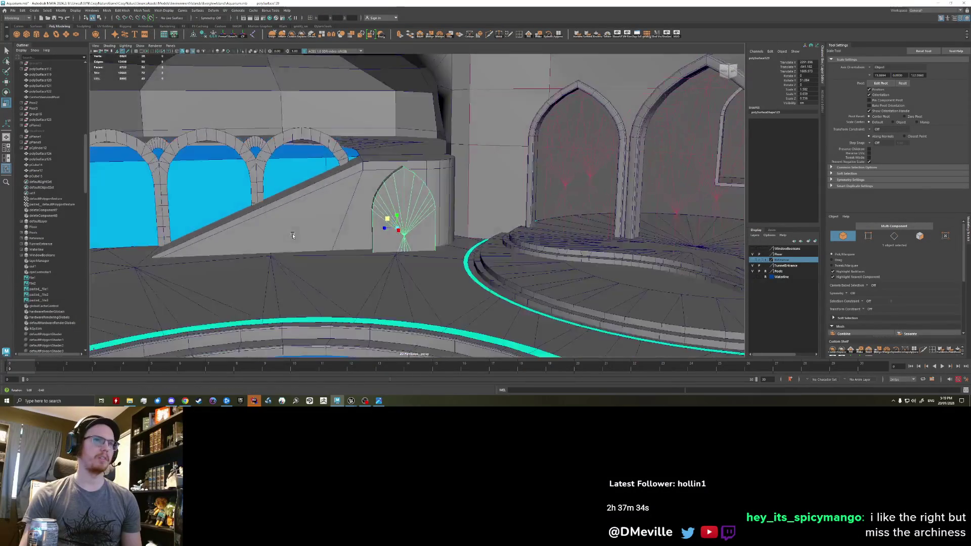
pyautogui.scroll(2, 294, 230)
pyautogui.keyDown('alt'); pyautogui.moveTo(296, 231); pyautogui.dragTo(288, 249, button='middle'); pyautogui.keyUp('alt')
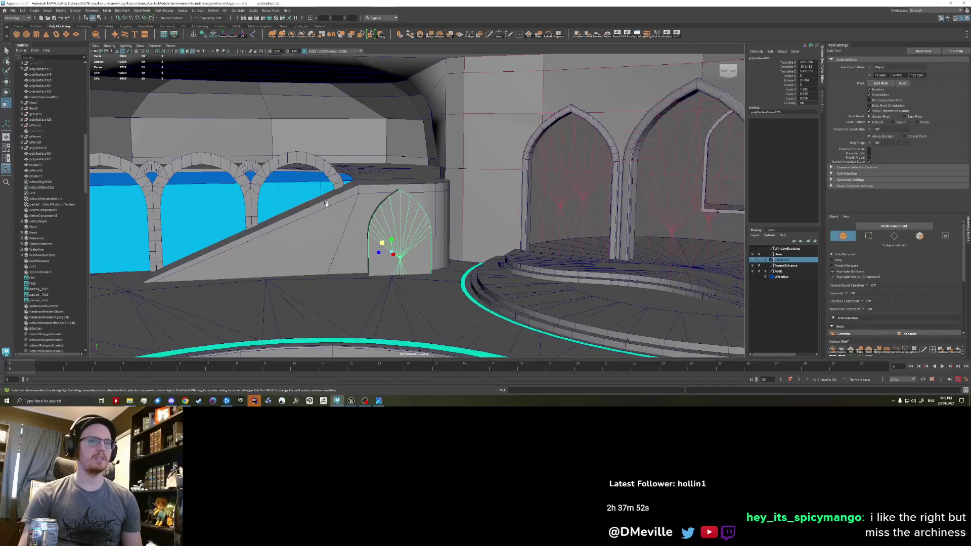
pyautogui.scroll(3, 379, 256)
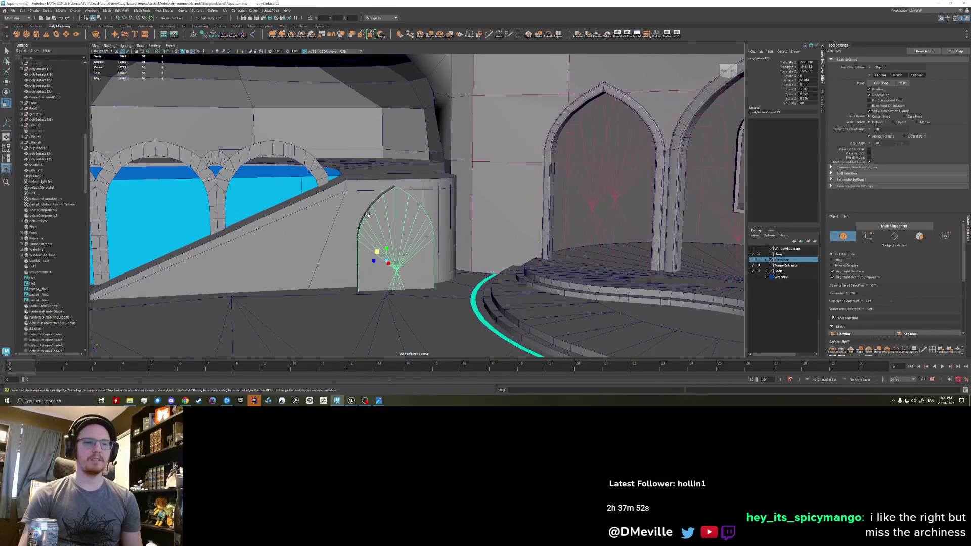
pyautogui.scroll(3, 369, 256)
pyautogui.moveTo(364, 220)
pyautogui.keyDown('alt'); pyautogui.mouseDown()
pyautogui.moveTo(357, 237)
pyautogui.moveTo(369, 253)
pyautogui.moveTo(351, 267)
pyautogui.mouseUp(); pyautogui.keyUp('alt')
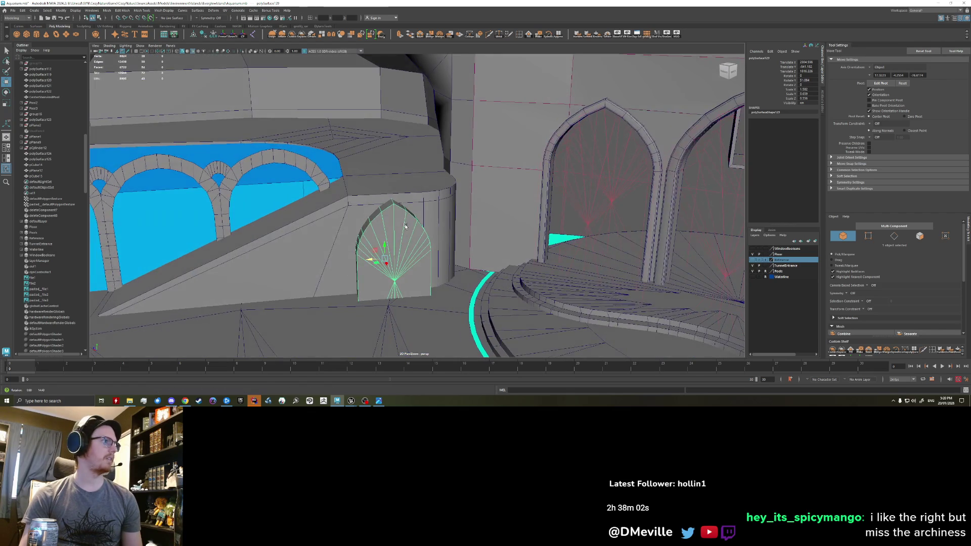
pyautogui.moveTo(407, 164)
pyautogui.keyDown('alt'); pyautogui.mouseDown()
pyautogui.moveTo(407, 225)
pyautogui.moveTo(262, 273)
pyautogui.mouseUp(); pyautogui.keyUp('alt')
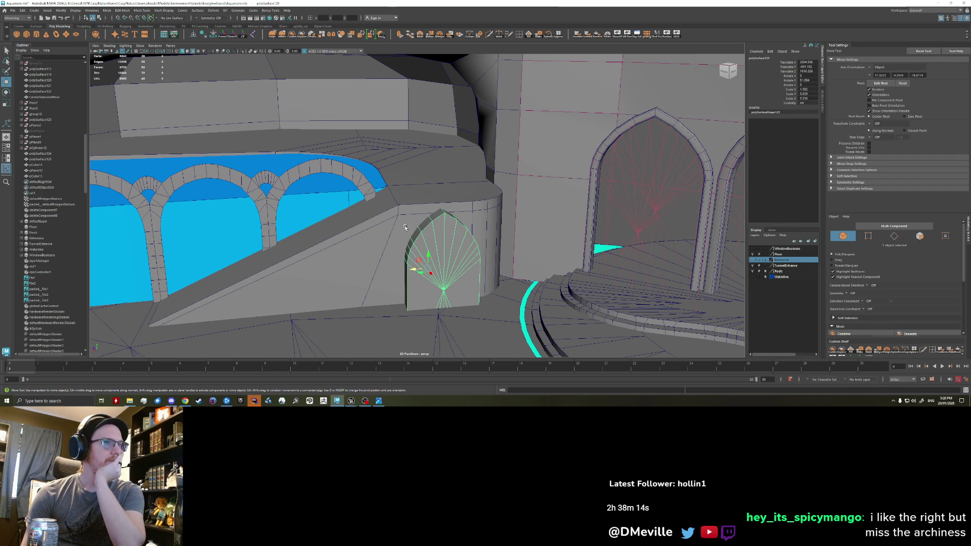
pyautogui.keyDown('alt'); pyautogui.moveTo(362, 172); pyautogui.dragTo(392, 187); pyautogui.keyUp('alt')
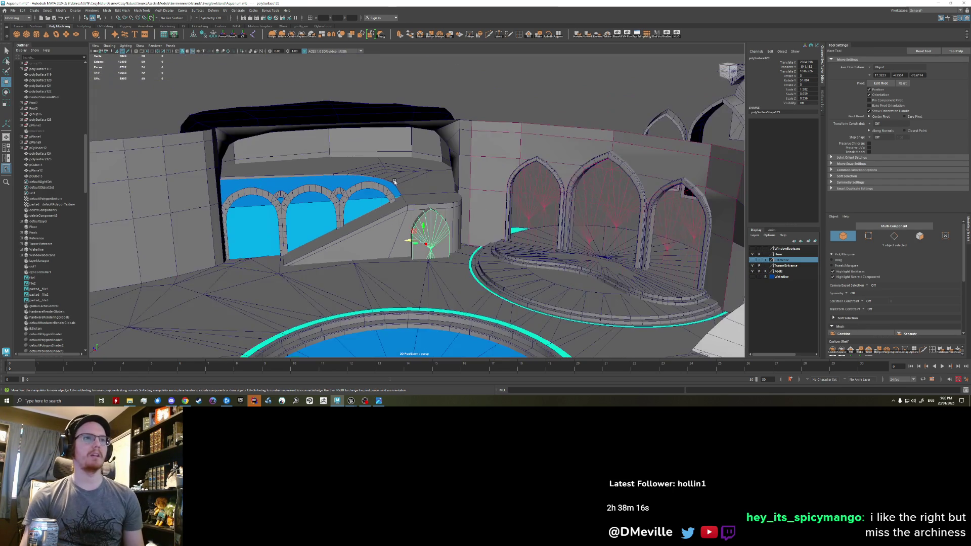
pyautogui.scroll(2, 392, 188)
pyautogui.moveTo(404, 190)
pyautogui.keyDown('alt'); pyautogui.mouseDown()
pyautogui.moveTo(386, 236)
pyautogui.moveTo(405, 244)
pyautogui.mouseUp(); pyautogui.keyUp('alt')
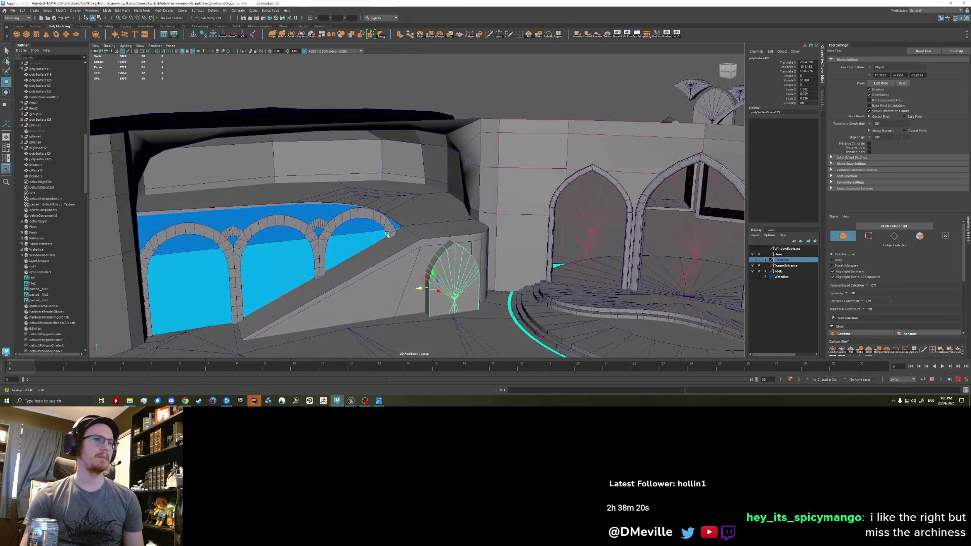
# - Save the scene, then boolean-difference the arch piece out of the curved ramp wall
pyautogui.click(406, 244)
pyautogui.hotkey('ctrl', 's')
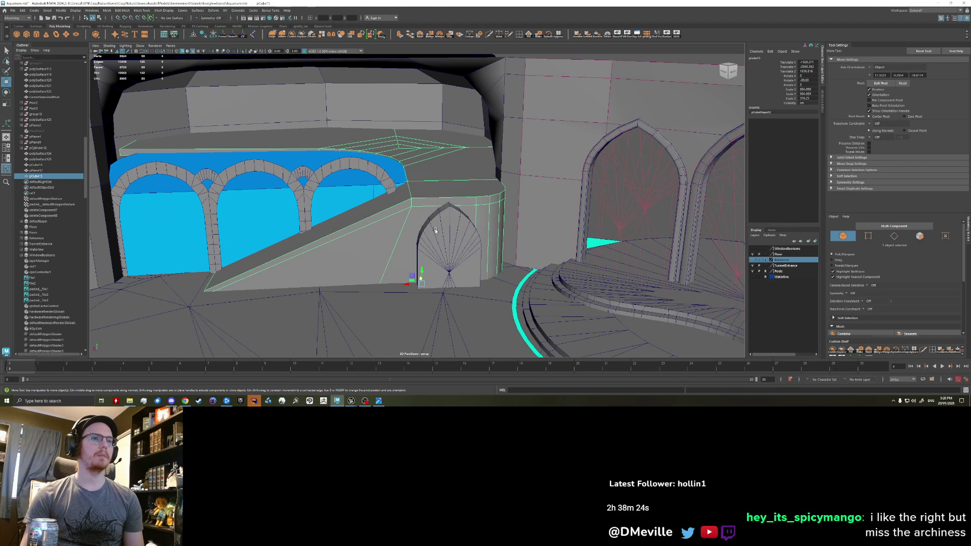
pyautogui.click(429, 228)
pyautogui.keyDown('shift'); pyautogui.click(388, 238); pyautogui.keyUp('shift')
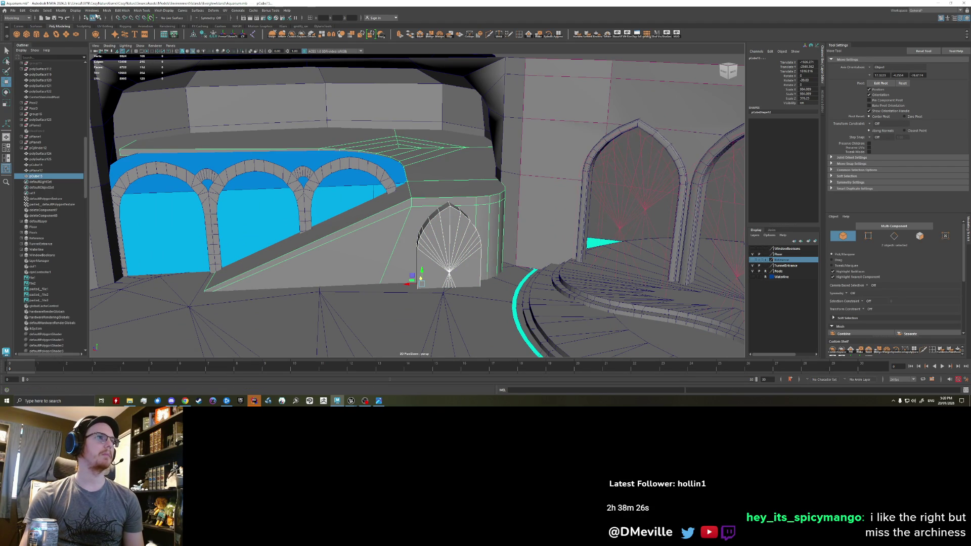
pyautogui.click(127, 10)
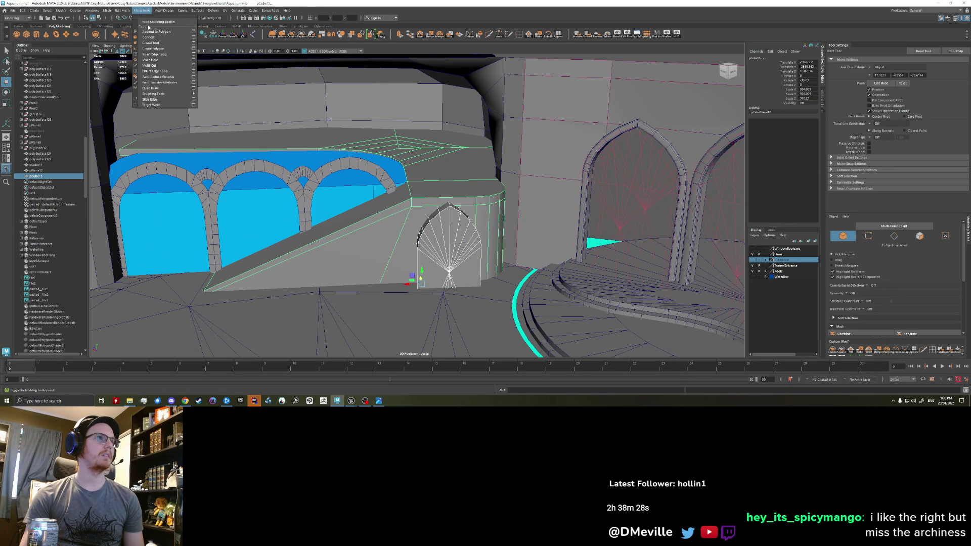
pyautogui.click(183, 36)
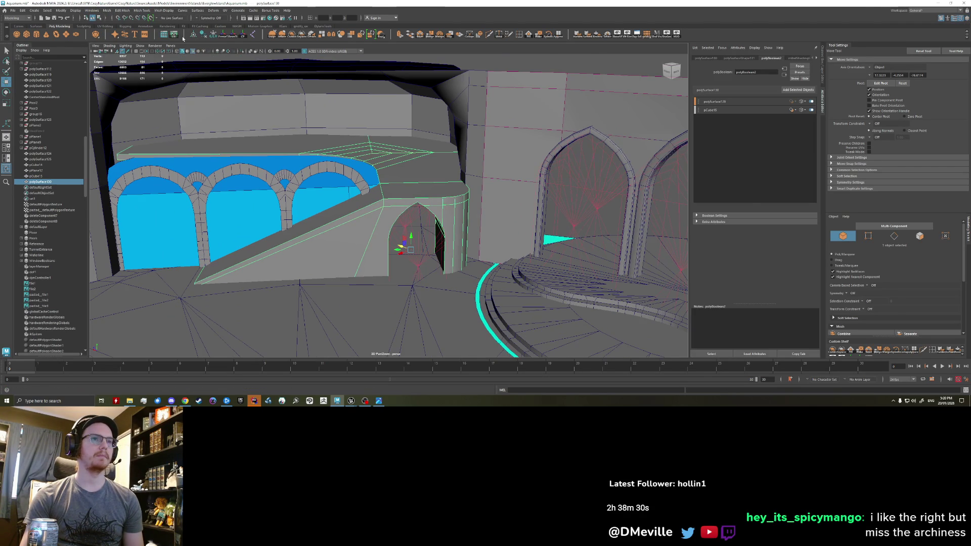
# - Select the arch cutter and nudge it sideways to adjust the new doorway opening
pyautogui.moveTo(395, 228)
pyautogui.keyDown('alt'); pyautogui.mouseDown()
pyautogui.moveTo(437, 247)
pyautogui.moveTo(449, 235)
pyautogui.mouseUp(); pyautogui.keyUp('alt')
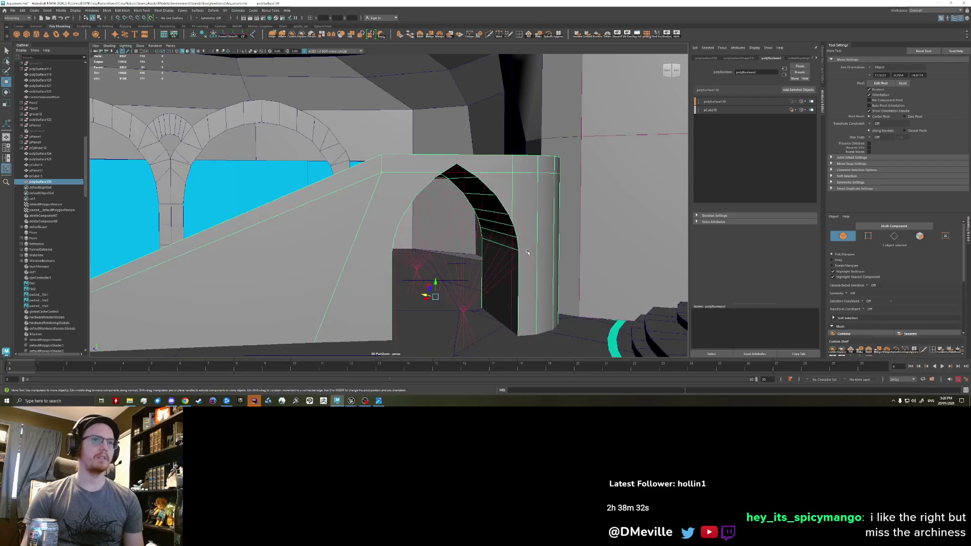
pyautogui.scroll(5, 464, 217)
pyautogui.click(433, 282)
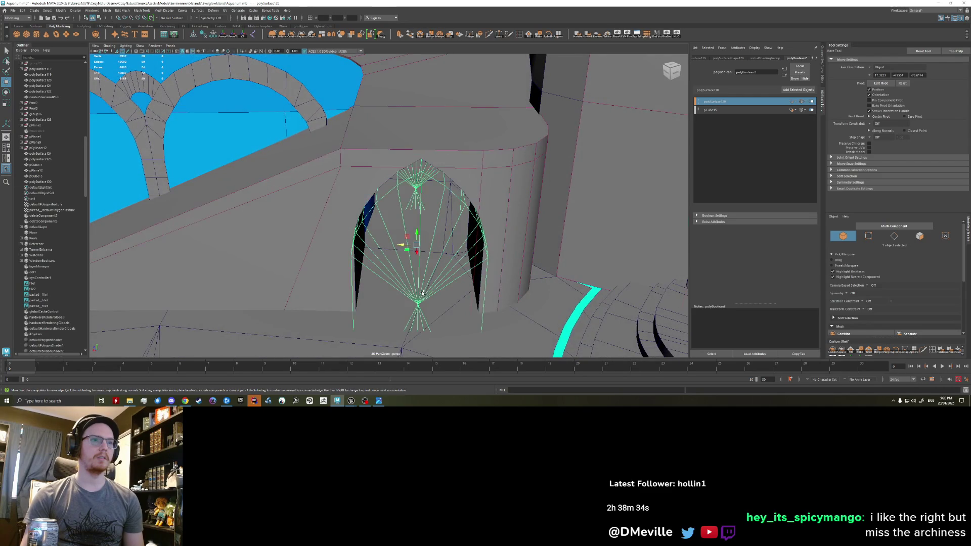
pyautogui.keyDown('alt'); pyautogui.moveTo(434, 281); pyautogui.dragTo(418, 275); pyautogui.keyUp('alt')
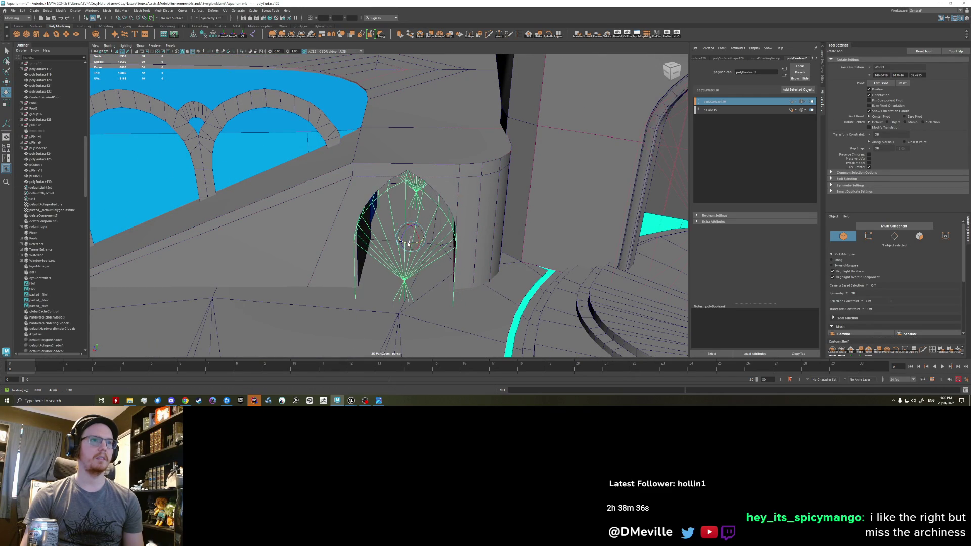
pyautogui.press('w')
pyautogui.moveTo(410, 241)
pyautogui.keyDown('alt'); pyautogui.mouseDown()
pyautogui.moveTo(420, 298)
pyautogui.moveTo(409, 278)
pyautogui.mouseUp(); pyautogui.keyUp('alt')
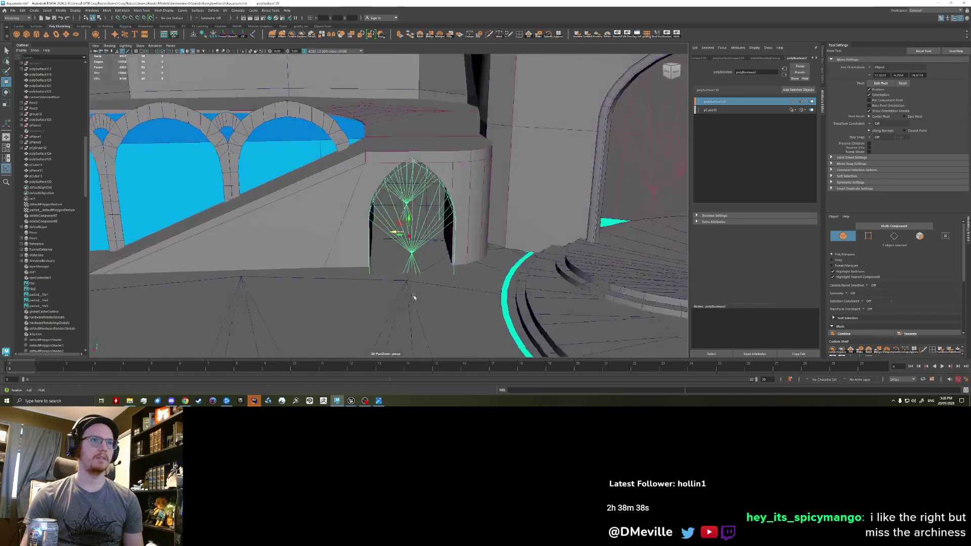
pyautogui.moveTo(388, 232)
pyautogui.mouseDown()
pyautogui.moveTo(424, 280)
pyautogui.moveTo(386, 268)
pyautogui.moveTo(494, 145)
pyautogui.mouseUp()
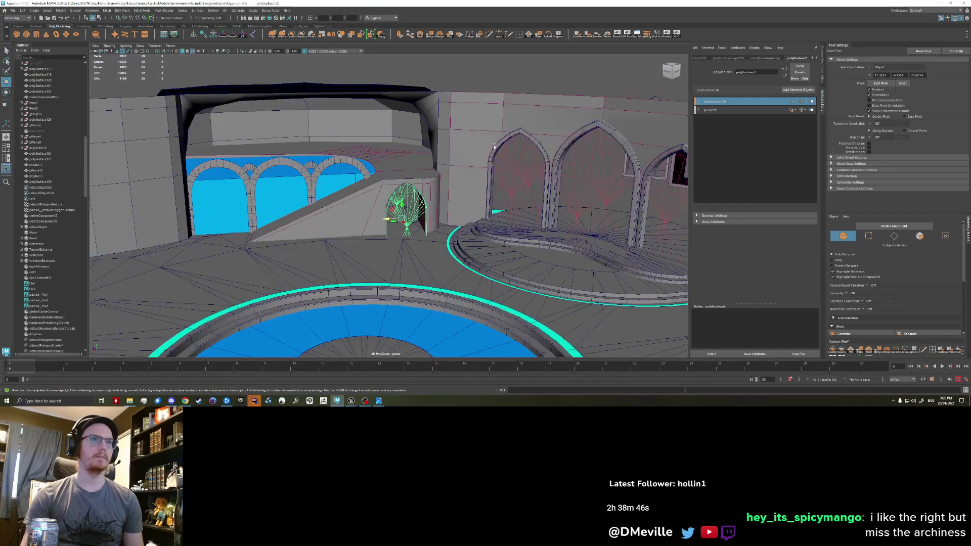
pyautogui.click(494, 145)
pyautogui.moveTo(494, 145)
pyautogui.keyDown('alt'); pyautogui.mouseDown()
pyautogui.moveTo(523, 242)
pyautogui.moveTo(260, 104)
pyautogui.mouseUp(); pyautogui.keyUp('alt')
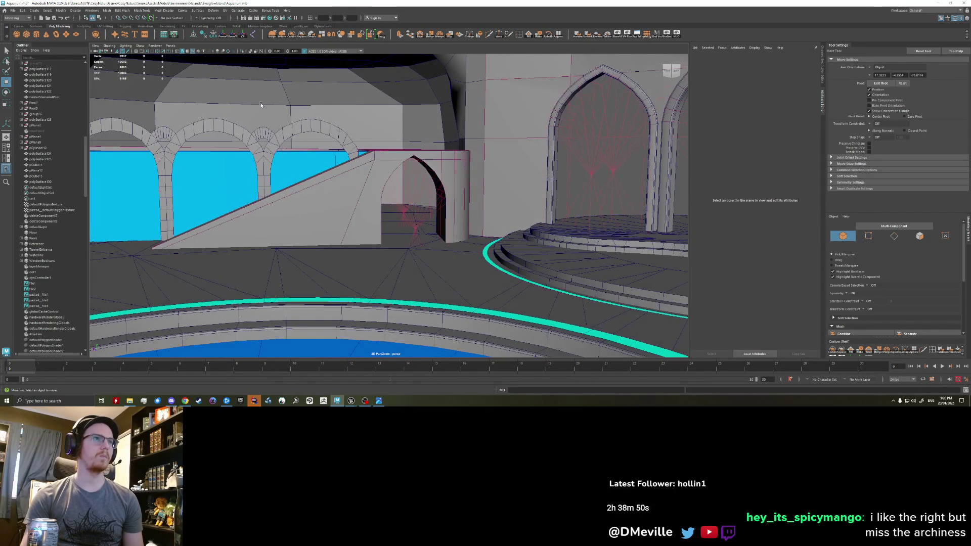
pyautogui.click(196, 52)
pyautogui.moveTo(304, 190)
pyautogui.keyDown('alt'); pyautogui.mouseDown()
pyautogui.moveTo(298, 205)
pyautogui.moveTo(294, 168)
pyautogui.mouseUp(); pyautogui.keyUp('alt')
pyautogui.click(193, 53)
pyautogui.moveTo(397, 152)
pyautogui.keyDown('alt'); pyautogui.mouseDown()
pyautogui.moveTo(380, 175)
pyautogui.moveTo(416, 201)
pyautogui.mouseUp(); pyautogui.keyUp('alt')
pyautogui.click(380, 176)
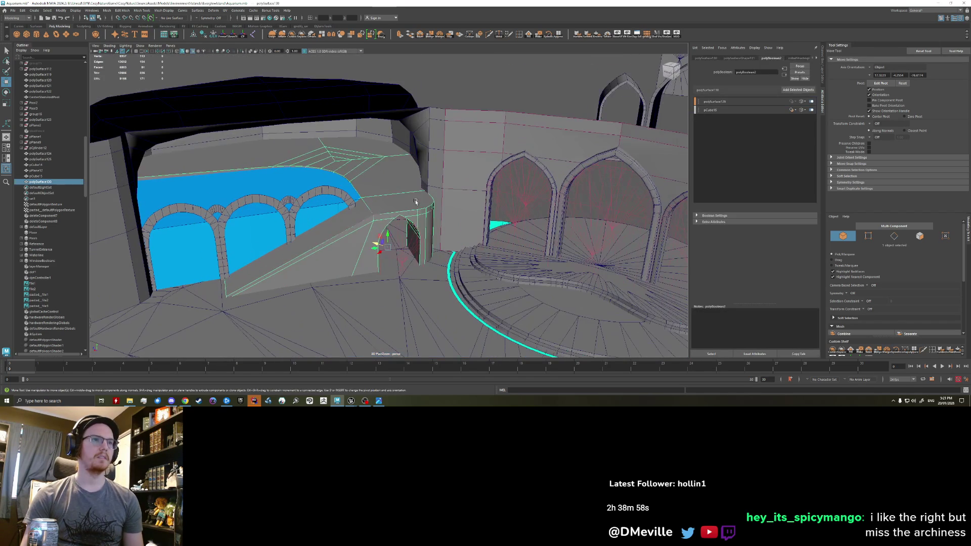
pyautogui.click(484, 79)
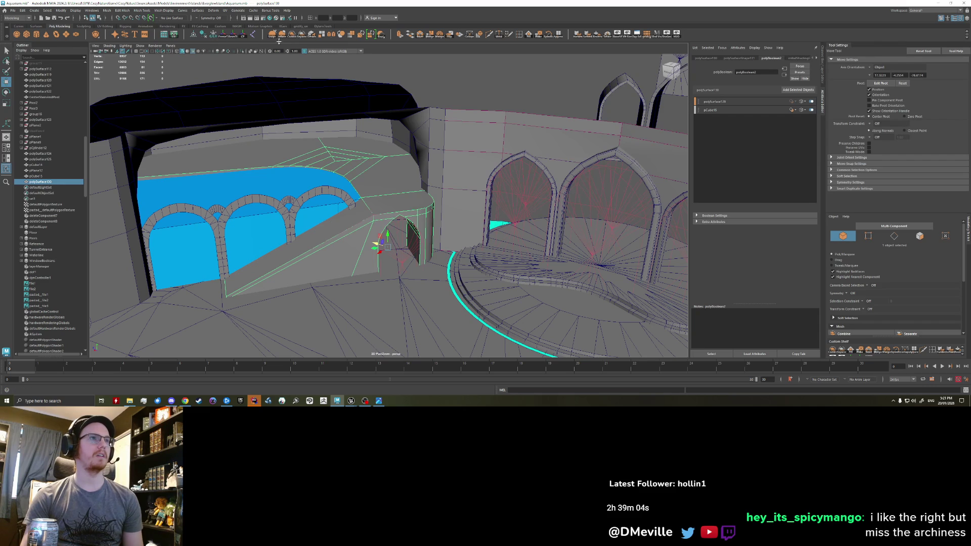
pyautogui.click(205, 38)
pyautogui.moveTo(425, 229)
pyautogui.keyDown('alt'); pyautogui.mouseDown()
pyautogui.moveTo(362, 230)
pyautogui.moveTo(551, 134)
pyautogui.moveTo(557, 91)
pyautogui.moveTo(431, 175)
pyautogui.mouseUp(); pyautogui.keyUp('alt')
# - Select the arched window piece, briefly check its faces, and return to whole-object selection
pyautogui.click(557, 91)
pyautogui.rightClick(431, 175)
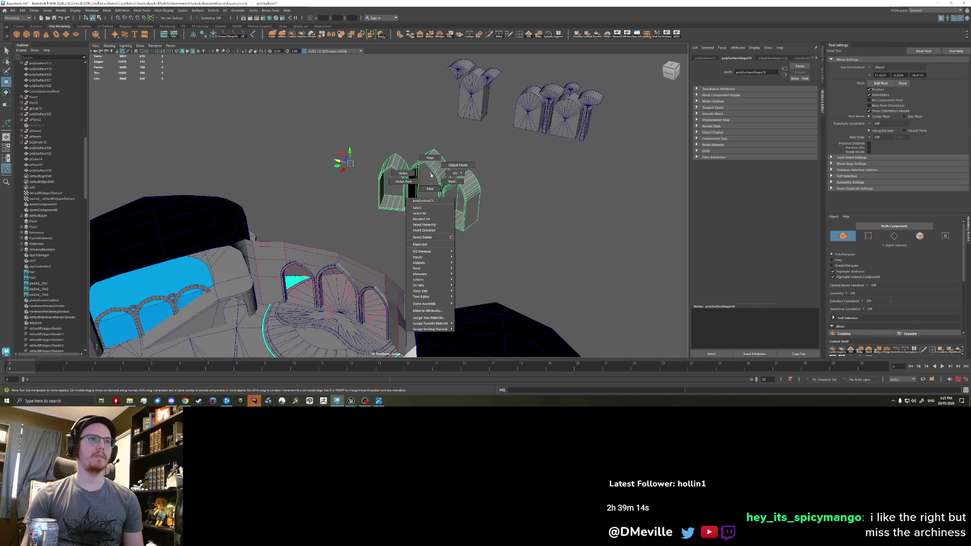
pyautogui.moveTo(430, 174); pyautogui.dragTo(432, 188, button='right')
pyautogui.press('f')
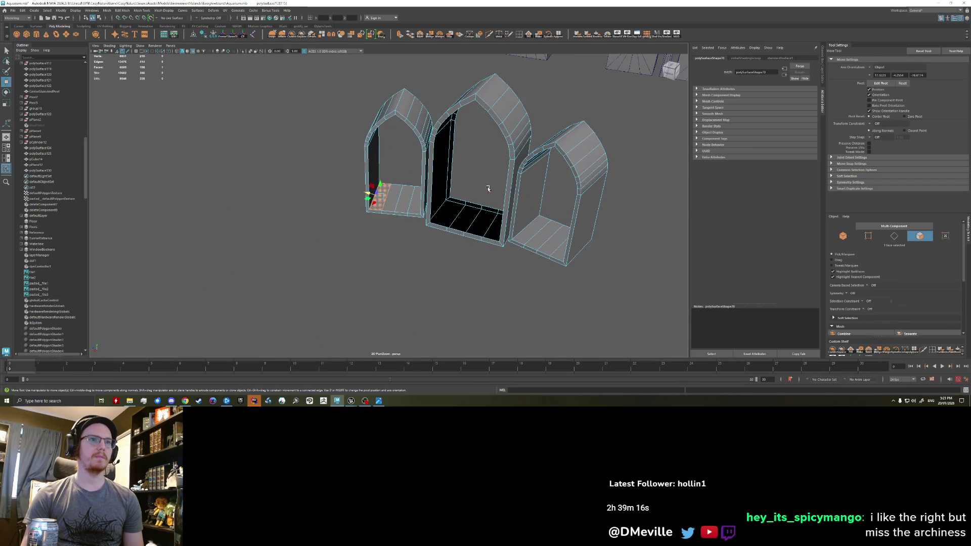
pyautogui.click(505, 137)
pyautogui.moveTo(505, 138)
pyautogui.keyDown('alt'); pyautogui.mouseDown()
pyautogui.moveTo(411, 211)
pyautogui.moveTo(374, 196)
pyautogui.mouseUp(); pyautogui.keyUp('alt')
pyautogui.scroll(-5, 375, 195)
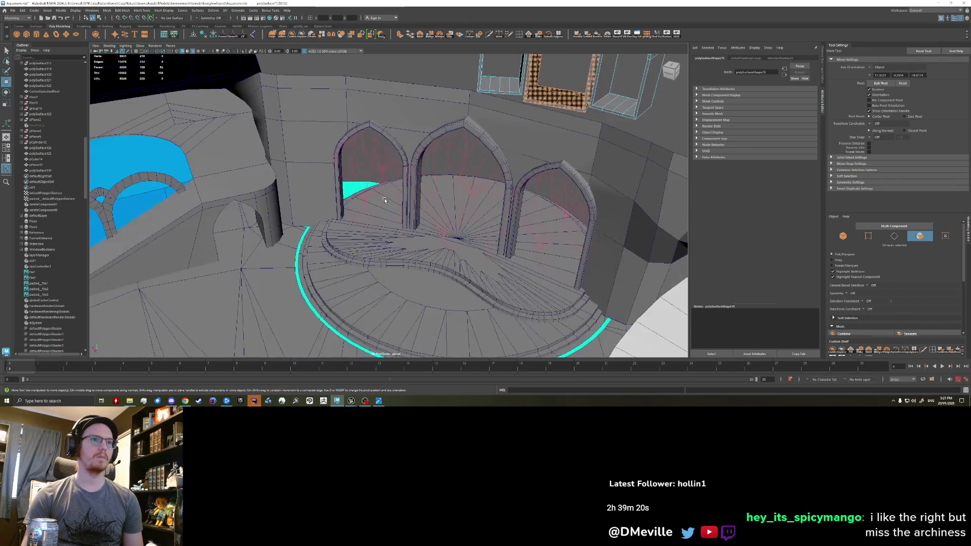
pyautogui.scroll(-3, 374, 195)
pyautogui.press('F8')
pyautogui.keyDown('alt'); pyautogui.moveTo(374, 196); pyautogui.dragTo(444, 201); pyautogui.keyUp('alt')
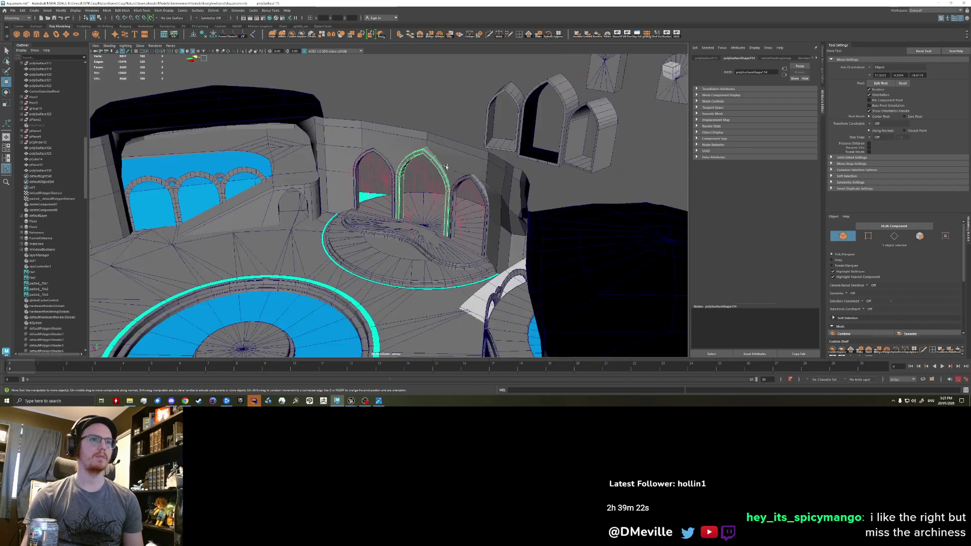
pyautogui.scroll(-3, 444, 201)
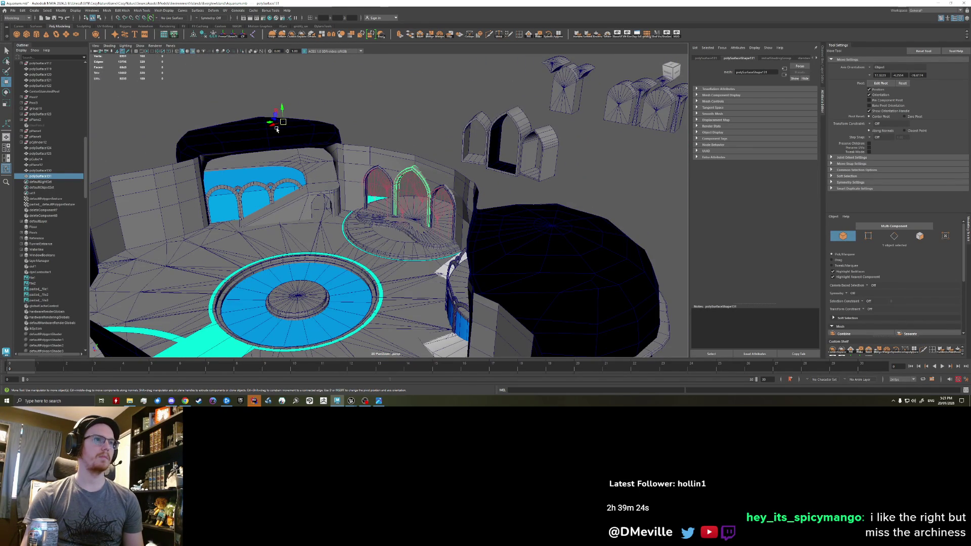
# - Move and turn the arch up onto the ledge above the blue arcade
pyautogui.moveTo(401, 206)
pyautogui.mouseDown()
pyautogui.moveTo(281, 189)
pyautogui.moveTo(383, 211)
pyautogui.mouseUp()
pyautogui.scroll(3, 379, 205)
pyautogui.press('e')
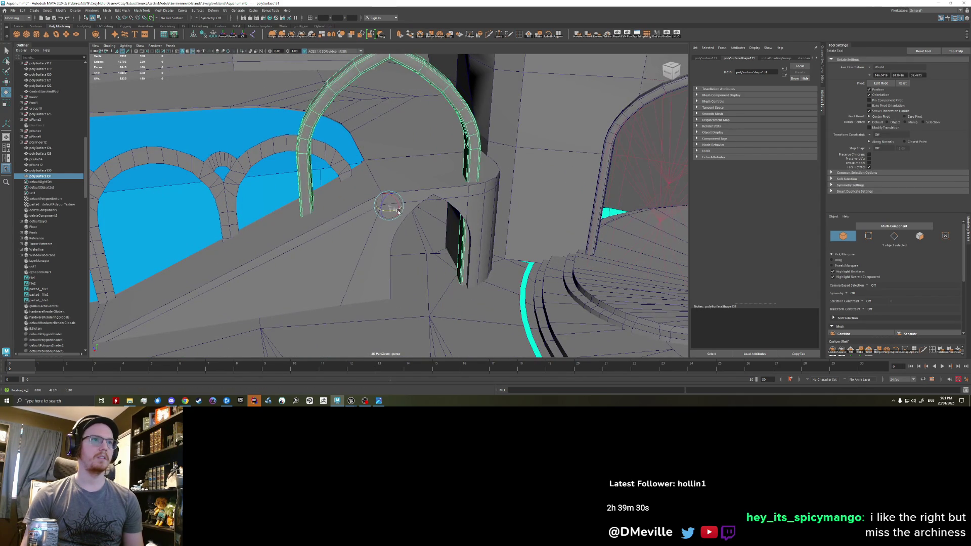
pyautogui.press('w')
pyautogui.moveTo(383, 212)
pyautogui.mouseDown()
pyautogui.moveTo(413, 196)
pyautogui.moveTo(403, 183)
pyautogui.mouseUp()
pyautogui.press('e')
pyautogui.press('w')
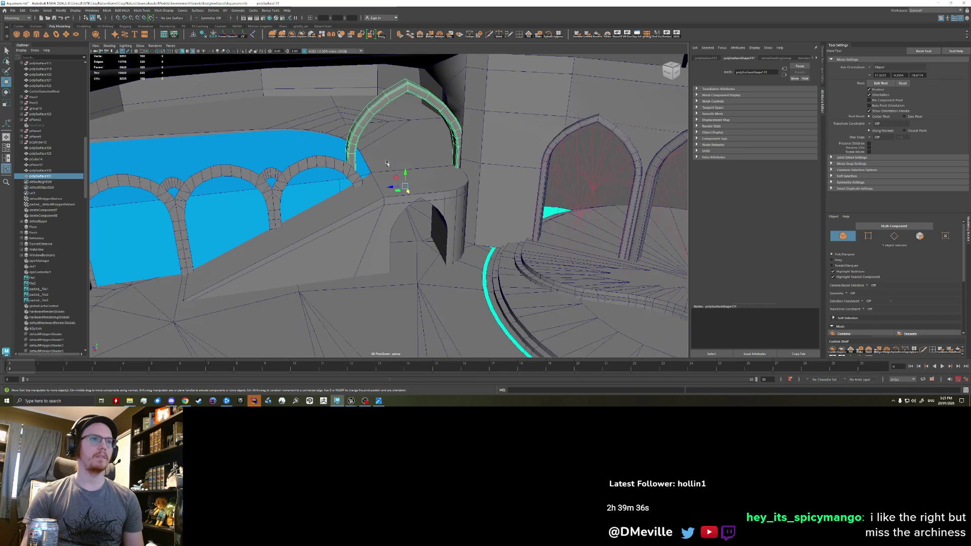
pyautogui.scroll(3, 379, 221)
pyautogui.scroll(2, 374, 236)
pyautogui.keyDown('alt'); pyautogui.moveTo(373, 237); pyautogui.dragTo(348, 225); pyautogui.keyUp('alt')
# - Rotate the arch slightly, try scaling it larger, then undo the enlargement
pyautogui.press('r')
pyautogui.press('e')
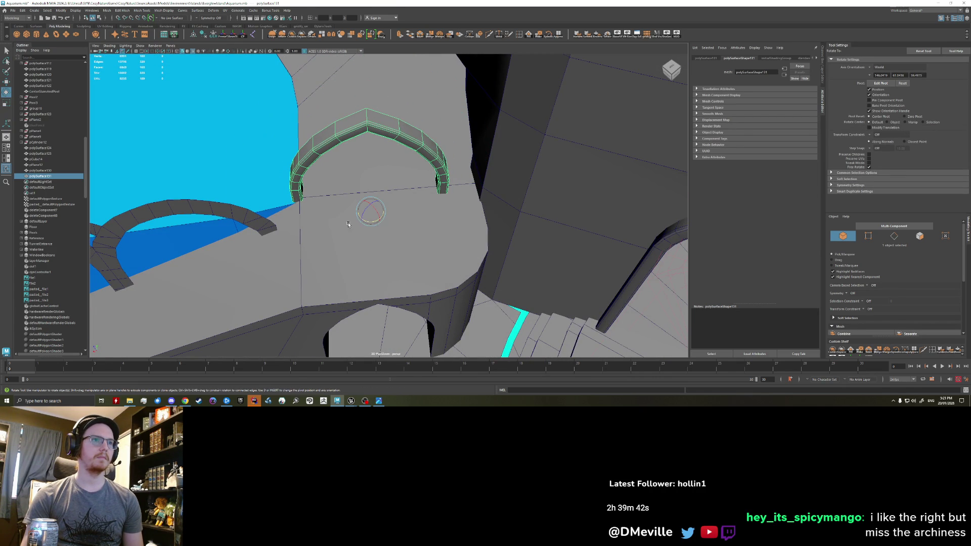
pyautogui.moveTo(371, 221)
pyautogui.mouseDown()
pyautogui.moveTo(369, 278)
pyautogui.moveTo(369, 180)
pyautogui.mouseUp()
pyautogui.press('w')
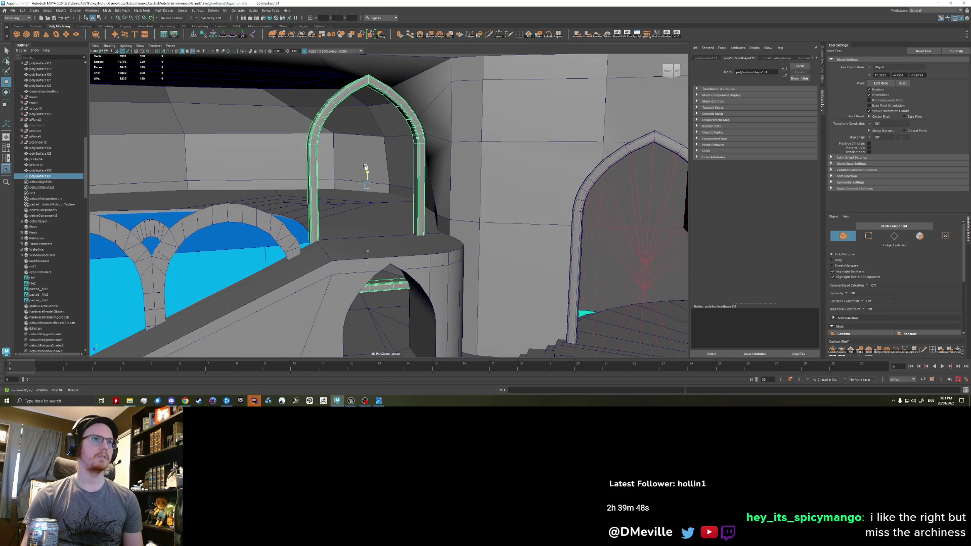
pyautogui.scroll(-2, 380, 195)
pyautogui.keyDown('alt'); pyautogui.moveTo(381, 194); pyautogui.dragTo(373, 200); pyautogui.keyUp('alt')
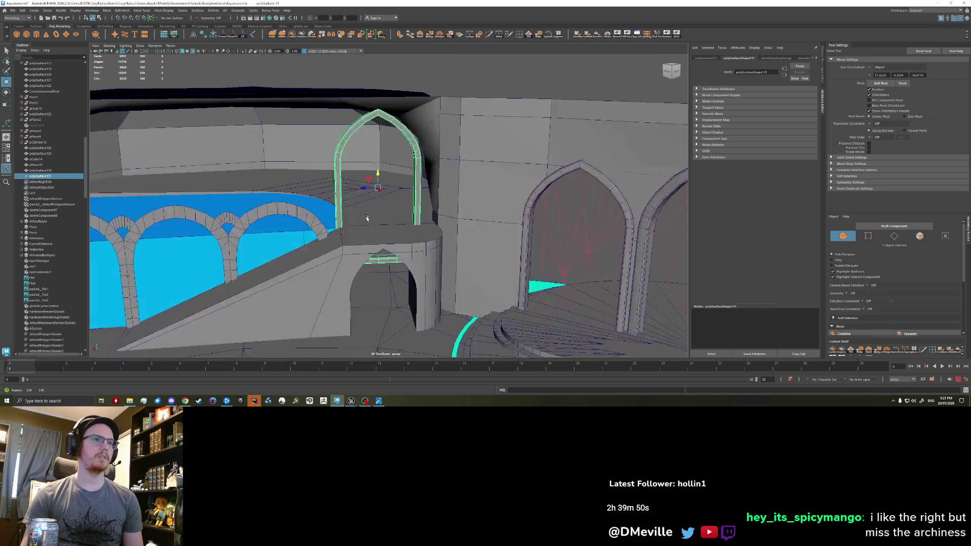
pyautogui.press('r')
pyautogui.moveTo(372, 199); pyautogui.dragTo(418, 192)
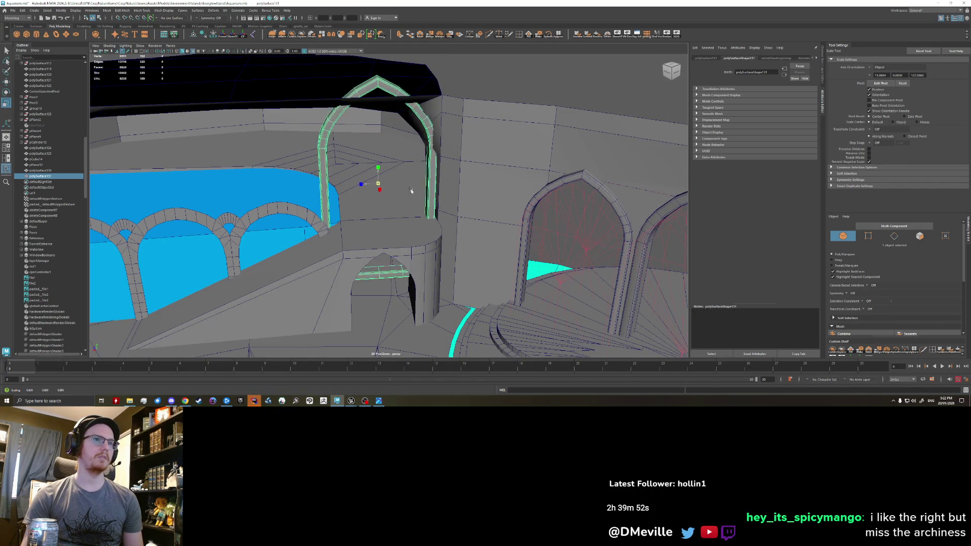
pyautogui.press('w')
pyautogui.hotkey('ctrl', 'z')
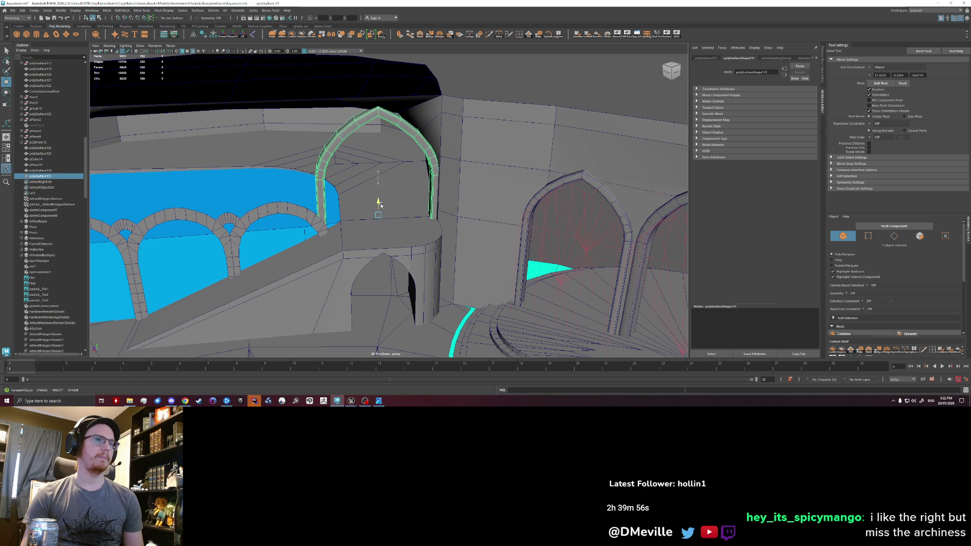
# - Fine-tune the arch's size and position on the ledge from several closer angles
pyautogui.keyDown('alt'); pyautogui.moveTo(420, 186); pyautogui.dragTo(325, 200); pyautogui.keyUp('alt')
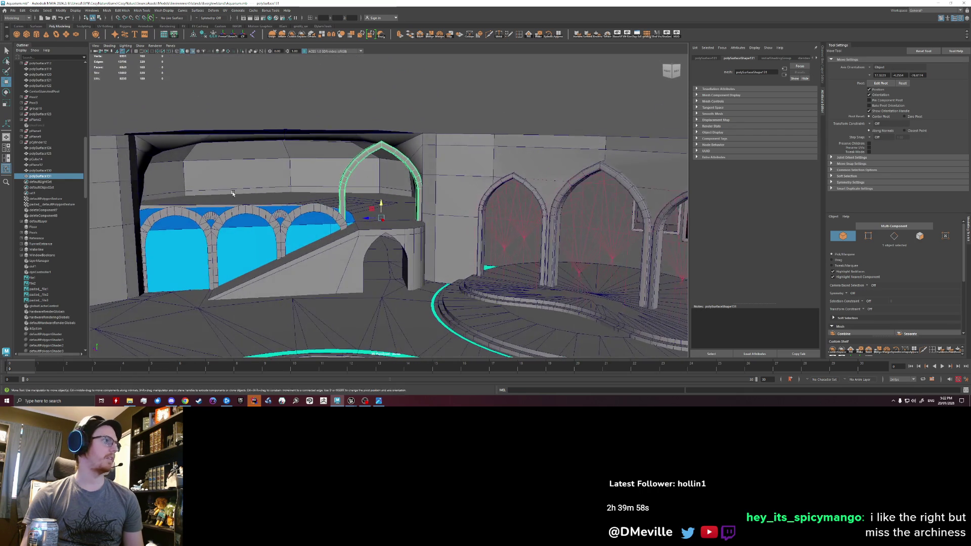
pyautogui.moveTo(325, 199)
pyautogui.keyDown('alt'); pyautogui.mouseDown()
pyautogui.moveTo(387, 203)
pyautogui.moveTo(369, 218)
pyautogui.mouseUp(); pyautogui.keyUp('alt')
pyautogui.press('r')
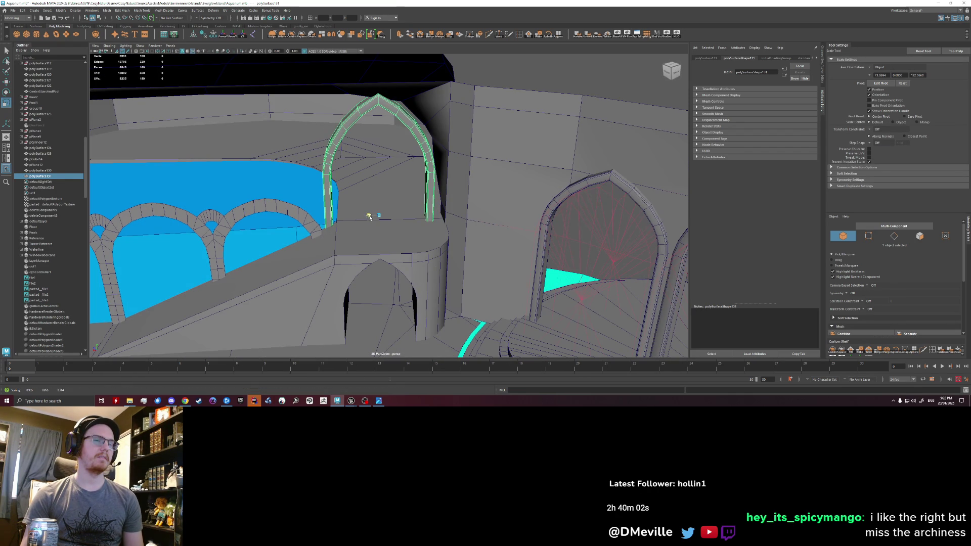
pyautogui.press('w')
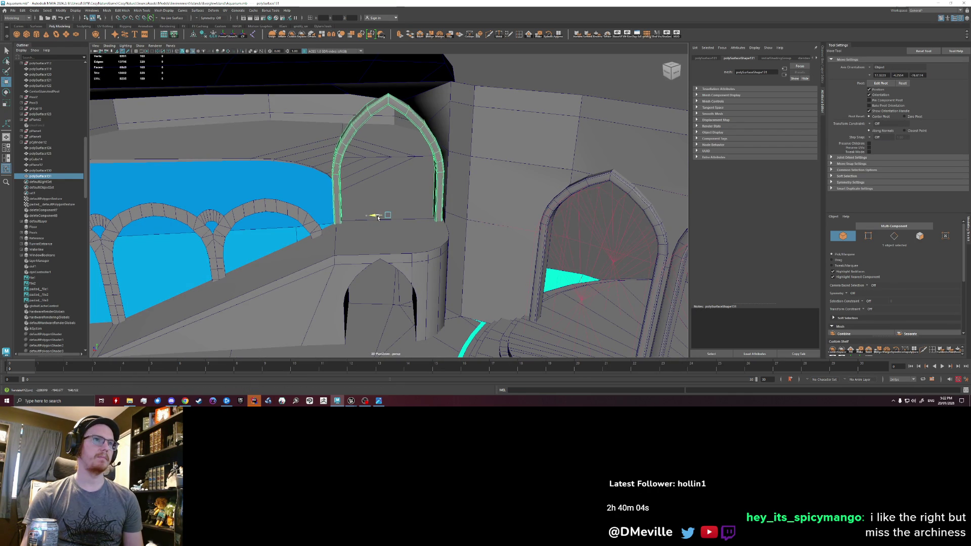
pyautogui.moveTo(384, 212)
pyautogui.keyDown('alt'); pyautogui.mouseDown()
pyautogui.moveTo(403, 201)
pyautogui.moveTo(268, 211)
pyautogui.mouseUp(); pyautogui.keyUp('alt')
pyautogui.keyDown('alt'); pyautogui.moveTo(267, 211); pyautogui.dragTo(366, 227, button='right'); pyautogui.keyUp('alt')
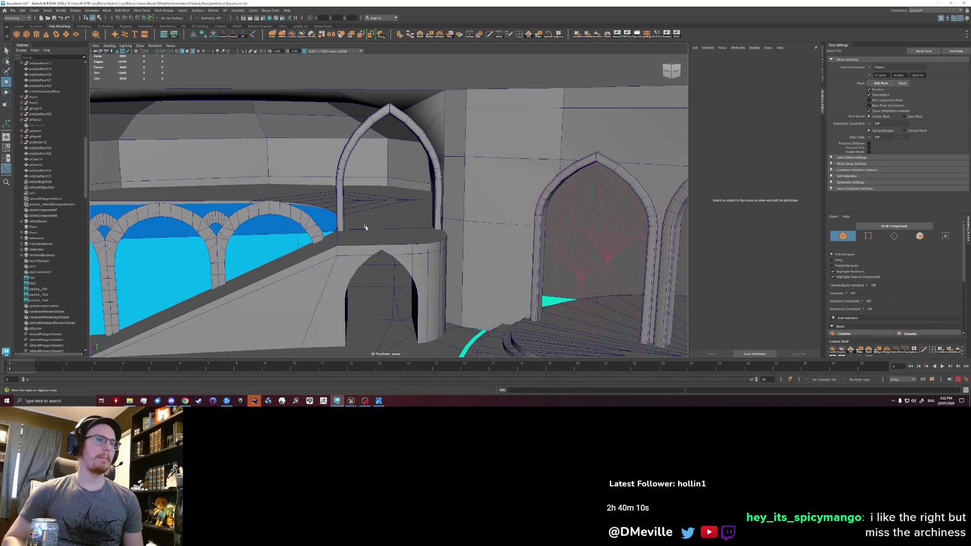
pyautogui.keyDown('alt'); pyautogui.moveTo(367, 227); pyautogui.dragTo(319, 191); pyautogui.keyUp('alt')
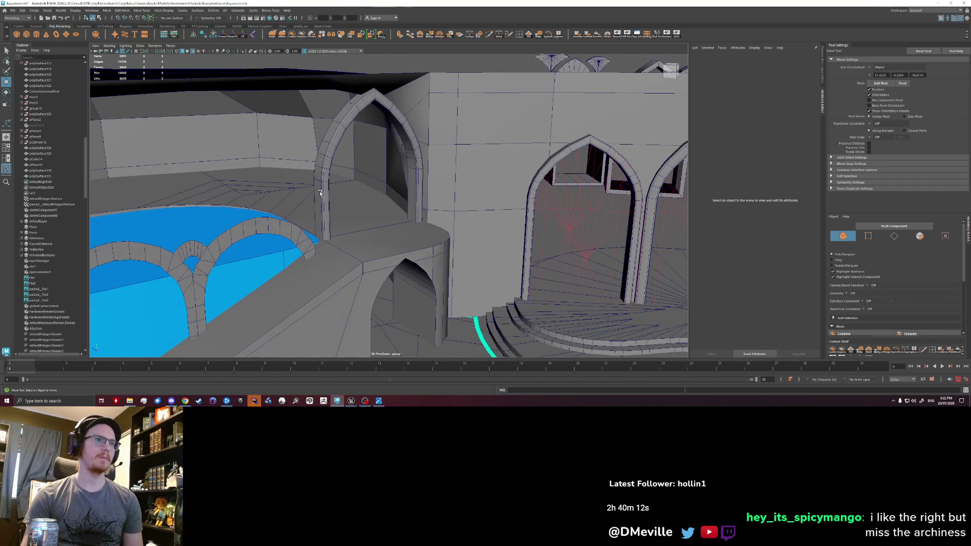
# - Select the pointed arch and pick one of its vertical edges in edge mode
pyautogui.click(319, 191)
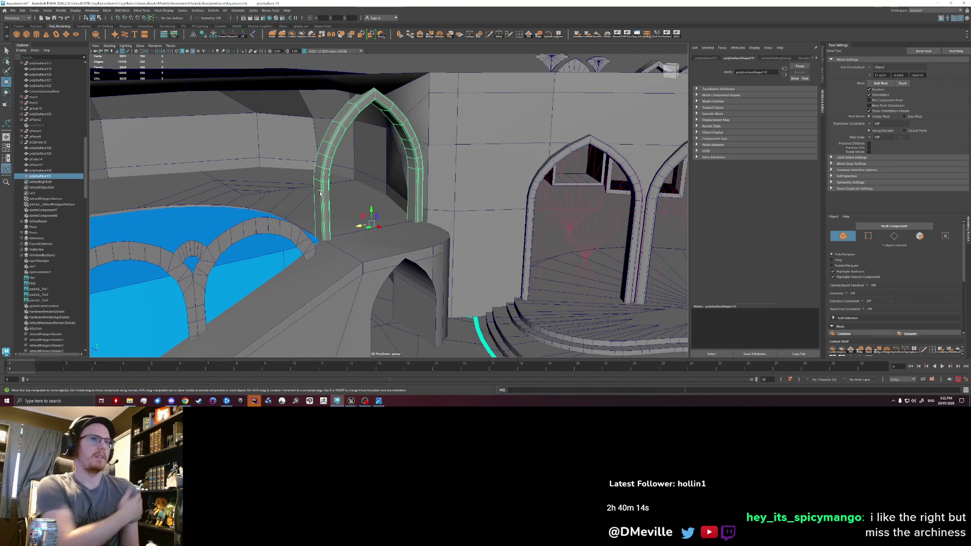
pyautogui.scroll(2, 319, 192)
pyautogui.scroll(2, 319, 192)
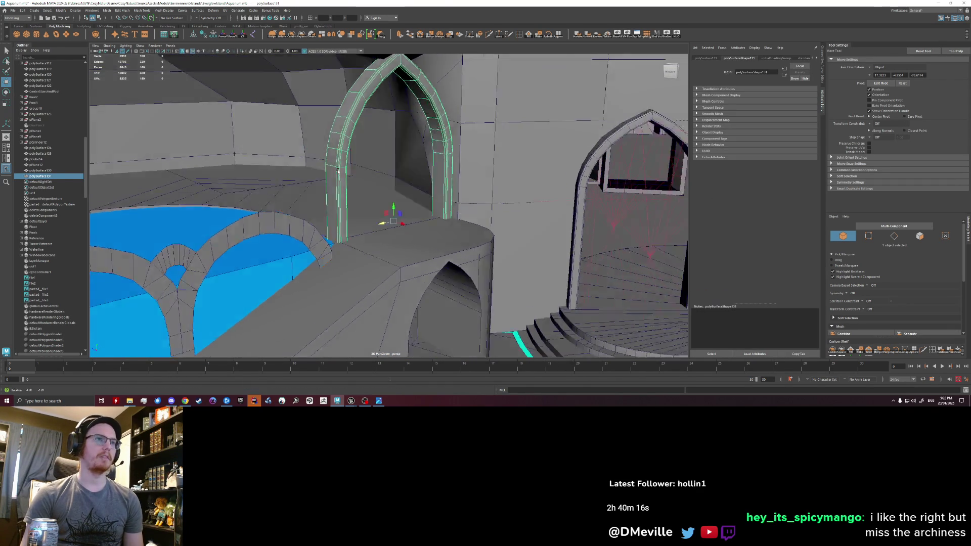
pyautogui.scroll(2, 318, 190)
pyautogui.scroll(2, 318, 186)
pyautogui.scroll(1, 314, 176)
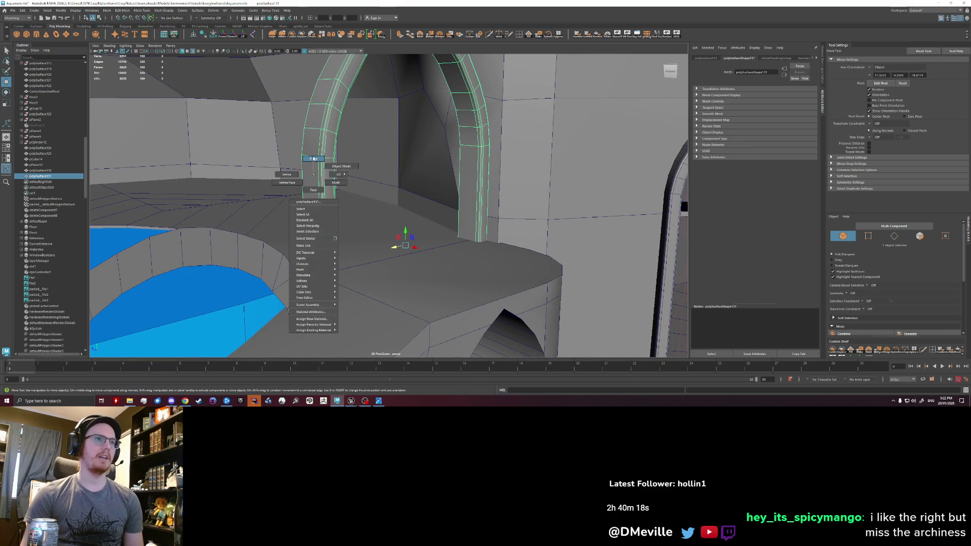
pyautogui.moveTo(314, 176); pyautogui.dragTo(313, 158, button='right')
pyautogui.click(323, 178)
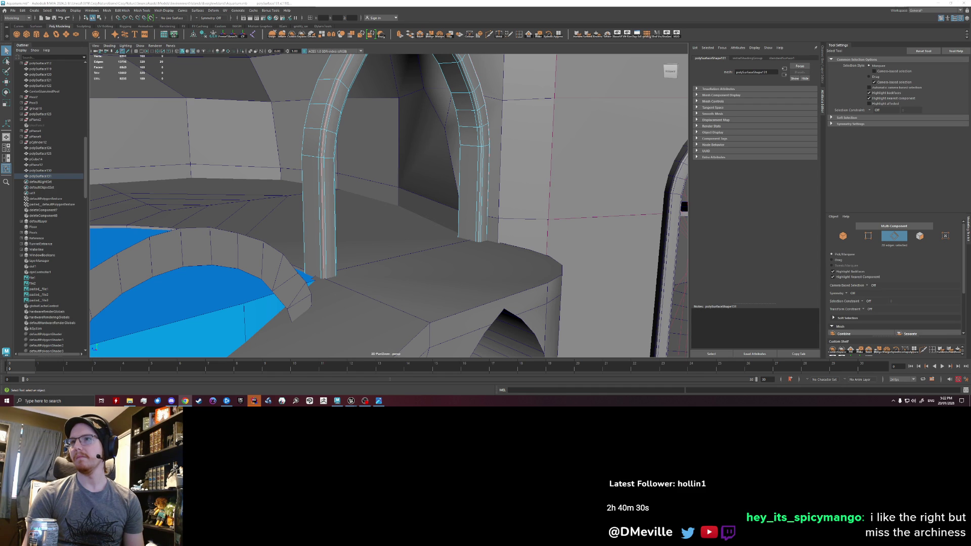
# - Tumble around the arch and select the edge loop along its outer left side
pyautogui.keyDown('alt'); pyautogui.moveTo(369, 185); pyautogui.dragTo(359, 191); pyautogui.keyUp('alt')
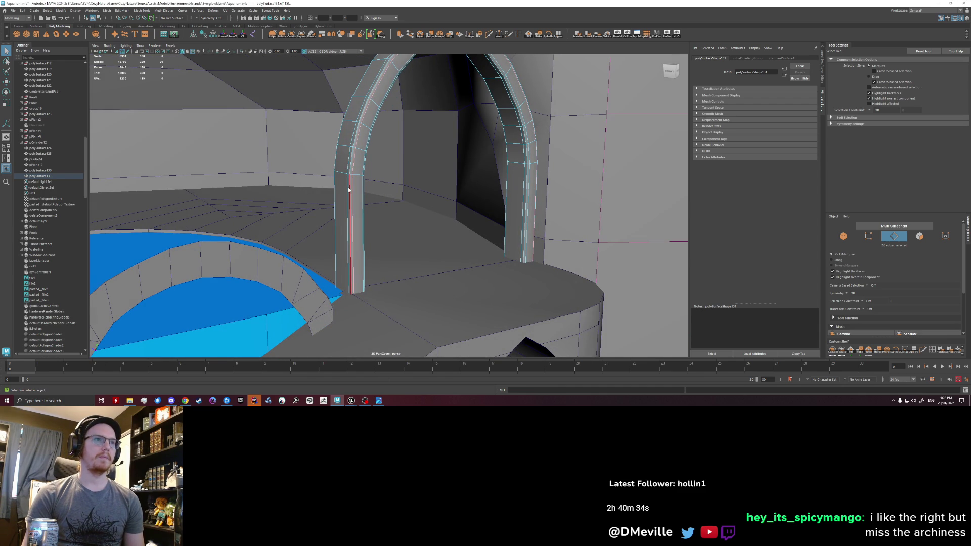
pyautogui.keyDown('alt'); pyautogui.moveTo(348, 190); pyautogui.dragTo(369, 206); pyautogui.keyUp('alt')
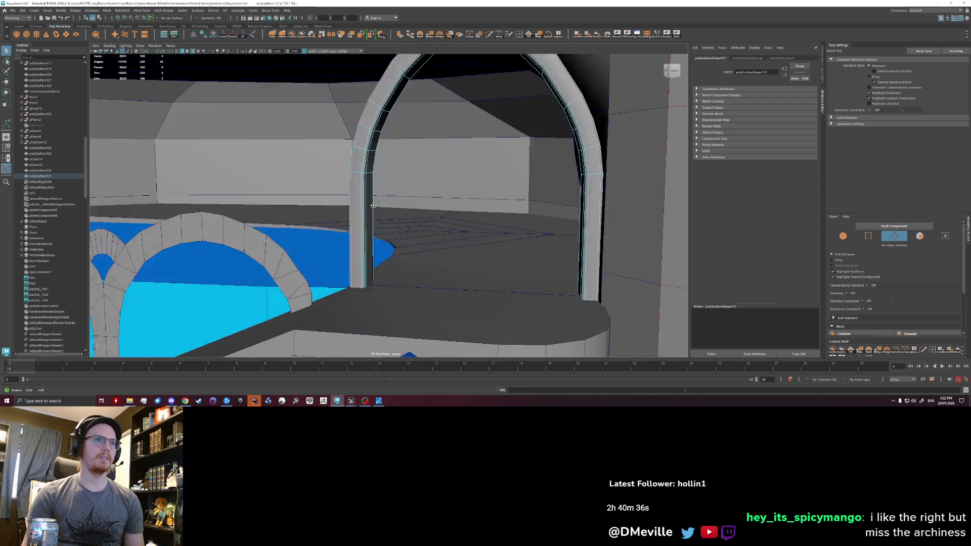
pyautogui.moveTo(367, 203)
pyautogui.keyDown('alt'); pyautogui.mouseDown()
pyautogui.moveTo(446, 201)
pyautogui.moveTo(382, 200)
pyautogui.mouseUp(); pyautogui.keyUp('alt')
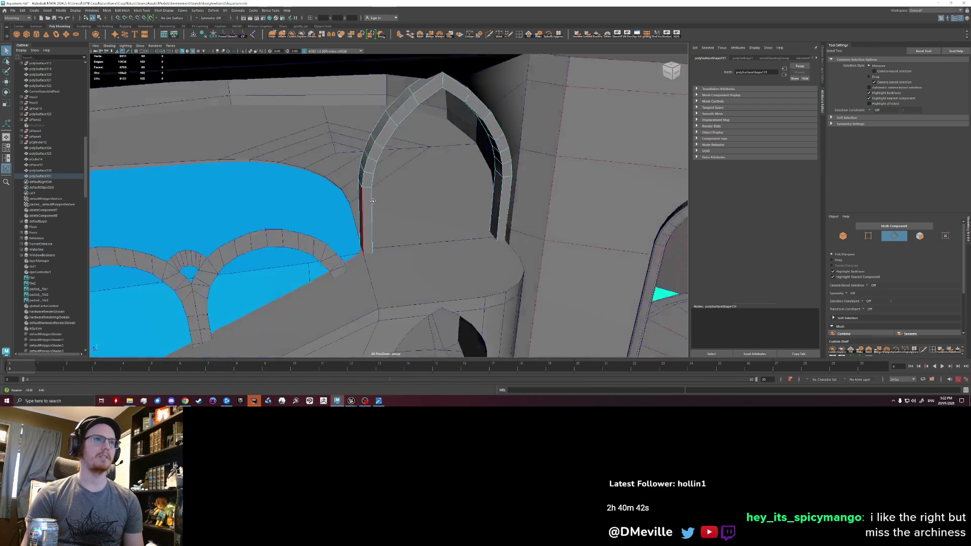
pyautogui.moveTo(382, 200)
pyautogui.keyDown('alt'); pyautogui.mouseDown()
pyautogui.moveTo(367, 195)
pyautogui.moveTo(450, 223)
pyautogui.mouseUp(); pyautogui.keyUp('alt')
pyautogui.press('F8')
pyautogui.doubleClick(368, 196)
# - Extrude the selected arch edges outward into new faces and return toward object mode
pyautogui.press('w')
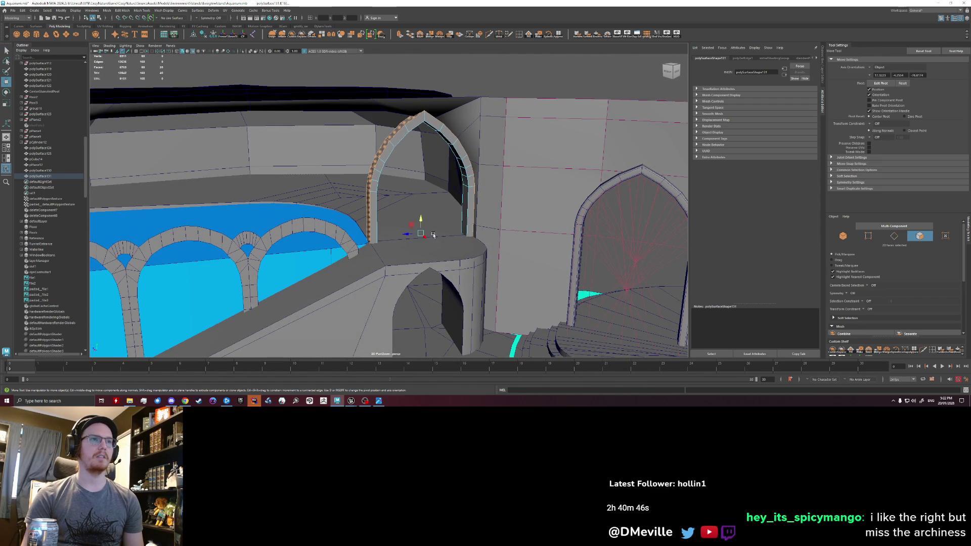
pyautogui.press('e')
pyautogui.press('w')
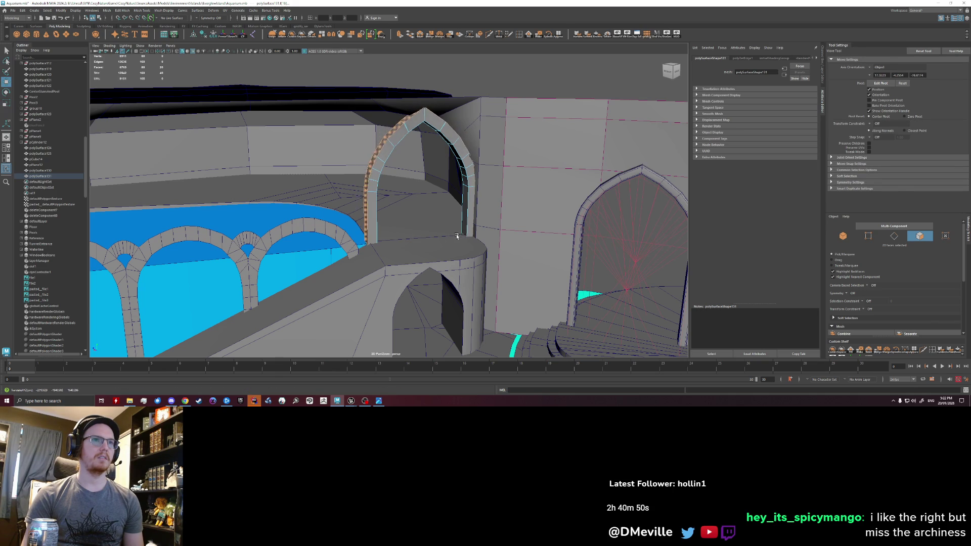
pyautogui.press('q')
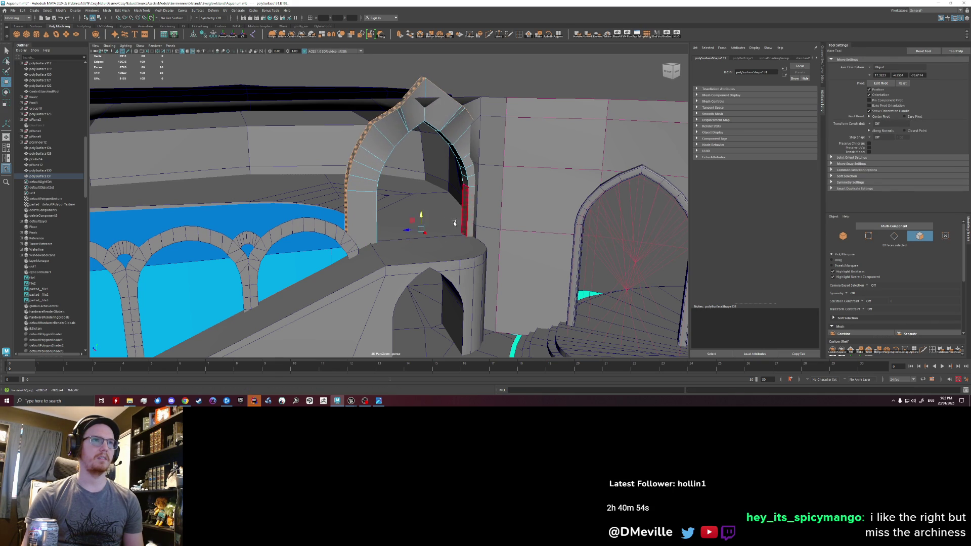
pyautogui.scroll(1, 454, 222)
pyautogui.scroll(1, 441, 212)
pyautogui.scroll(1, 424, 200)
pyautogui.moveTo(425, 199)
pyautogui.mouseDown()
pyautogui.moveTo(460, 202)
pyautogui.moveTo(449, 207)
pyautogui.mouseUp()
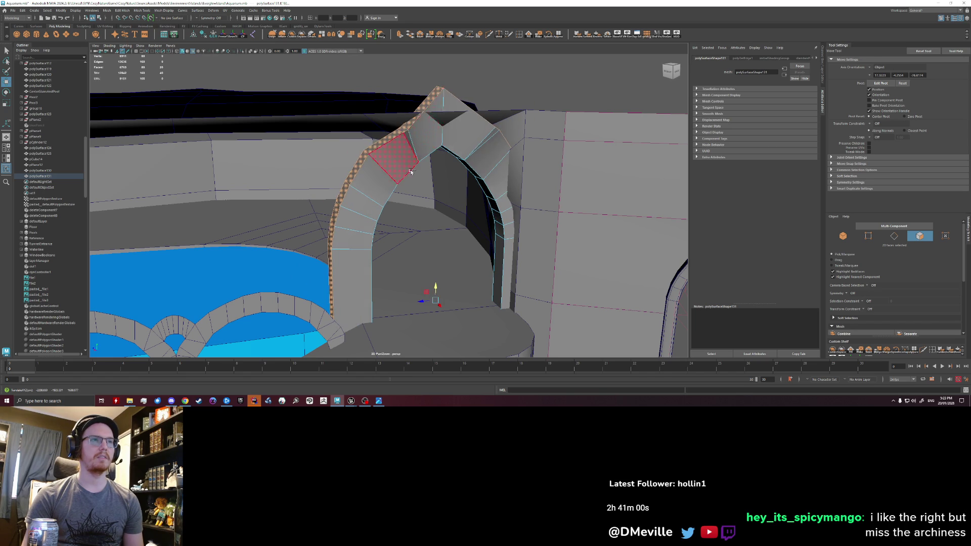
pyautogui.keyDown('alt'); pyautogui.moveTo(410, 172); pyautogui.dragTo(403, 168); pyautogui.keyUp('alt')
pyautogui.moveTo(403, 167); pyautogui.dragTo(426, 157, button='right')
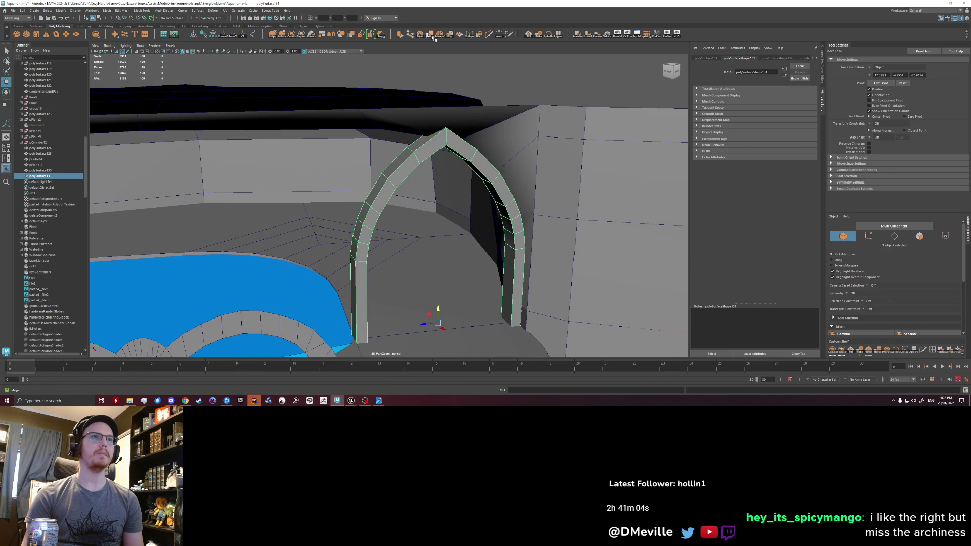
# - Check an edge on the arch's frame, then switch the arch to face selection
pyautogui.press('q')
pyautogui.moveTo(394, 187); pyautogui.dragTo(400, 159, button='right')
pyautogui.click(409, 161)
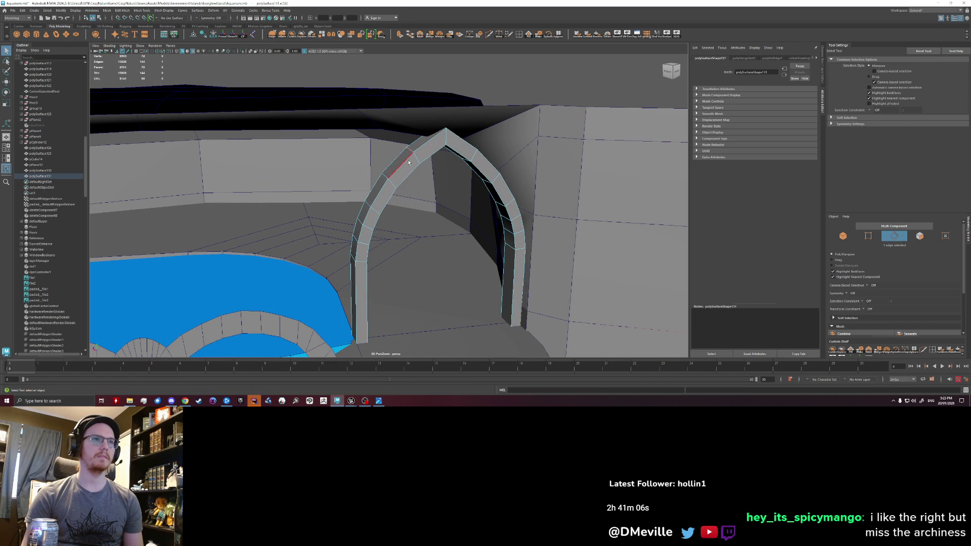
pyautogui.press('w')
pyautogui.moveTo(342, 151)
pyautogui.keyDown('alt'); pyautogui.mouseDown()
pyautogui.moveTo(397, 144)
pyautogui.moveTo(359, 176)
pyautogui.moveTo(366, 182)
pyautogui.mouseUp(); pyautogui.keyUp('alt')
pyautogui.moveTo(366, 182); pyautogui.dragTo(366, 188, button='right')
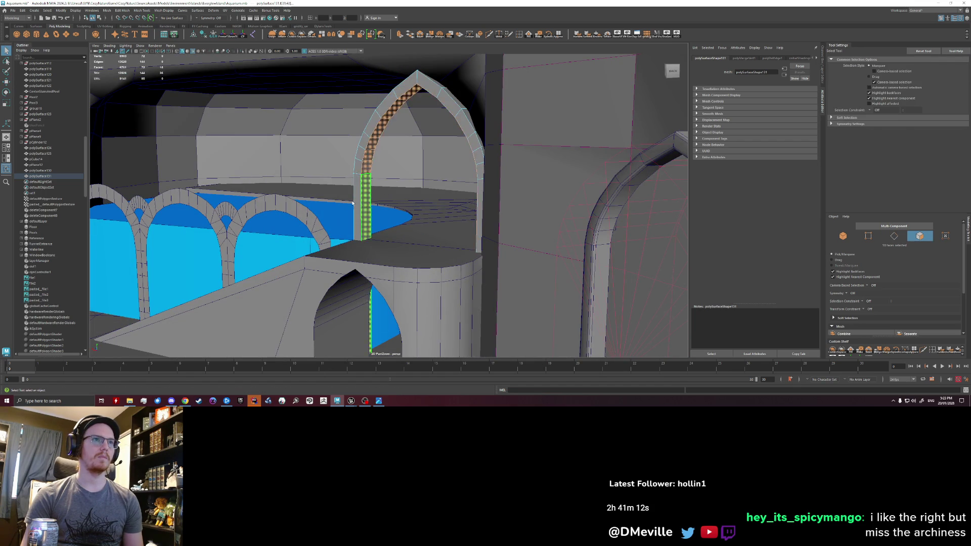
pyautogui.keyDown('alt'); pyautogui.moveTo(365, 182); pyautogui.dragTo(392, 213); pyautogui.keyUp('alt')
pyautogui.press('w')
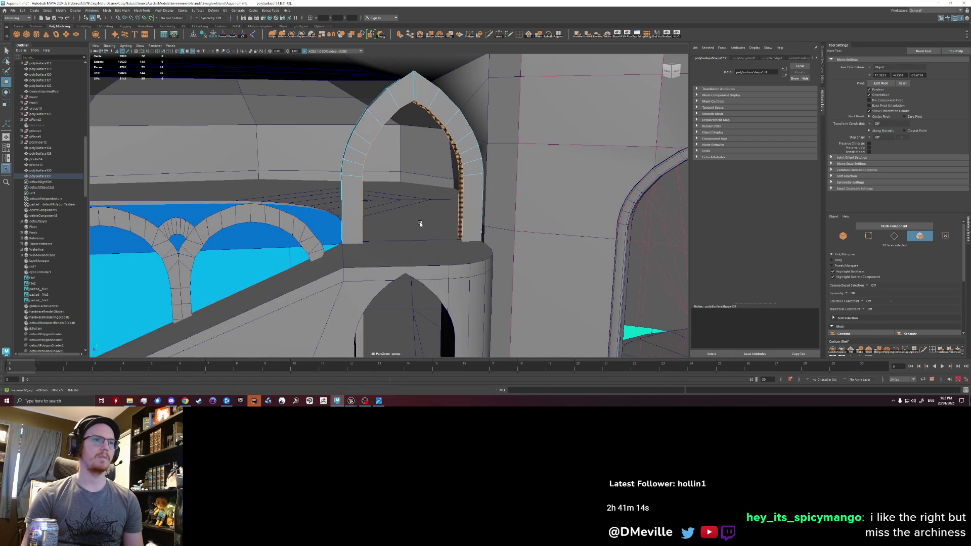
pyautogui.keyDown('alt'); pyautogui.moveTo(421, 224); pyautogui.dragTo(363, 232); pyautogui.keyUp('alt')
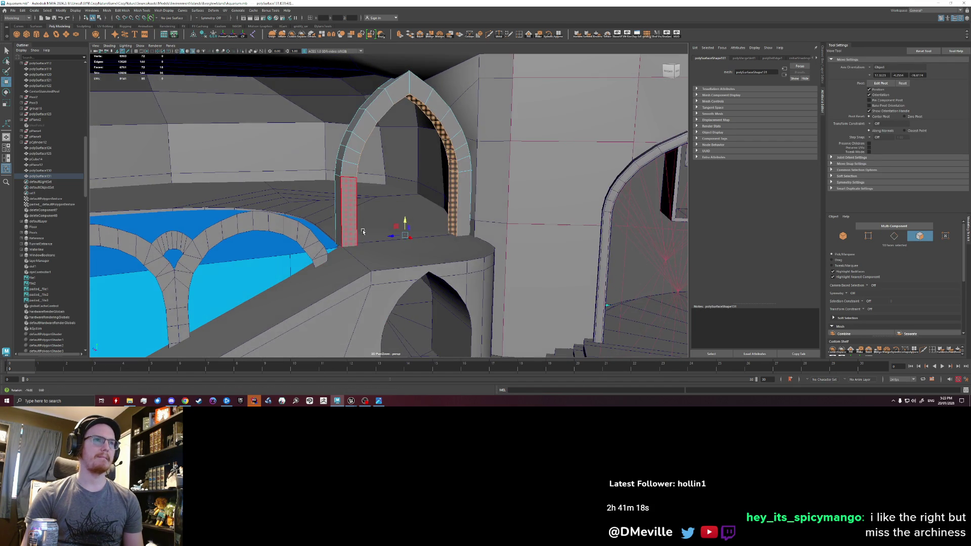
# - Scale the arch's front frame face loop wider and clear the selection
pyautogui.keyDown('shift'); pyautogui.doubleClick(335, 221); pyautogui.keyUp('shift')
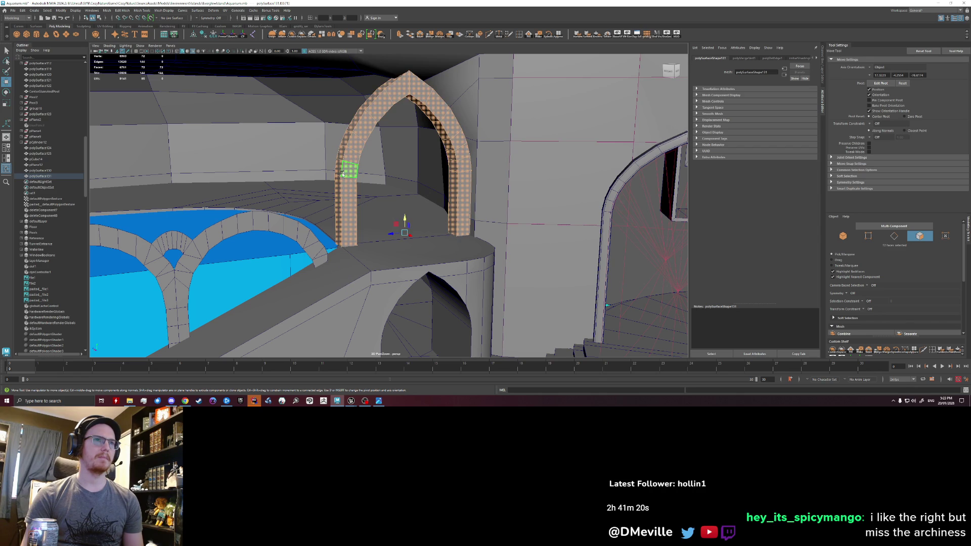
pyautogui.press('r')
pyautogui.moveTo(394, 235); pyautogui.dragTo(365, 240)
pyautogui.press('w')
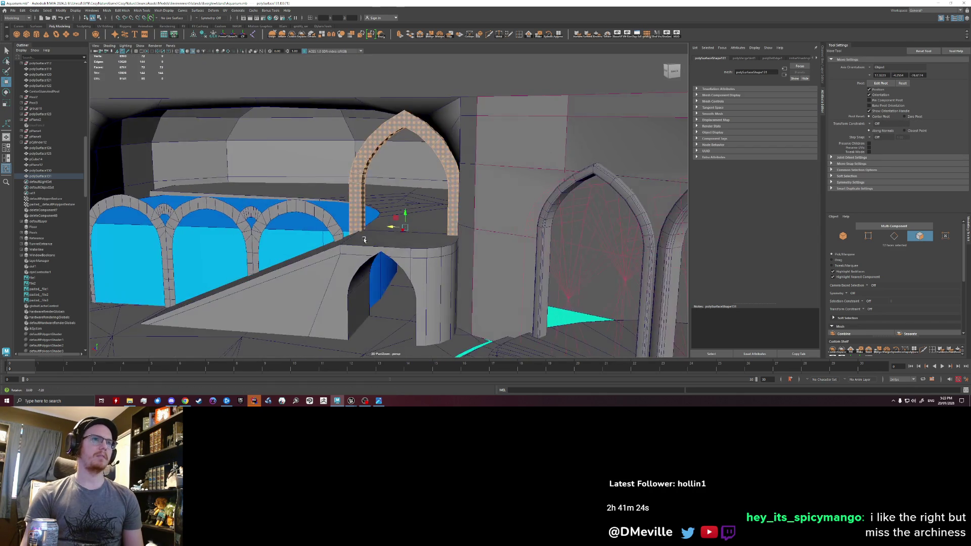
pyautogui.click(365, 240)
# - Orbit over the courtyard and select the whole pointed arch
pyautogui.keyDown('alt'); pyautogui.moveTo(364, 240); pyautogui.dragTo(406, 190); pyautogui.keyUp('alt')
pyautogui.scroll(2, 405, 190)
pyautogui.scroll(3, 406, 194)
pyautogui.scroll(2, 405, 200)
pyautogui.scroll(2, 405, 213)
pyautogui.keyDown('alt'); pyautogui.moveTo(405, 213); pyautogui.dragTo(379, 141); pyautogui.keyUp('alt')
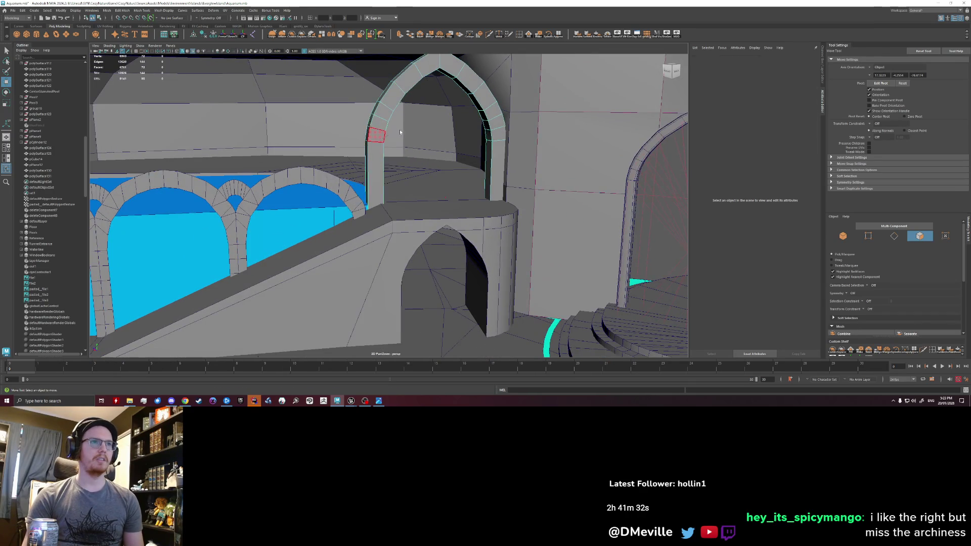
pyautogui.click(379, 142)
pyautogui.scroll(-2, 378, 143)
pyautogui.keyDown('alt'); pyautogui.moveTo(377, 226); pyautogui.dragTo(349, 204); pyautogui.keyUp('alt')
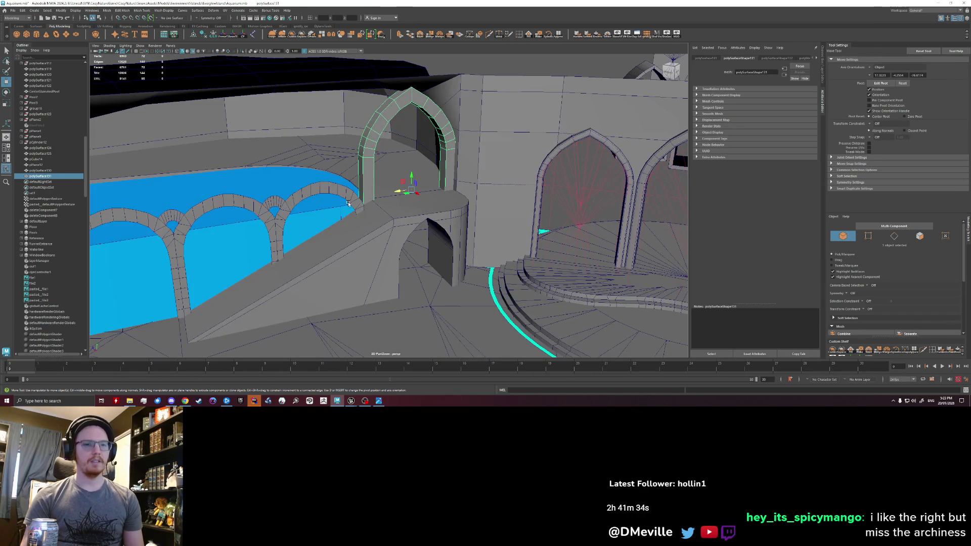
# - Duplicate the pointed arch and move the copy onto the doorway under the ramp
pyautogui.hotkey('ctrl', 'd')
pyautogui.moveTo(418, 195); pyautogui.dragTo(437, 249)
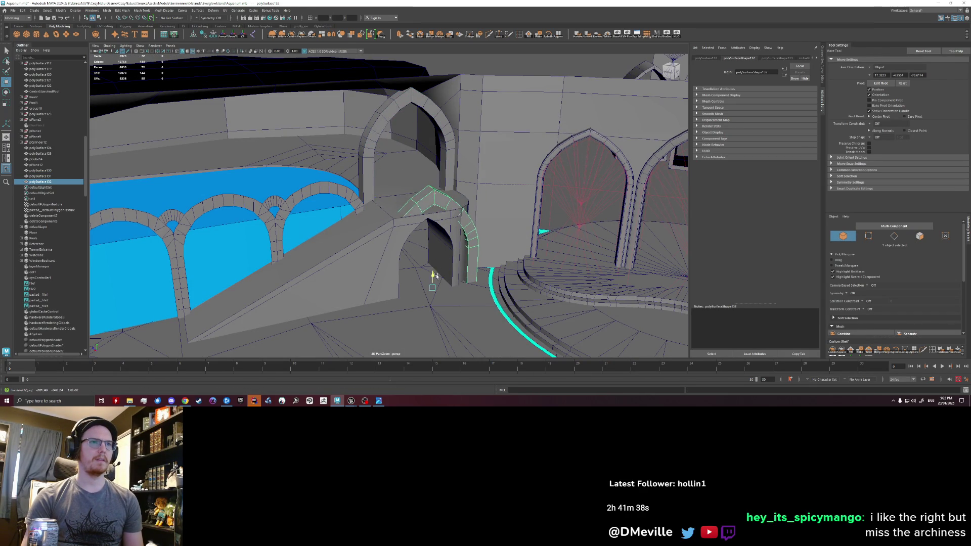
pyautogui.keyDown('alt'); pyautogui.moveTo(433, 276); pyautogui.dragTo(445, 232); pyautogui.keyUp('alt')
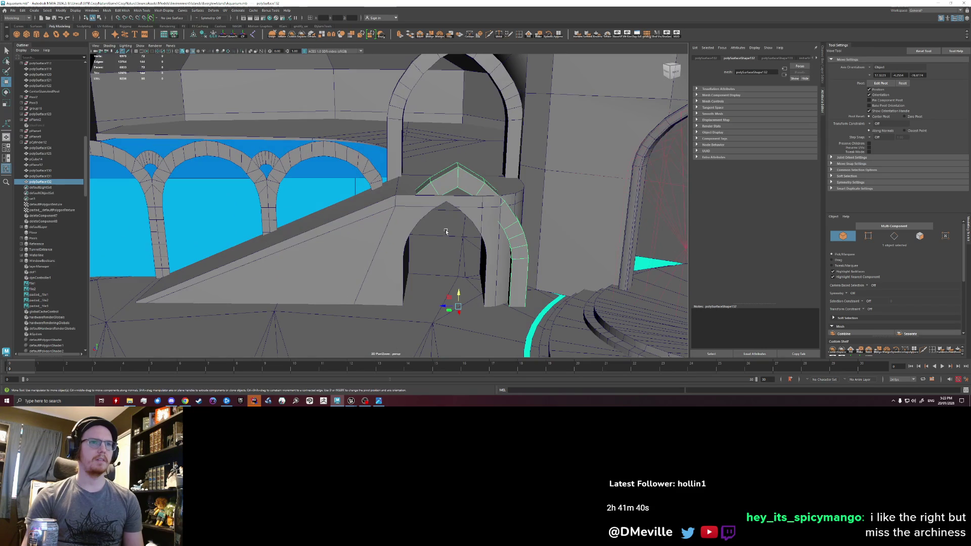
# - Check the copied arch's placement from several angles and deselect it
pyautogui.keyDown('alt'); pyautogui.moveTo(453, 315); pyautogui.dragTo(432, 320); pyautogui.keyUp('alt')
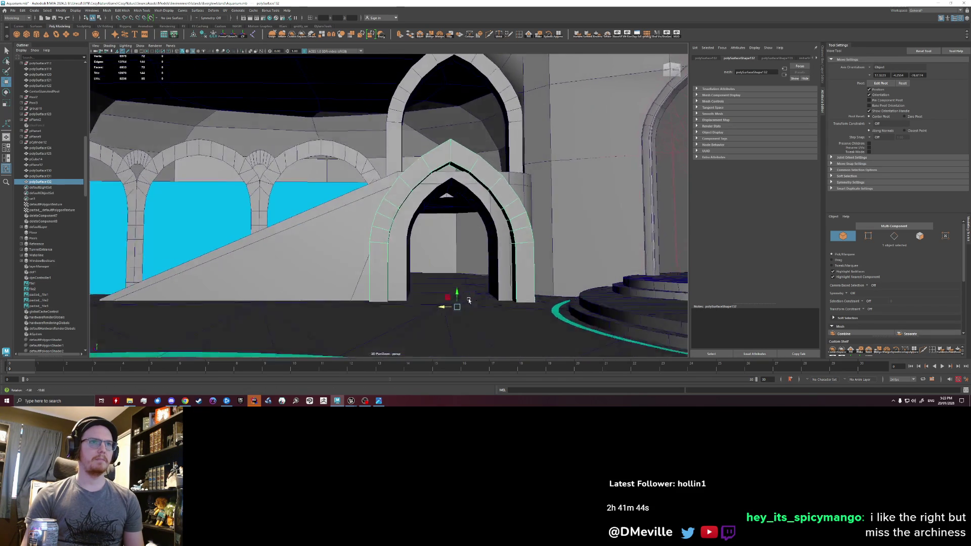
pyautogui.moveTo(433, 320)
pyautogui.keyDown('alt'); pyautogui.mouseDown()
pyautogui.moveTo(425, 315)
pyautogui.moveTo(446, 310)
pyautogui.mouseUp(); pyautogui.keyUp('alt')
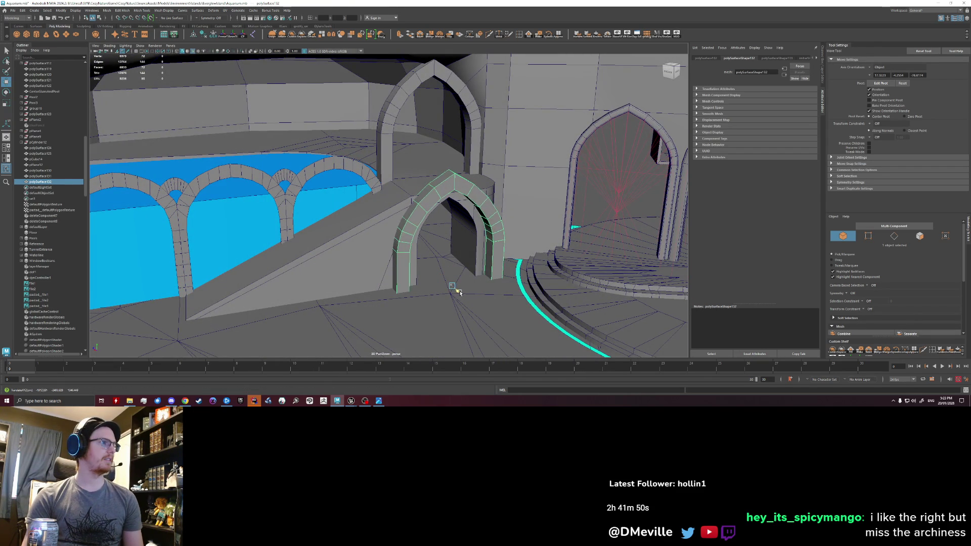
pyautogui.moveTo(454, 293)
pyautogui.keyDown('alt'); pyautogui.mouseDown()
pyautogui.moveTo(402, 296)
pyautogui.moveTo(395, 277)
pyautogui.moveTo(353, 277)
pyautogui.moveTo(504, 117)
pyautogui.moveTo(410, 222)
pyautogui.mouseUp(); pyautogui.keyUp('alt')
pyautogui.click(505, 118)
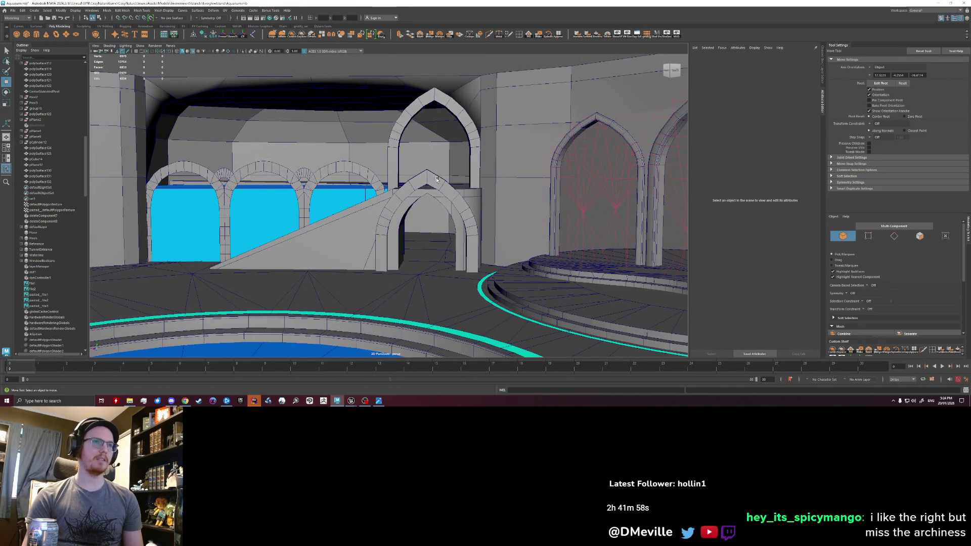
pyautogui.moveTo(432, 200)
pyautogui.keyDown('alt'); pyautogui.mouseDown()
pyautogui.moveTo(422, 227)
pyautogui.moveTo(316, 260)
pyautogui.moveTo(303, 243)
pyautogui.mouseUp(); pyautogui.keyUp('alt')
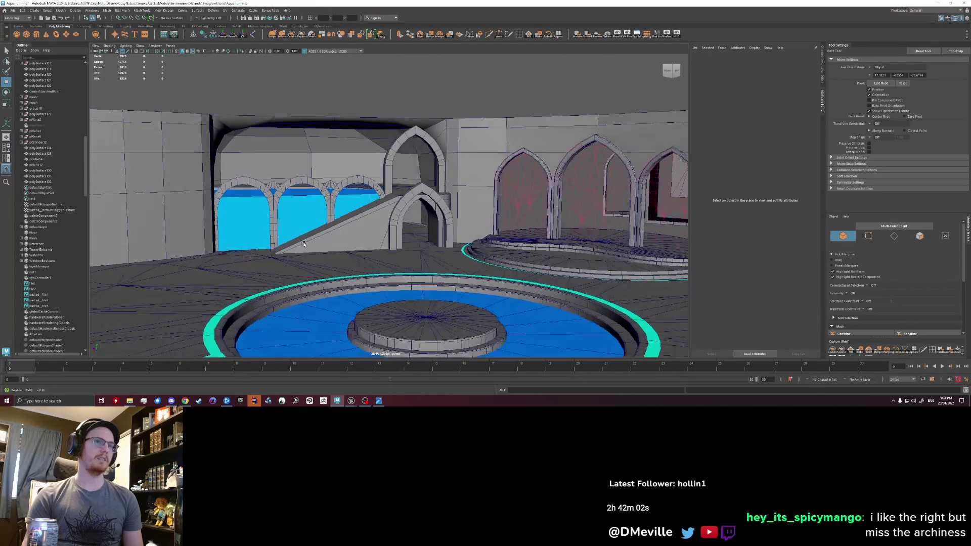
pyautogui.keyDown('alt'); pyautogui.moveTo(302, 244); pyautogui.dragTo(373, 231, button='right'); pyautogui.keyUp('alt')
pyautogui.moveTo(373, 230)
pyautogui.keyDown('alt'); pyautogui.mouseDown()
pyautogui.moveTo(380, 241)
pyautogui.moveTo(374, 233)
pyautogui.mouseUp(); pyautogui.keyUp('alt')
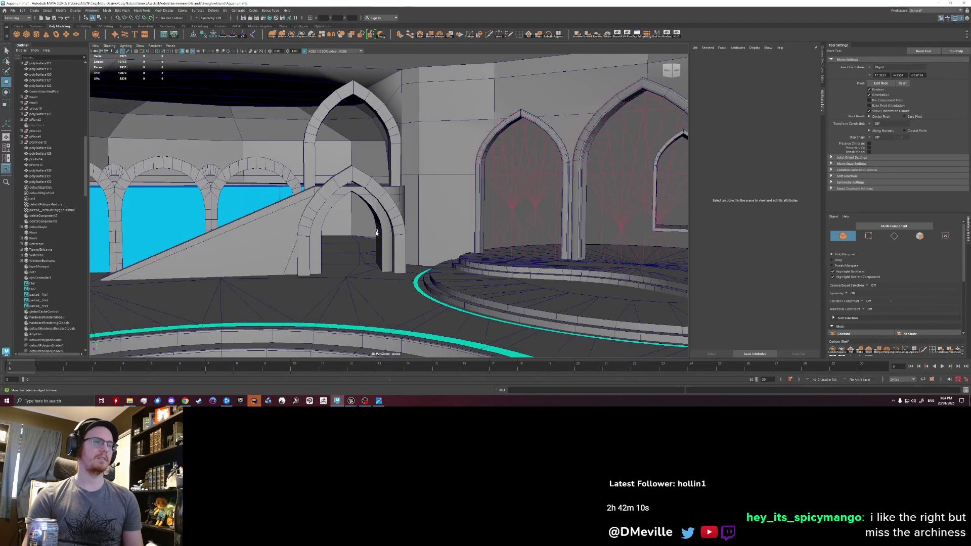
pyautogui.keyDown('alt'); pyautogui.moveTo(376, 233); pyautogui.dragTo(364, 235, button='right'); pyautogui.keyUp('alt')
pyautogui.keyDown('alt'); pyautogui.moveTo(365, 234); pyautogui.dragTo(326, 238); pyautogui.keyUp('alt')
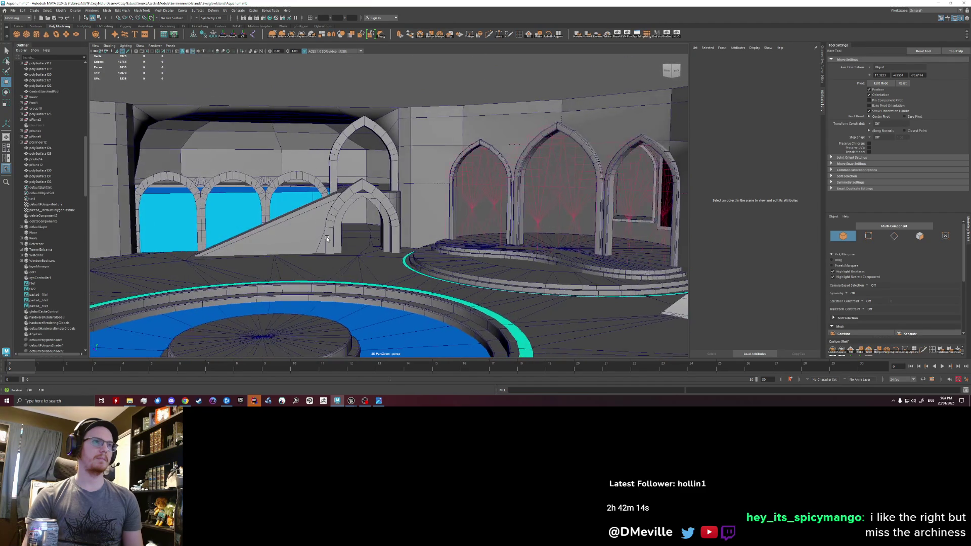
pyautogui.moveTo(328, 239)
pyautogui.keyDown('alt'); pyautogui.mouseDown(button='right')
pyautogui.moveTo(362, 212)
pyautogui.moveTo(372, 182)
pyautogui.mouseUp(button='right'); pyautogui.keyUp('alt')
pyautogui.click(360, 179)
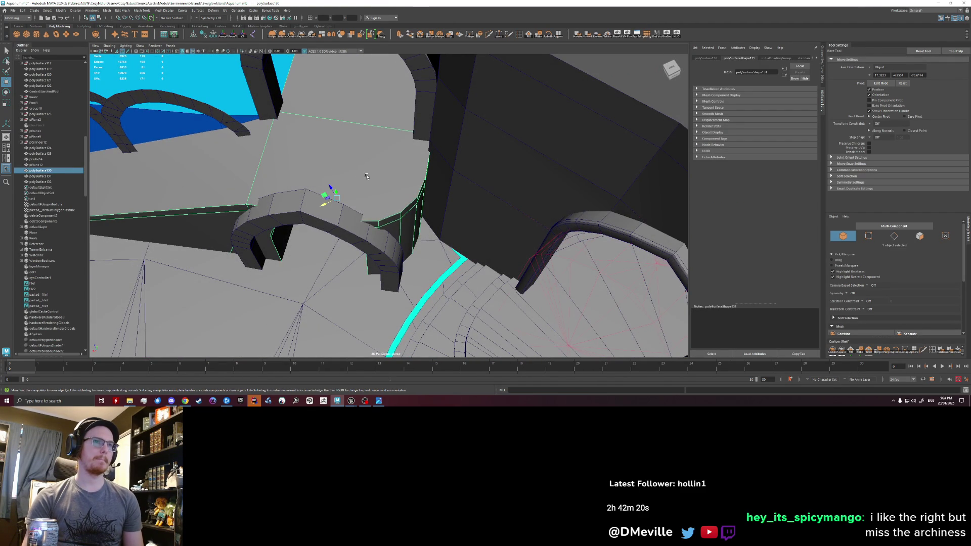
# - In face mode, select the ledge face loops along the ramp top and pillar side
pyautogui.keyDown('alt'); pyautogui.moveTo(385, 189); pyautogui.dragTo(388, 164); pyautogui.keyUp('alt')
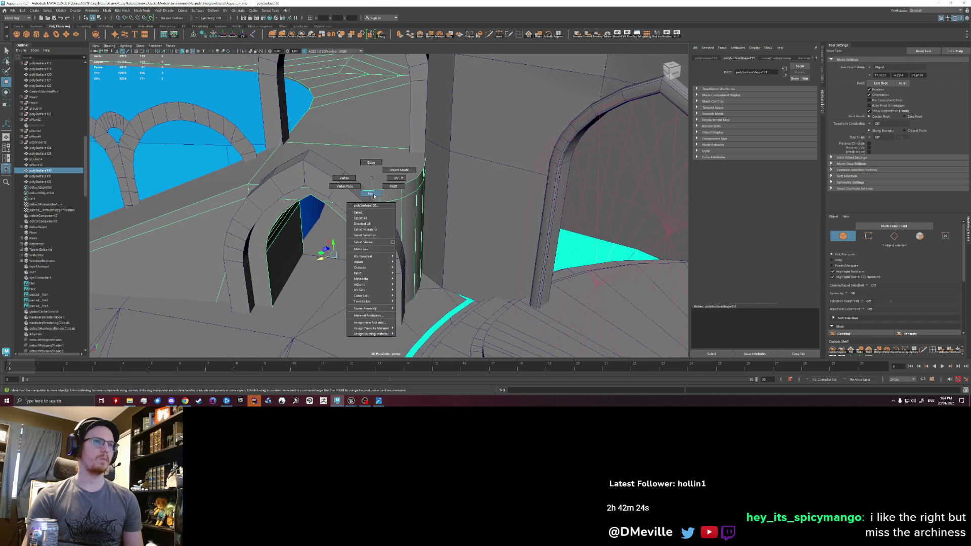
pyautogui.moveTo(388, 164); pyautogui.dragTo(392, 194, button='right')
pyautogui.press('q')
pyautogui.moveTo(383, 215)
pyautogui.keyDown('alt'); pyautogui.mouseDown()
pyautogui.moveTo(279, 222)
pyautogui.moveTo(444, 190)
pyautogui.mouseUp(); pyautogui.keyUp('alt')
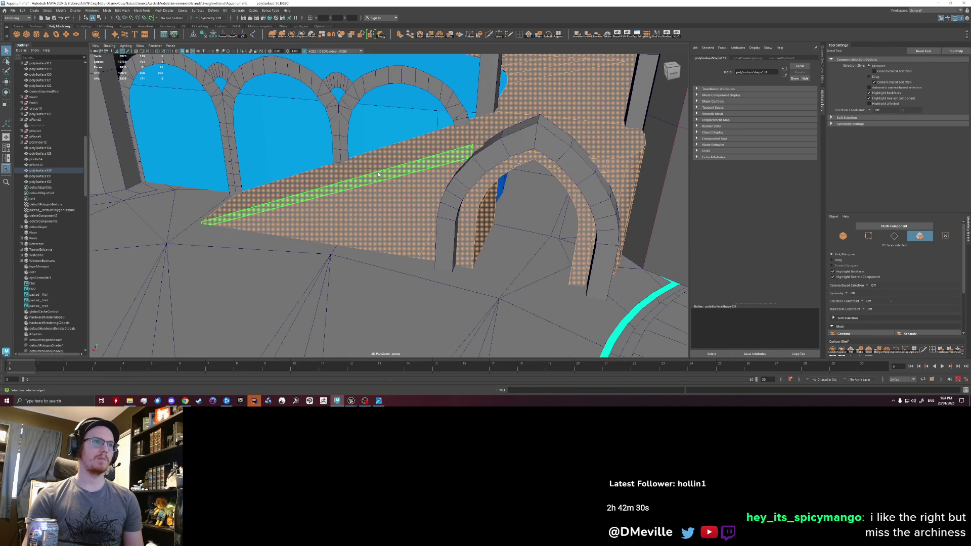
pyautogui.keyDown('shift'); pyautogui.doubleClick(467, 155); pyautogui.keyUp('shift')
pyautogui.keyDown('alt'); pyautogui.moveTo(650, 168); pyautogui.dragTo(542, 182); pyautogui.keyUp('alt')
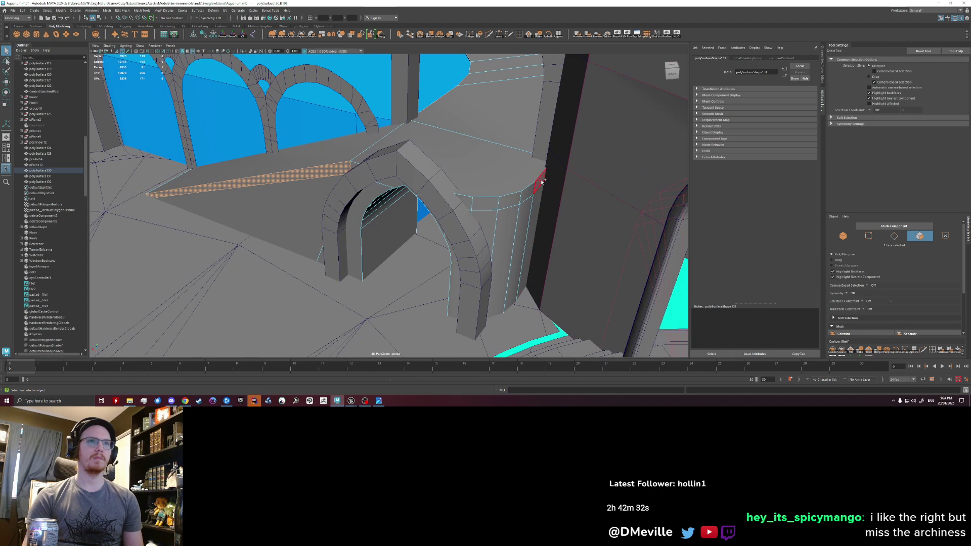
pyautogui.doubleClick(522, 196)
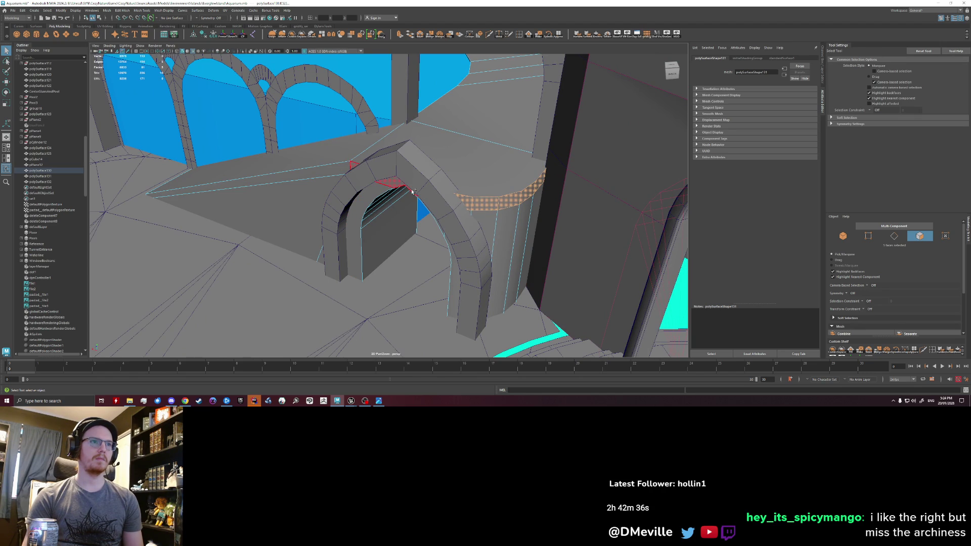
pyautogui.keyDown('shift'); pyautogui.doubleClick(326, 174); pyautogui.keyUp('shift')
# - Extrude the selected ledge faces into a raised lip
pyautogui.moveTo(328, 173)
pyautogui.keyDown('alt'); pyautogui.mouseDown()
pyautogui.moveTo(348, 213)
pyautogui.moveTo(414, 216)
pyautogui.mouseUp(); pyautogui.keyUp('alt')
pyautogui.keyDown('alt'); pyautogui.moveTo(410, 169); pyautogui.dragTo(419, 242); pyautogui.keyUp('alt')
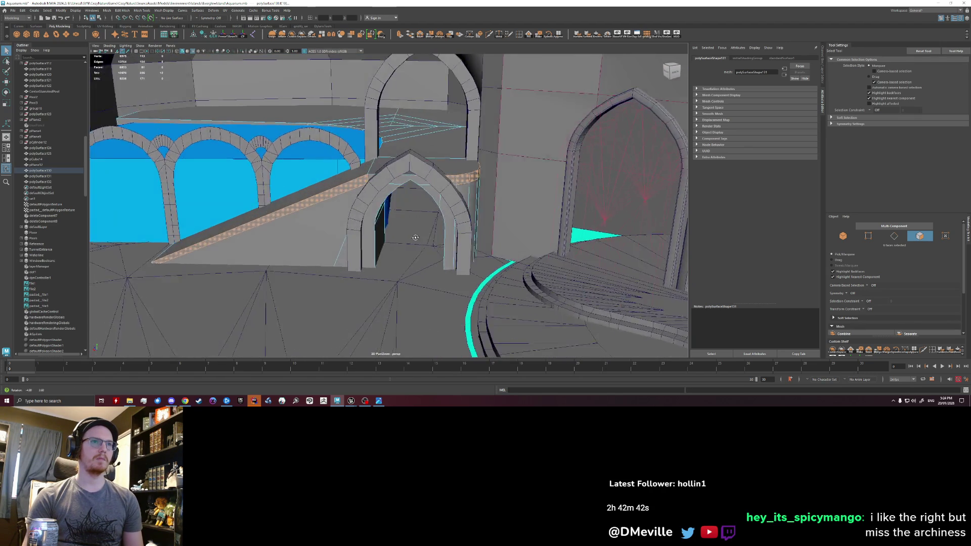
pyautogui.hotkey('ctrl', 'e')
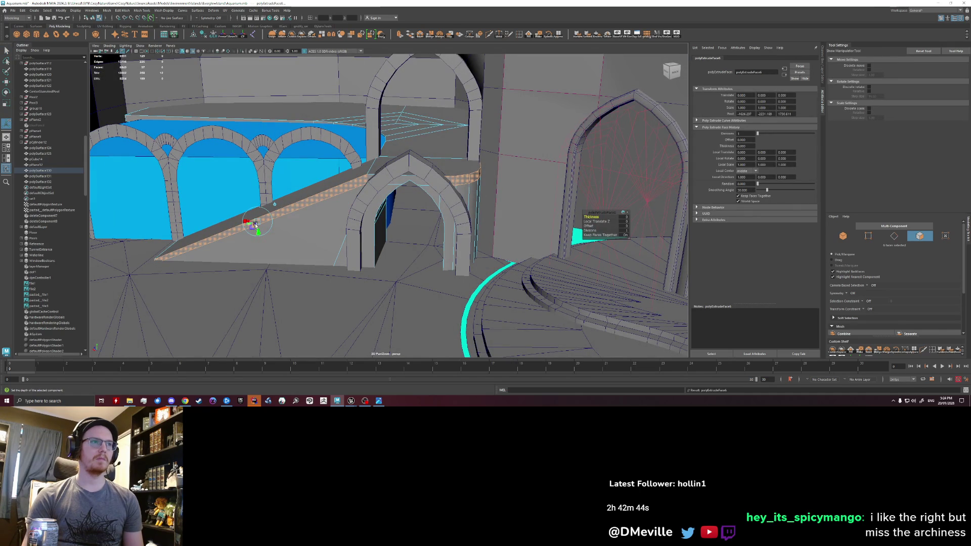
# - Extrude the curved ledge faces beside the lower arch to continue the raised lip
pyautogui.moveTo(254, 227)
pyautogui.keyDown('alt'); pyautogui.mouseDown()
pyautogui.moveTo(190, 232)
pyautogui.moveTo(159, 266)
pyautogui.mouseUp(); pyautogui.keyUp('alt')
pyautogui.press('q')
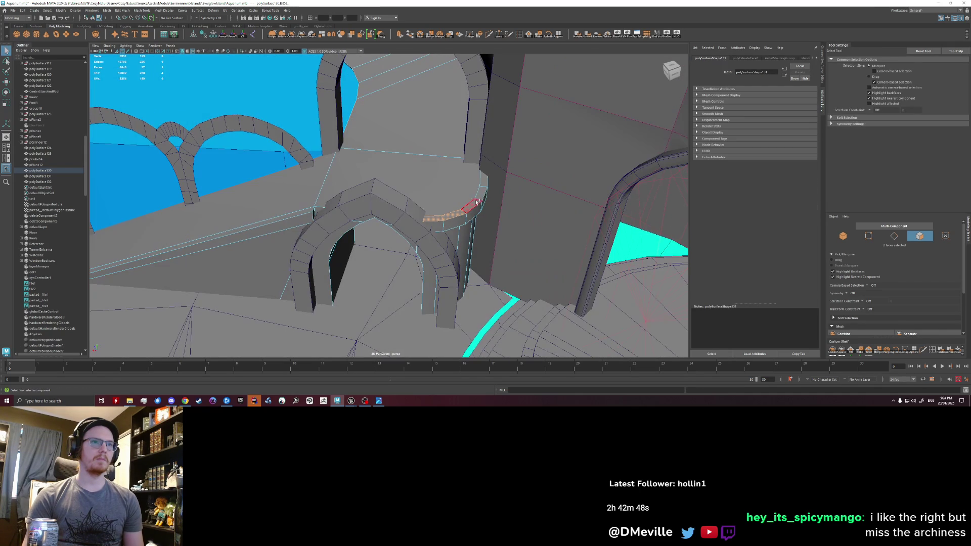
pyautogui.hotkey('ctrl', 'e')
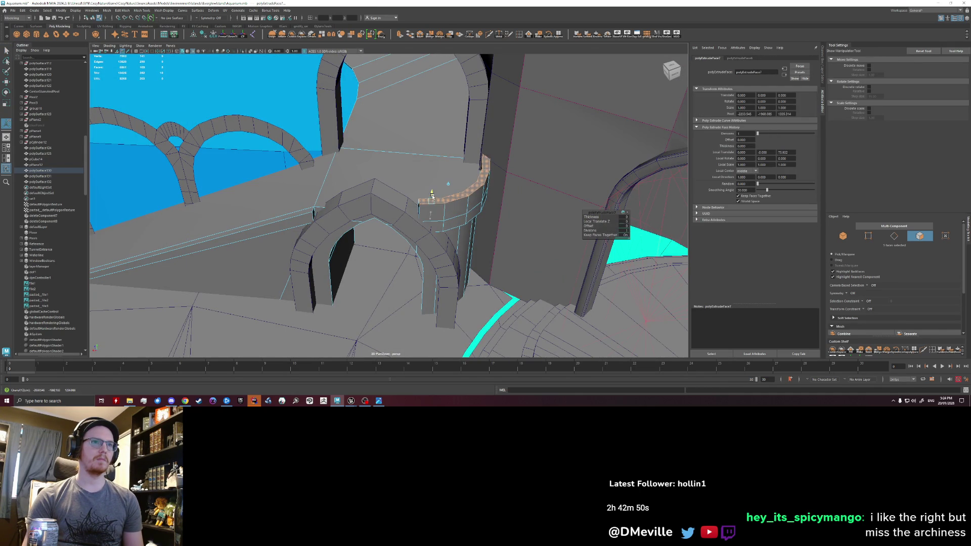
pyautogui.keyDown('alt'); pyautogui.moveTo(451, 233); pyautogui.dragTo(473, 183); pyautogui.keyUp('alt')
# - Return to object mode, select the right-hand arch and pull out to a wider courtyard view
pyautogui.moveTo(472, 182); pyautogui.dragTo(494, 176, button='right')
pyautogui.keyDown('alt'); pyautogui.moveTo(494, 176); pyautogui.dragTo(514, 221); pyautogui.keyUp('alt')
pyautogui.click(514, 221)
pyautogui.moveTo(345, 224)
pyautogui.keyDown('alt'); pyautogui.mouseDown()
pyautogui.moveTo(308, 250)
pyautogui.moveTo(423, 242)
pyautogui.moveTo(308, 264)
pyautogui.moveTo(363, 243)
pyautogui.moveTo(544, 251)
pyautogui.moveTo(408, 245)
pyautogui.moveTo(462, 268)
pyautogui.mouseUp(); pyautogui.keyUp('alt')
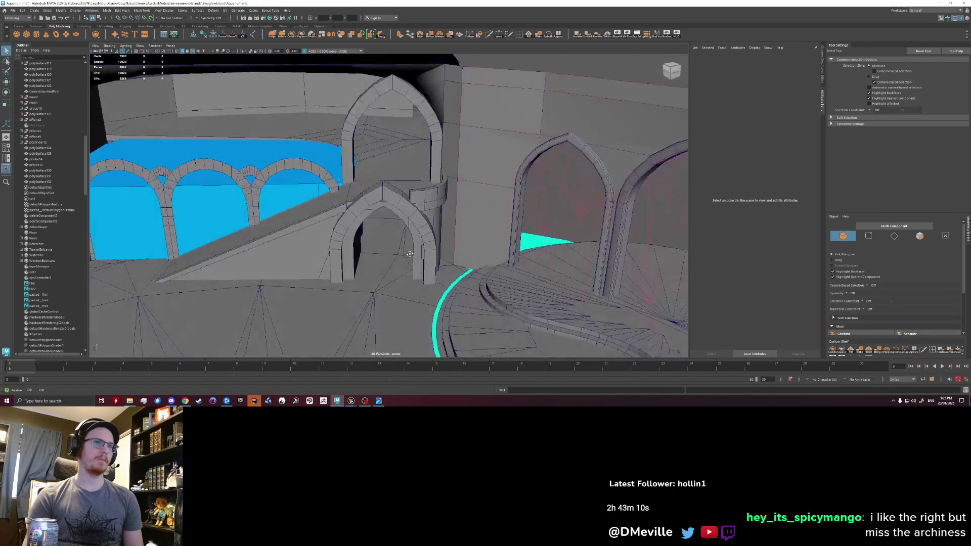
pyautogui.moveTo(462, 267)
pyautogui.keyDown('alt'); pyautogui.mouseDown()
pyautogui.moveTo(271, 263)
pyautogui.moveTo(230, 238)
pyautogui.moveTo(271, 229)
pyautogui.mouseUp(); pyautogui.keyUp('alt')
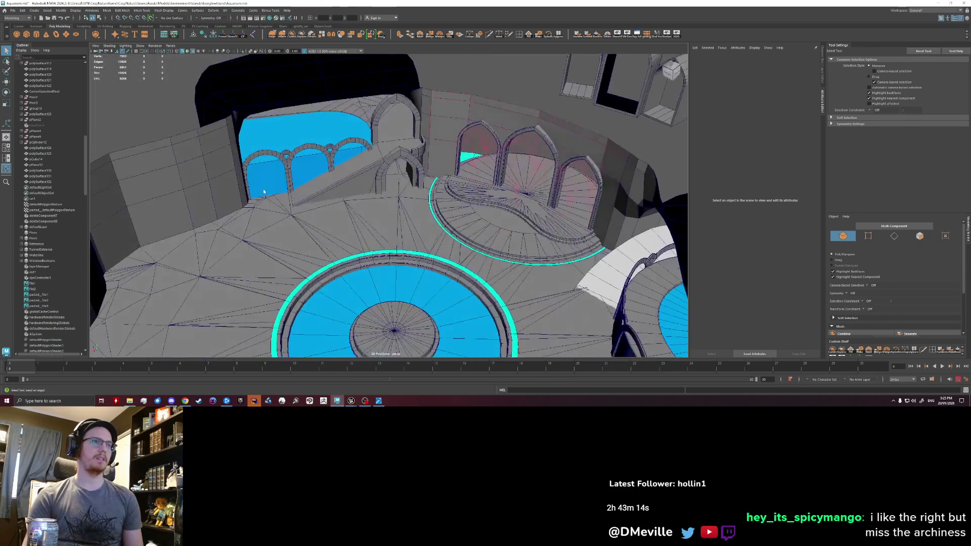
pyautogui.click(199, 52)
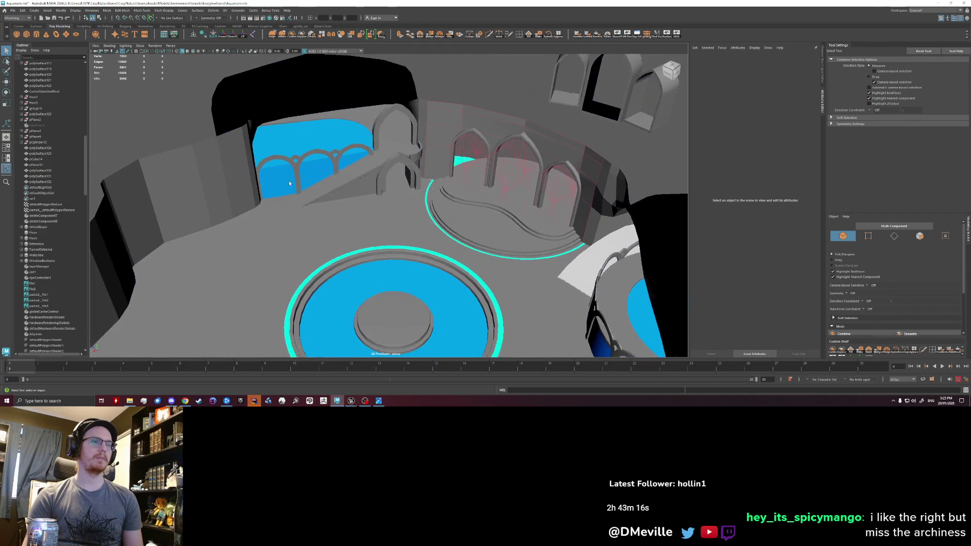
pyautogui.keyDown('alt'); pyautogui.moveTo(228, 137); pyautogui.dragTo(270, 132); pyautogui.keyUp('alt')
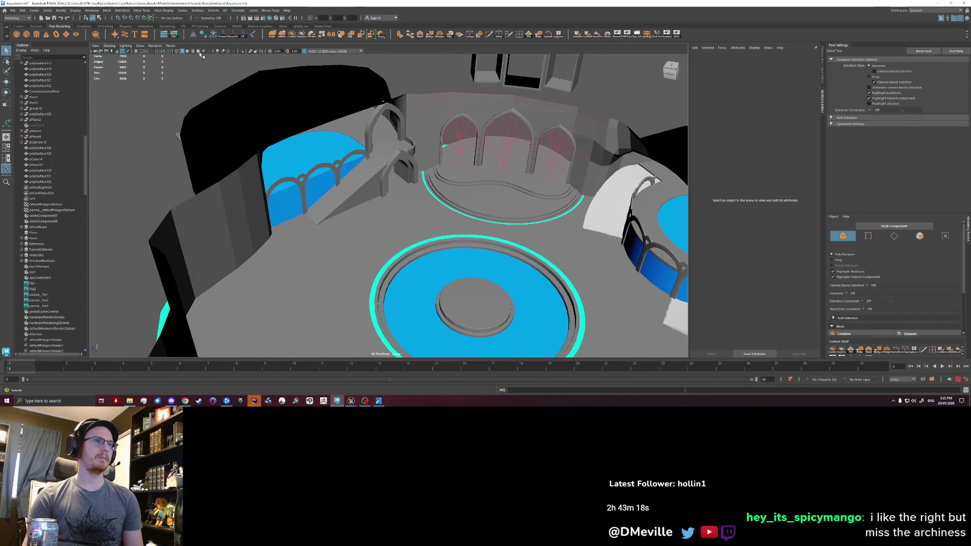
pyautogui.click(190, 53)
pyautogui.click(189, 52)
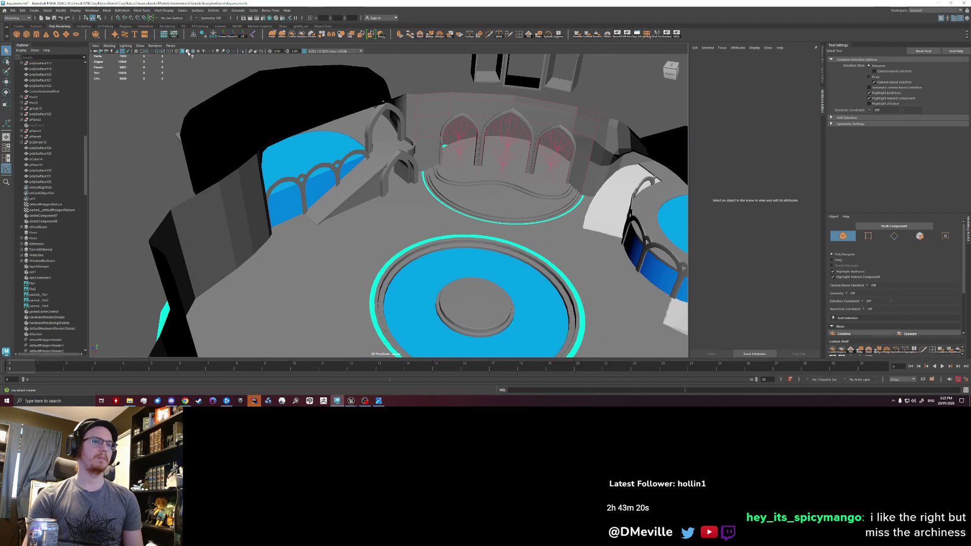
pyautogui.click(198, 52)
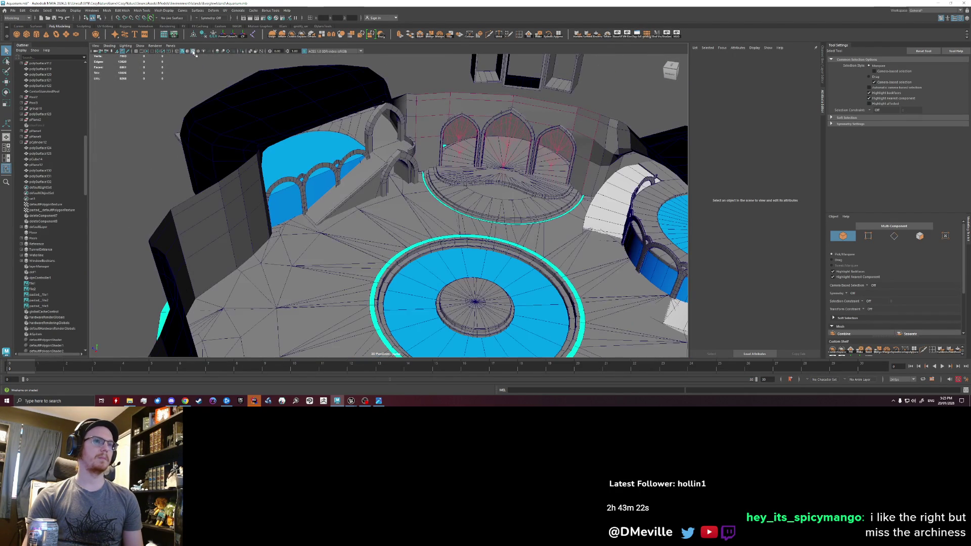
pyautogui.click(183, 52)
pyautogui.click(189, 52)
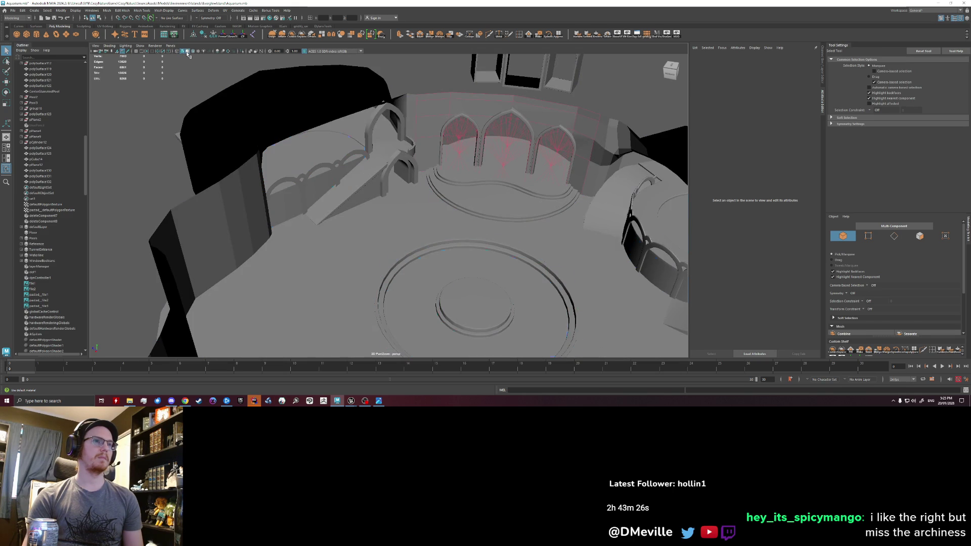
pyautogui.keyDown('alt'); pyautogui.moveTo(251, 137); pyautogui.dragTo(310, 171); pyautogui.keyUp('alt')
pyautogui.moveTo(311, 171)
pyautogui.keyDown('alt'); pyautogui.mouseDown(button='right')
pyautogui.moveTo(332, 193)
pyautogui.moveTo(365, 182)
pyautogui.mouseUp(button='right'); pyautogui.keyUp('alt')
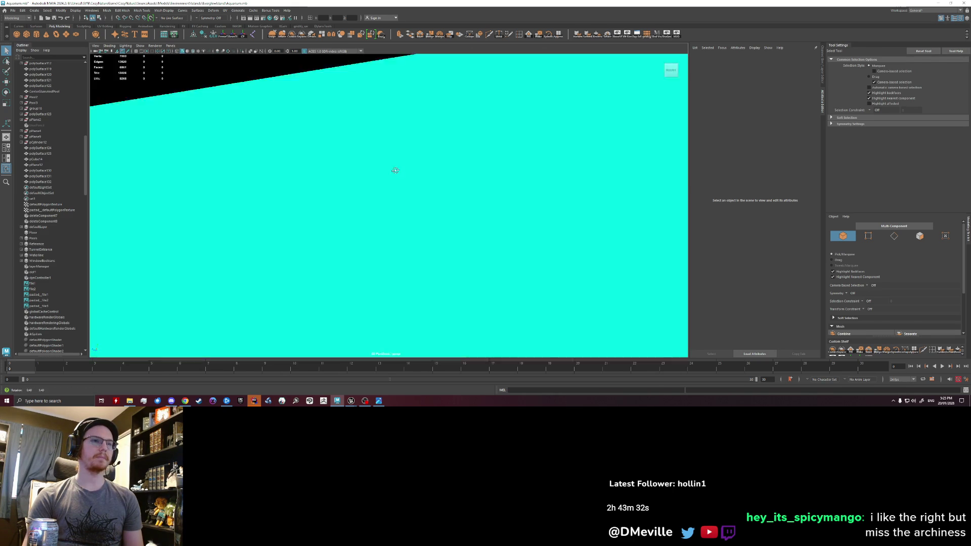
pyautogui.keyDown('alt'); pyautogui.moveTo(395, 167); pyautogui.dragTo(359, 176, button='right'); pyautogui.keyUp('alt')
pyautogui.click(358, 177)
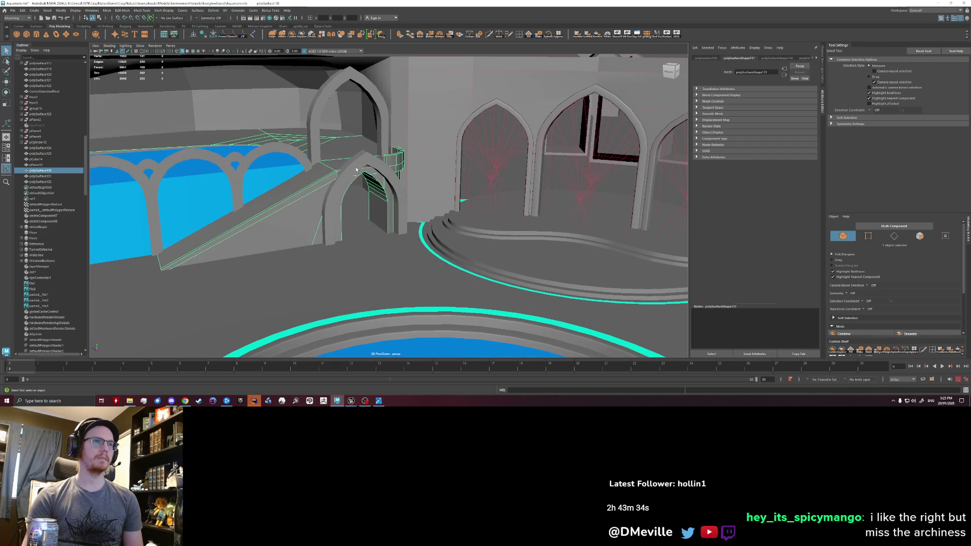
pyautogui.click(365, 197)
pyautogui.press('[')
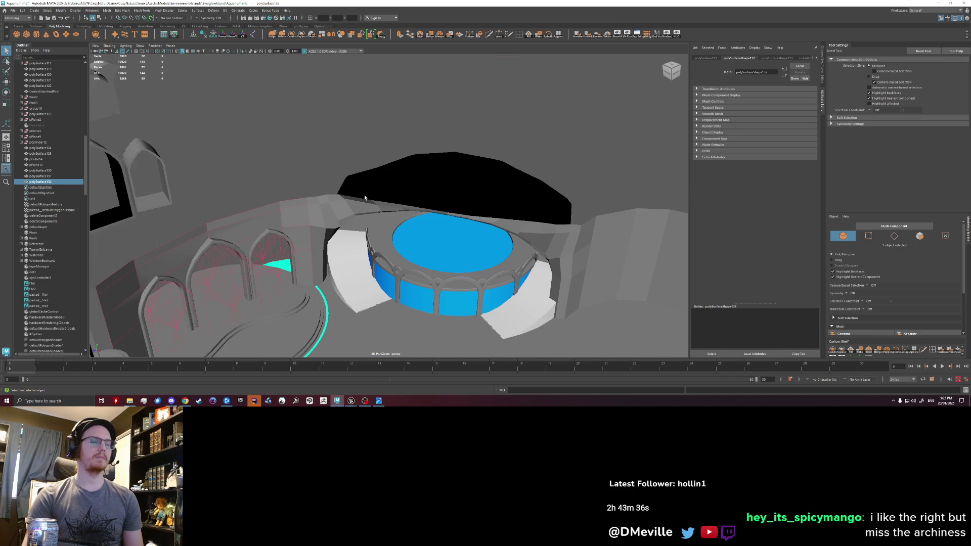
pyautogui.press('[')
pyautogui.click(365, 197)
pyautogui.press('[')
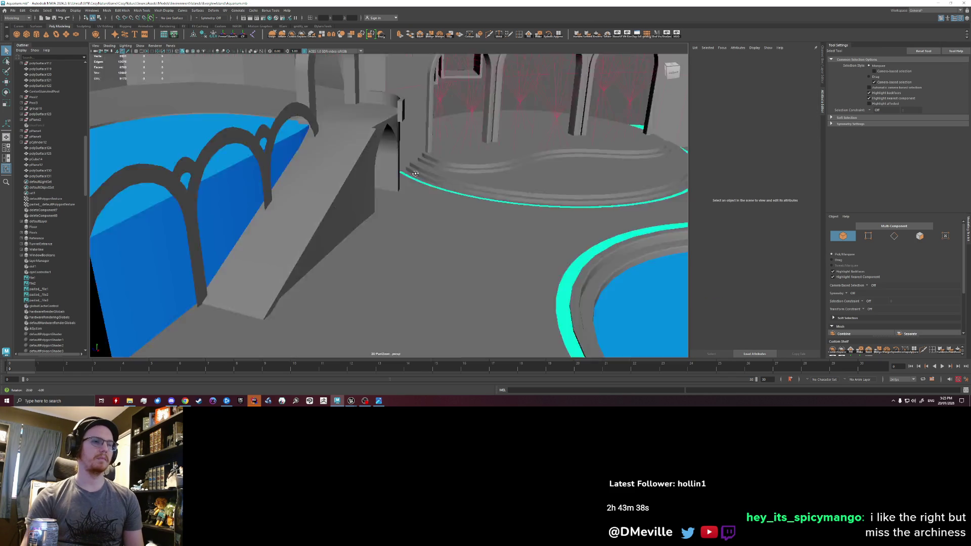
pyautogui.press('[')
pyautogui.press('[')
pyautogui.press('[')
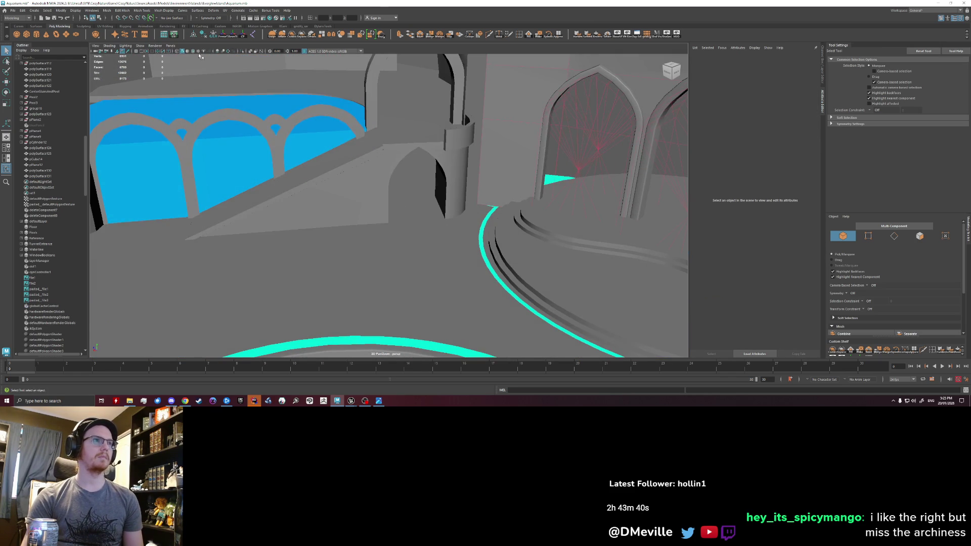
pyautogui.keyDown('alt'); pyautogui.moveTo(228, 91); pyautogui.dragTo(343, 194); pyautogui.keyUp('alt')
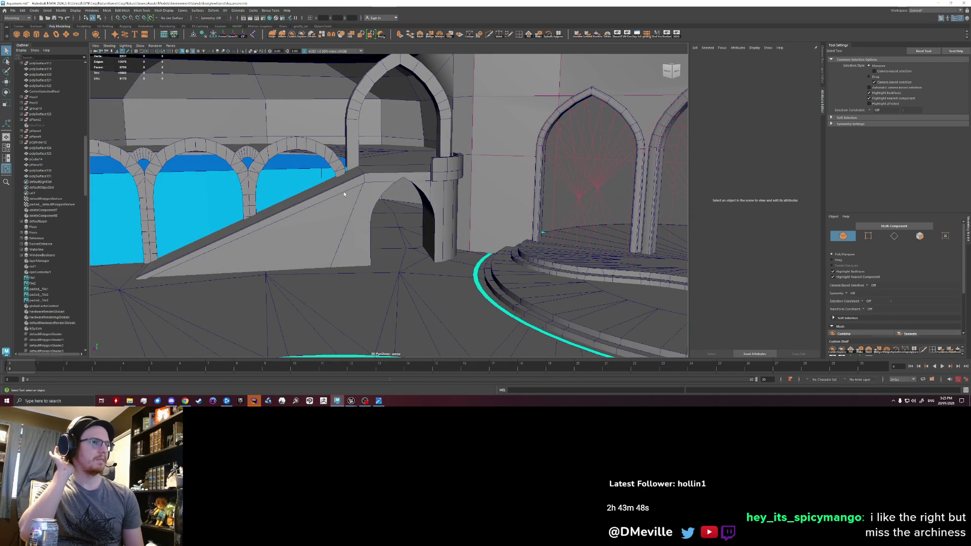
pyautogui.scroll(3, 343, 191)
# - Cut an extra edge loop across the ramp's ledge near its end and slide it along
pyautogui.moveTo(344, 192)
pyautogui.keyDown('alt'); pyautogui.mouseDown()
pyautogui.moveTo(408, 176)
pyautogui.moveTo(293, 174)
pyautogui.mouseUp(); pyautogui.keyUp('alt')
pyautogui.moveTo(281, 174); pyautogui.dragTo(282, 217, button='right')
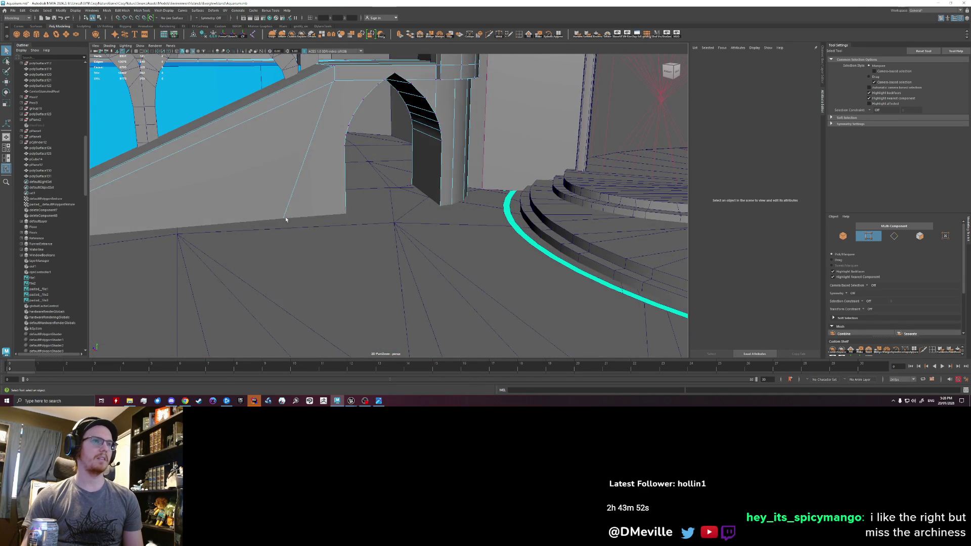
pyautogui.scroll(3, 282, 203)
pyautogui.keyDown('alt'); pyautogui.moveTo(302, 167); pyautogui.dragTo(264, 233); pyautogui.keyUp('alt')
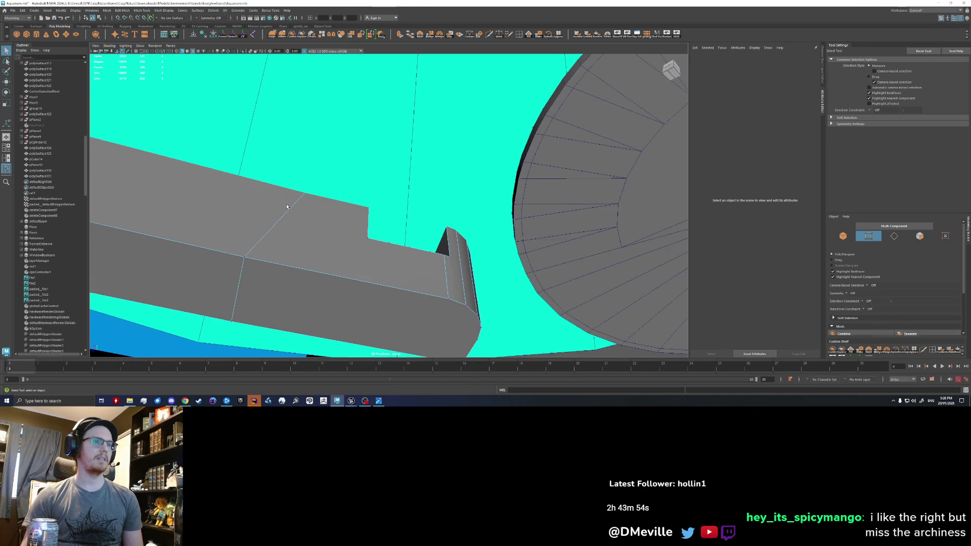
pyautogui.moveTo(264, 232); pyautogui.dragTo(264, 283, button='right')
pyautogui.click(282, 261)
pyautogui.scroll(-3, 282, 260)
pyautogui.scroll(-3, 310, 201)
pyautogui.scroll(3, 368, 174)
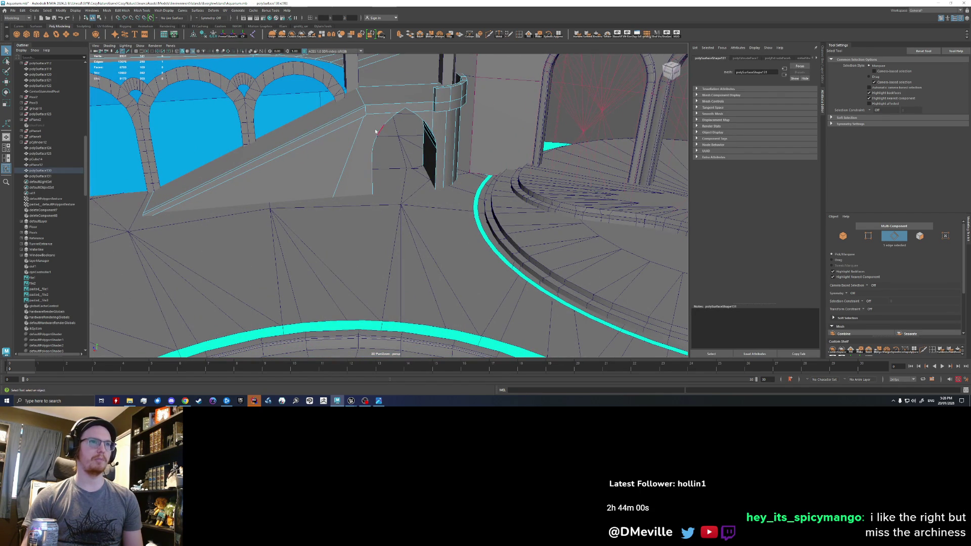
pyautogui.press('w')
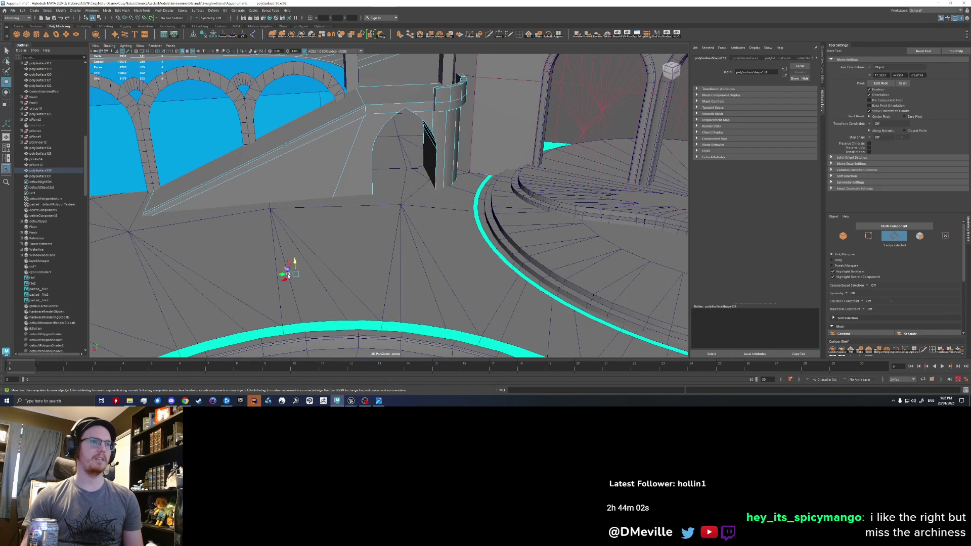
pyautogui.scroll(5, 346, 282)
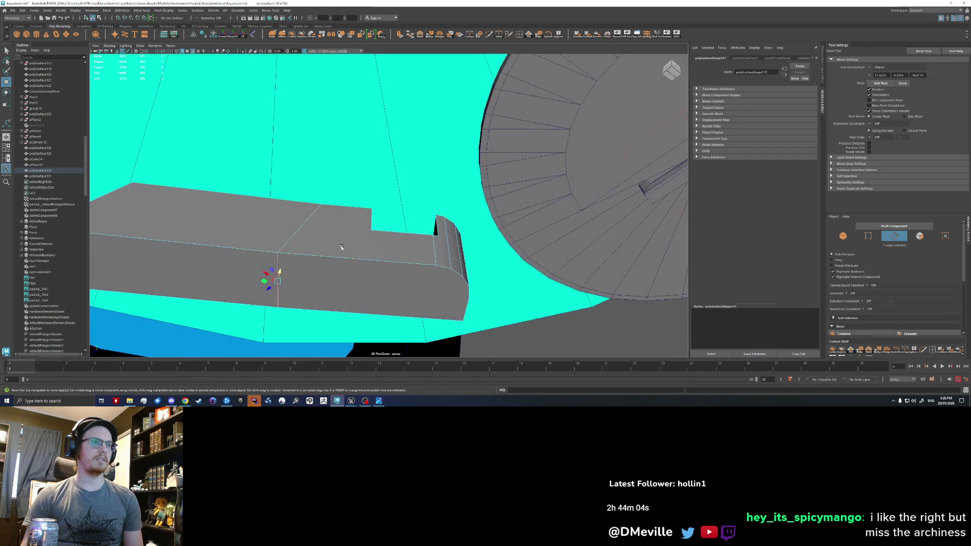
pyautogui.keyDown('alt'); pyautogui.moveTo(270, 283); pyautogui.dragTo(269, 260); pyautogui.keyUp('alt')
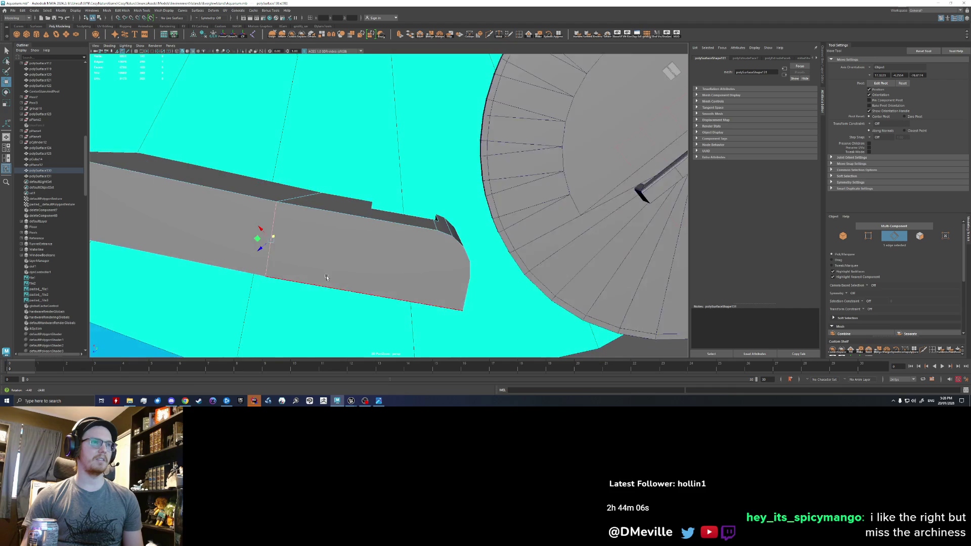
pyautogui.keyDown('shift'); pyautogui.moveTo(258, 243); pyautogui.dragTo(293, 244, button='right'); pyautogui.keyUp('shift')
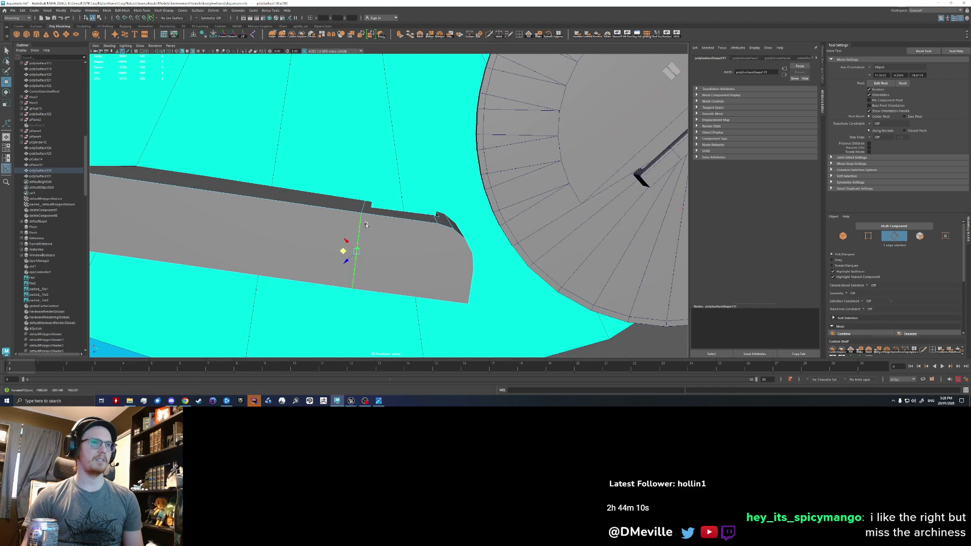
pyautogui.scroll(-10, 346, 243)
# - Return to object selection mode and select the arch wall mesh as a whole
pyautogui.keyDown('alt'); pyautogui.moveTo(347, 243); pyautogui.dragTo(349, 164); pyautogui.keyUp('alt')
pyautogui.moveTo(348, 164); pyautogui.dragTo(372, 151, button='right')
pyautogui.moveTo(373, 151)
pyautogui.keyDown('alt'); pyautogui.mouseDown()
pyautogui.moveTo(373, 191)
pyautogui.moveTo(348, 199)
pyautogui.moveTo(397, 189)
pyautogui.mouseUp(); pyautogui.keyUp('alt')
pyautogui.click(529, 55)
pyautogui.scroll(5, 348, 199)
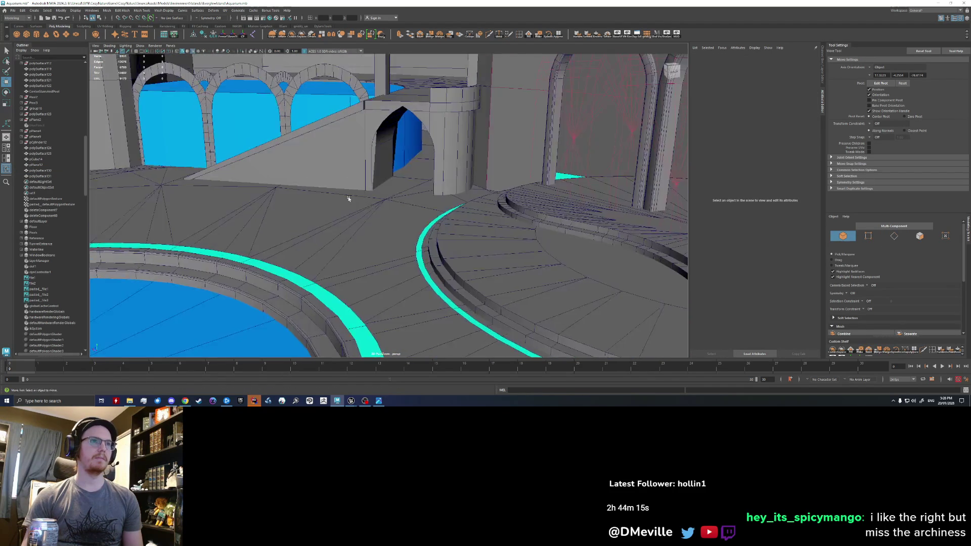
pyautogui.scroll(4, 348, 198)
pyautogui.click(393, 194)
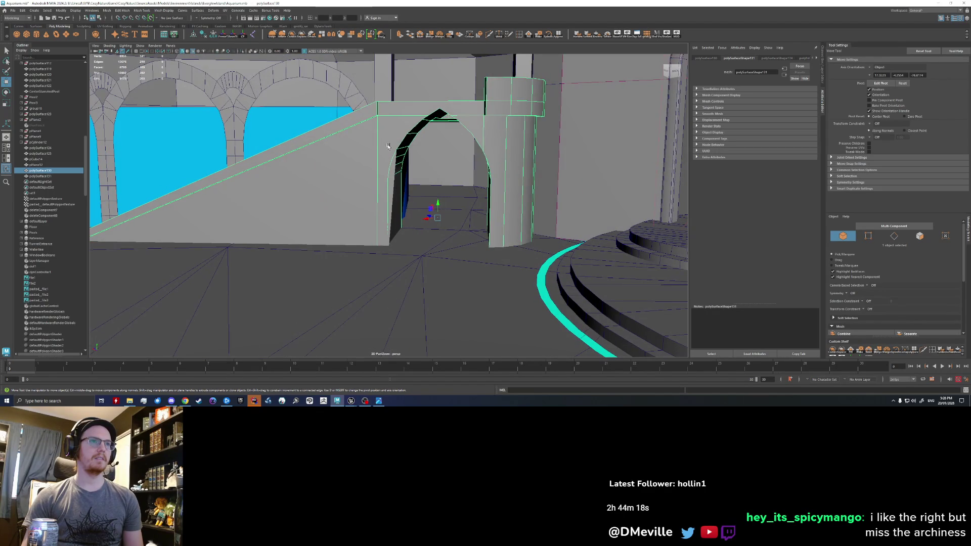
pyautogui.scroll(2, 394, 203)
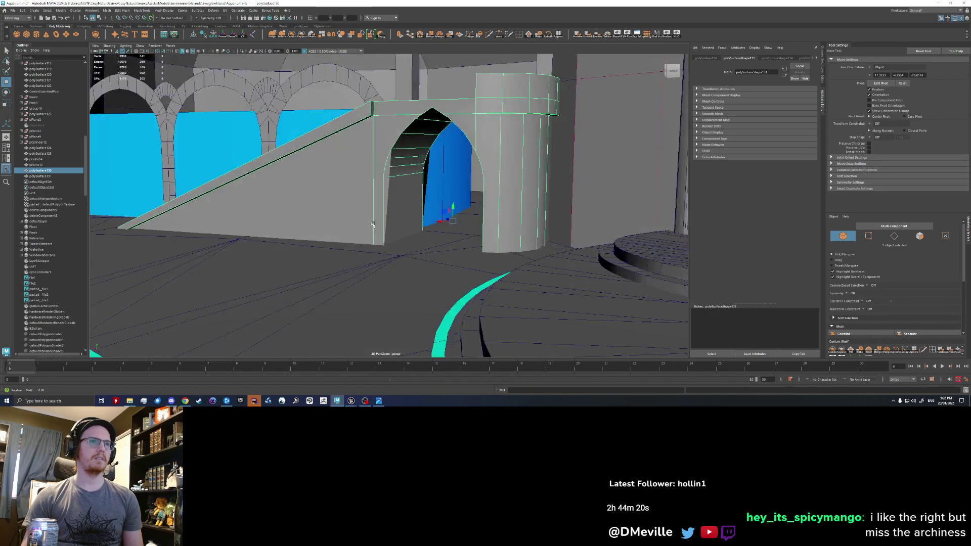
pyautogui.scroll(2, 388, 209)
pyautogui.scroll(2, 381, 216)
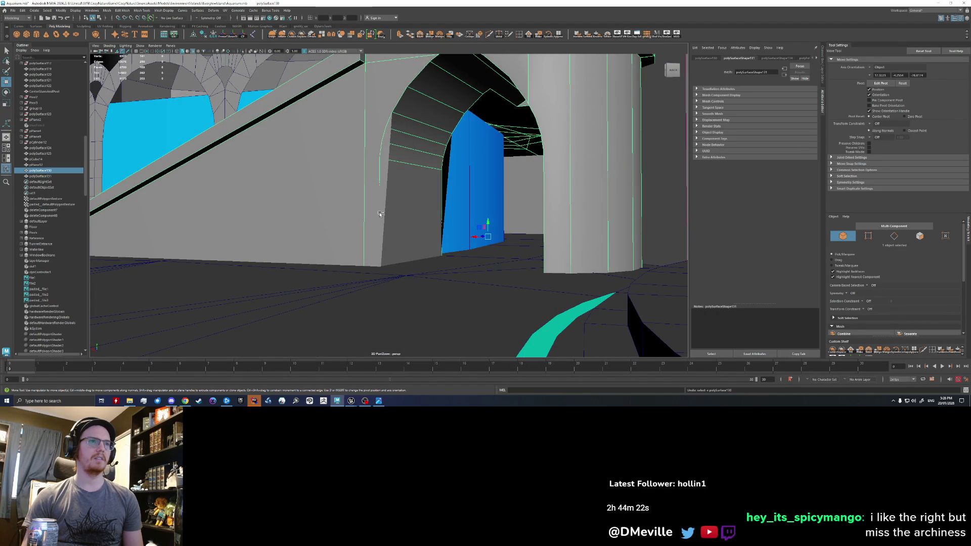
pyautogui.scroll(-3, 371, 223)
# - Isolate the arch wall with its ramp so every other room piece is hidden
pyautogui.keyDown('alt'); pyautogui.moveTo(371, 223); pyautogui.dragTo(381, 156); pyautogui.keyUp('alt')
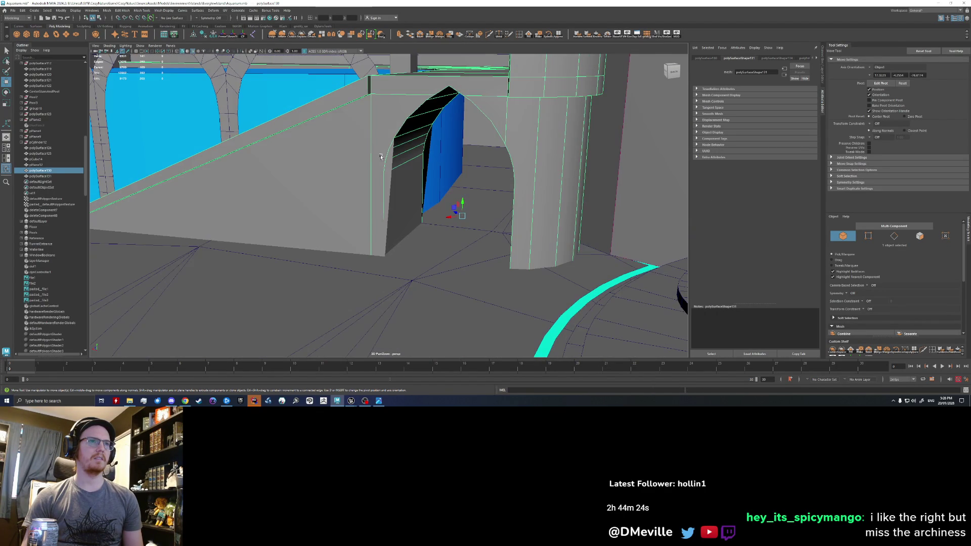
pyautogui.scroll(-2, 427, 150)
pyautogui.scroll(-2, 412, 178)
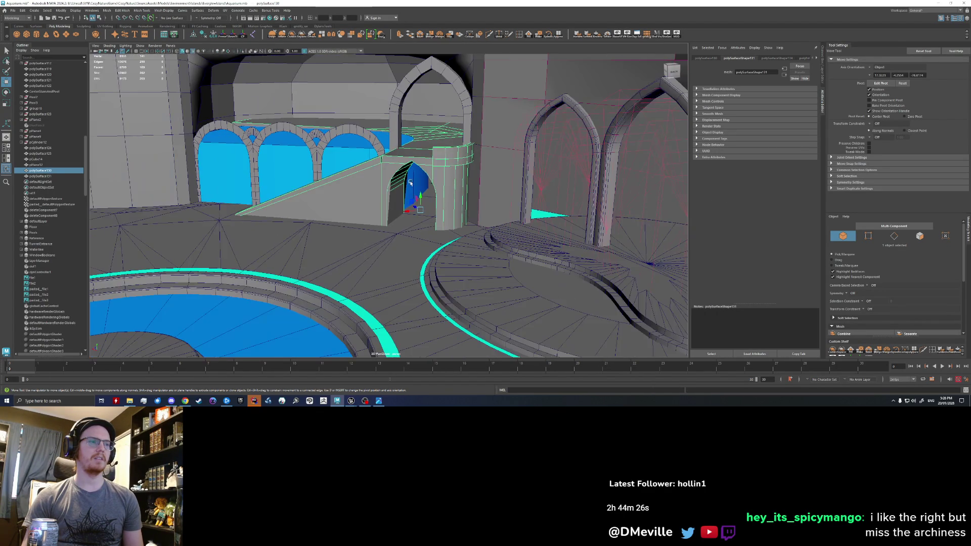
pyautogui.scroll(3, 385, 179)
pyautogui.scroll(-2, 385, 180)
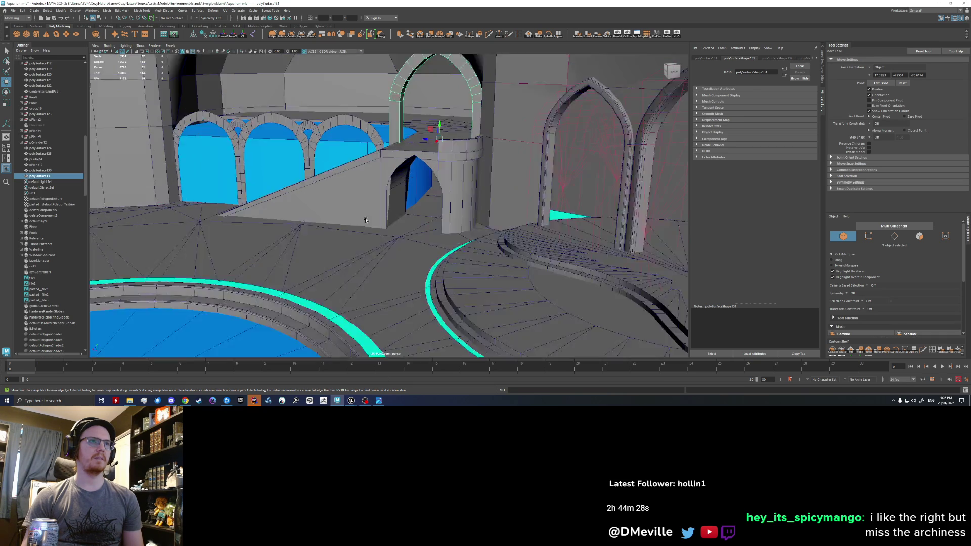
pyautogui.scroll(2, 396, 271)
pyautogui.scroll(3, 395, 272)
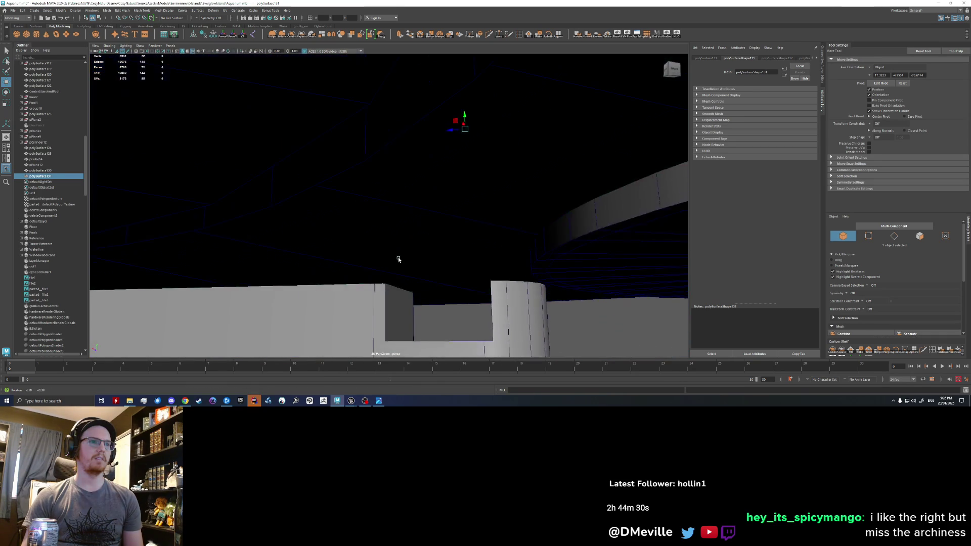
pyautogui.scroll(-2, 397, 261)
pyautogui.scroll(-2, 400, 263)
pyautogui.click(393, 215)
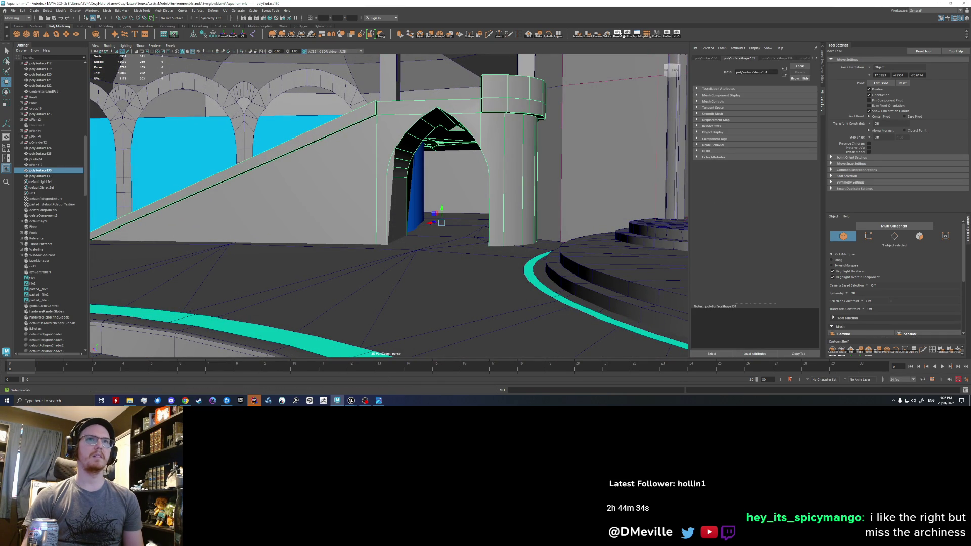
pyautogui.click(678, 36)
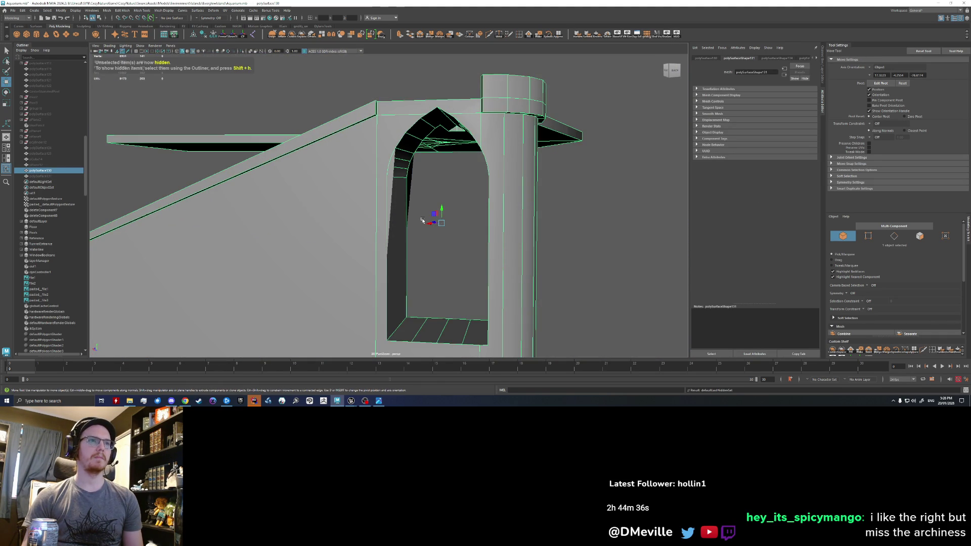
# - Pull a top vertex of the arch wall left and down, then undo the move
pyautogui.moveTo(423, 221)
pyautogui.keyDown('alt'); pyautogui.mouseDown()
pyautogui.moveTo(426, 191)
pyautogui.moveTo(390, 149)
pyautogui.mouseUp(); pyautogui.keyUp('alt')
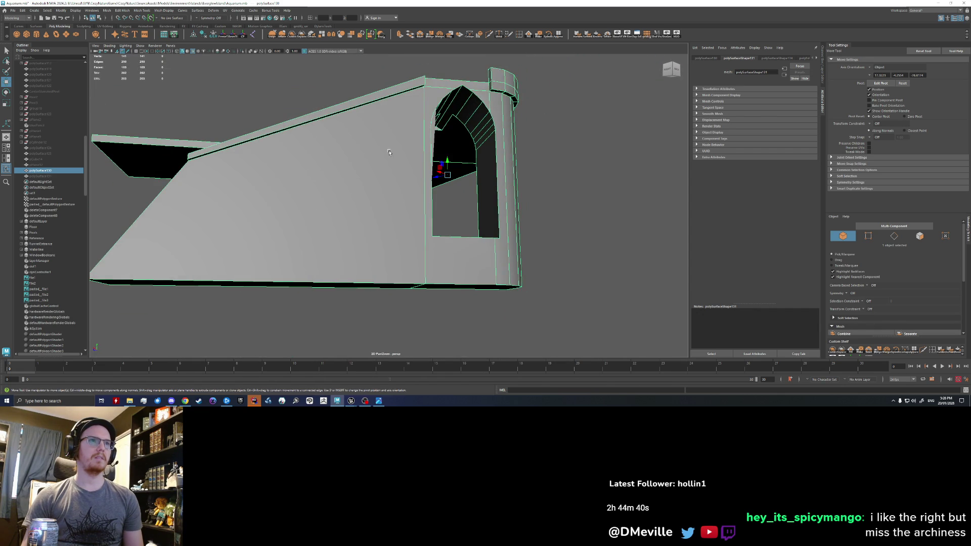
pyautogui.click(581, 228)
pyautogui.moveTo(581, 227)
pyautogui.keyDown('alt'); pyautogui.mouseDown()
pyautogui.moveTo(472, 197)
pyautogui.moveTo(399, 154)
pyautogui.mouseUp(); pyautogui.keyUp('alt')
pyautogui.moveTo(400, 154); pyautogui.dragTo(423, 114, button='right')
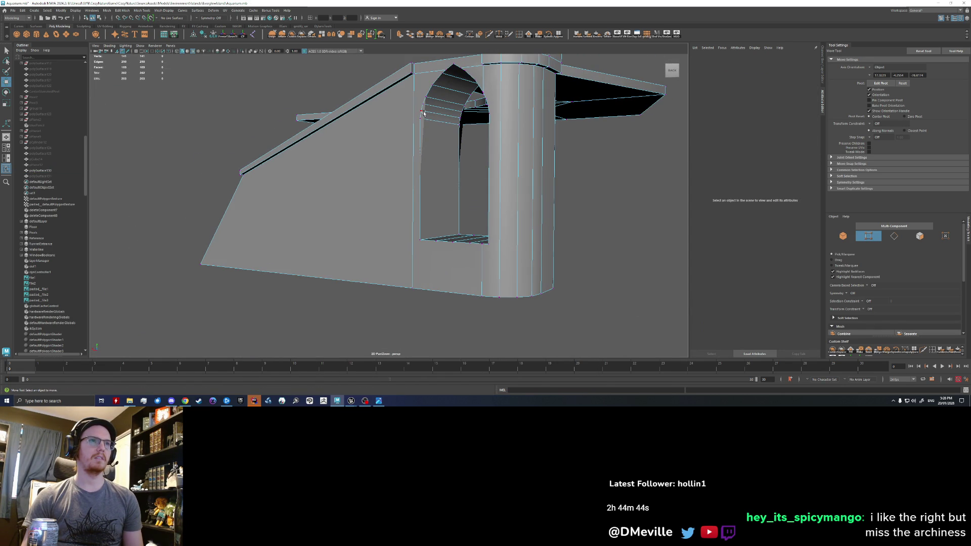
pyautogui.click(423, 113)
pyautogui.press('q')
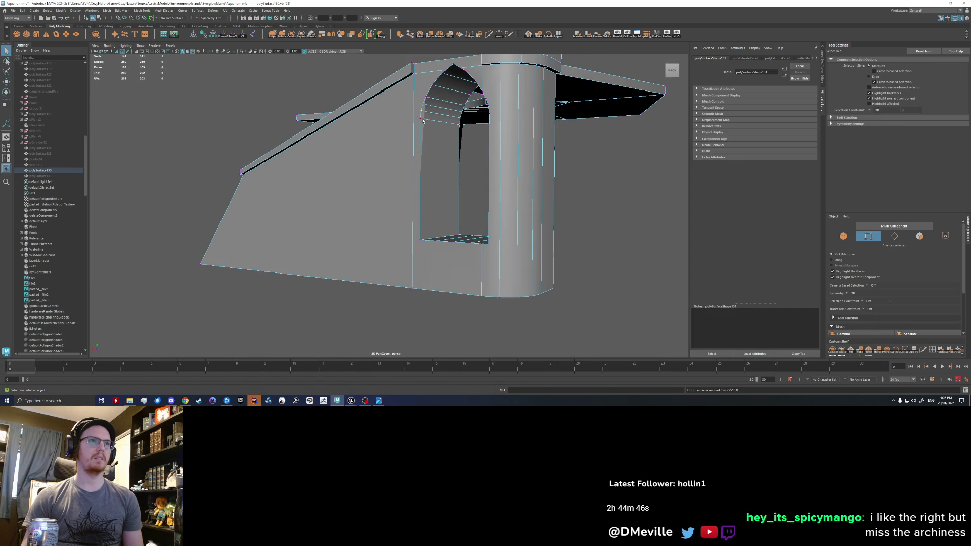
pyautogui.press('w')
pyautogui.moveTo(406, 120); pyautogui.dragTo(308, 143, button='middle')
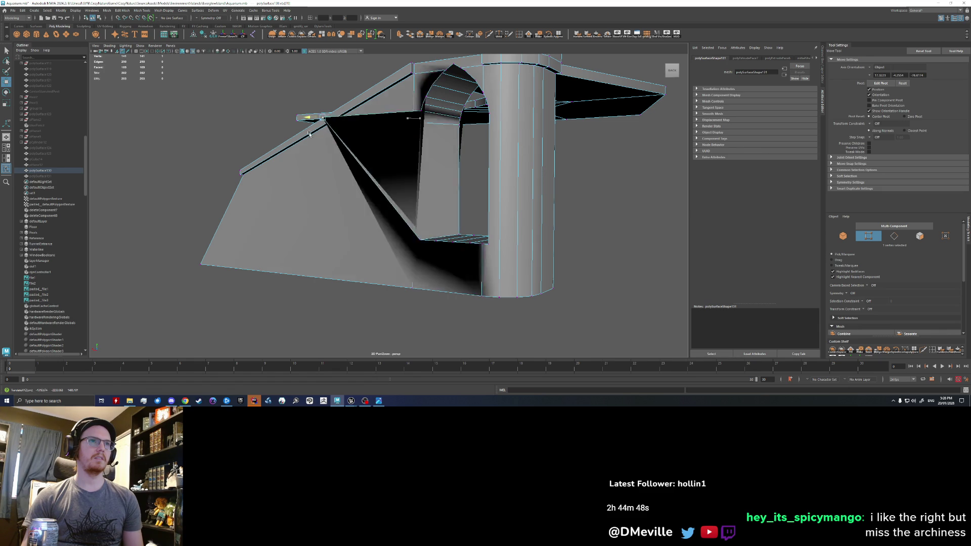
pyautogui.hotkey('ctrl', 'z')
# - Delete the window face, undo it, deselect and show the rest of the scene again
pyautogui.keyDown('alt'); pyautogui.moveTo(309, 143); pyautogui.dragTo(420, 181); pyautogui.keyUp('alt')
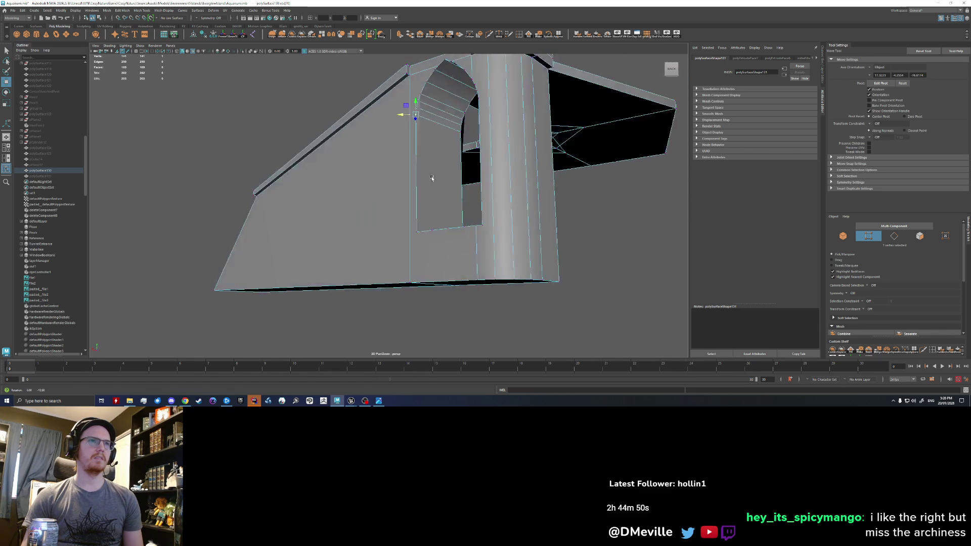
pyautogui.moveTo(421, 181); pyautogui.dragTo(415, 190, button='right')
pyautogui.click(422, 183)
pyautogui.press('Delete')
pyautogui.hotkey('ctrl', 'z')
pyautogui.moveTo(424, 187)
pyautogui.keyDown('alt'); pyautogui.mouseDown()
pyautogui.moveTo(556, 206)
pyautogui.moveTo(486, 199)
pyautogui.moveTo(506, 198)
pyautogui.moveTo(521, 175)
pyautogui.mouseUp(); pyautogui.keyUp('alt')
pyautogui.click(559, 208)
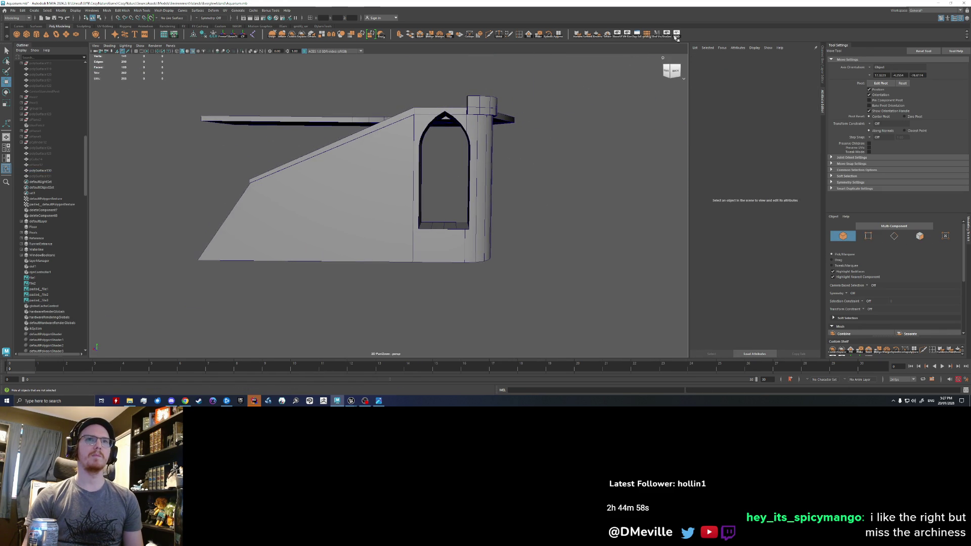
pyautogui.hotkey('ctrl', '1')
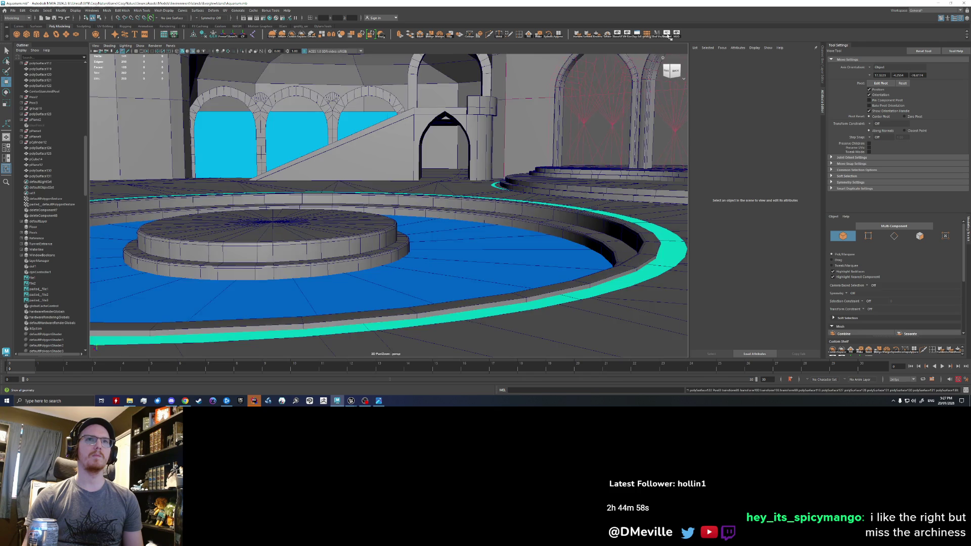
# - Isolate and frame the ramp, check its edges, then bring the rest of the room back
pyautogui.moveTo(667, 76)
pyautogui.keyDown('alt'); pyautogui.mouseDown()
pyautogui.moveTo(489, 155)
pyautogui.moveTo(348, 231)
pyautogui.moveTo(355, 238)
pyautogui.mouseUp(); pyautogui.keyUp('alt')
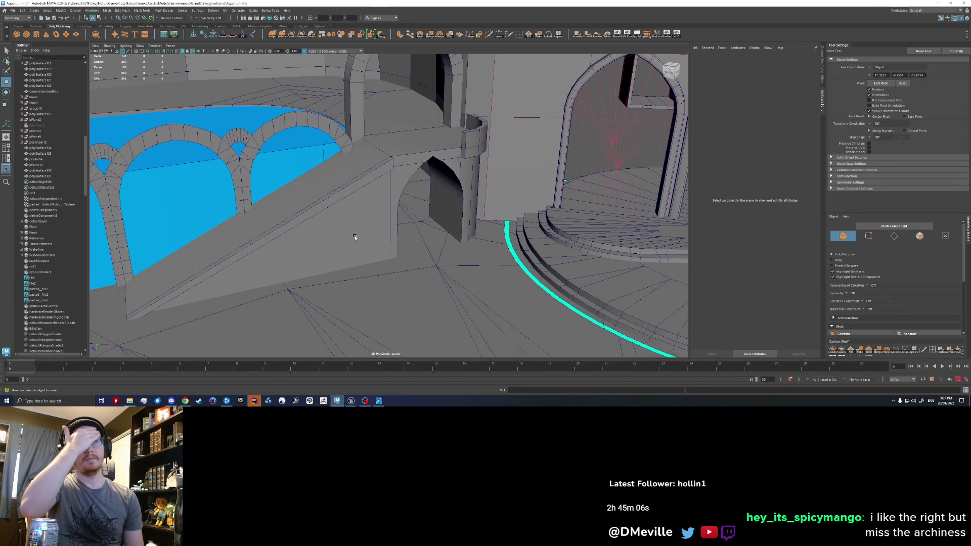
pyautogui.keyDown('alt'); pyautogui.moveTo(342, 164); pyautogui.dragTo(334, 165); pyautogui.keyUp('alt')
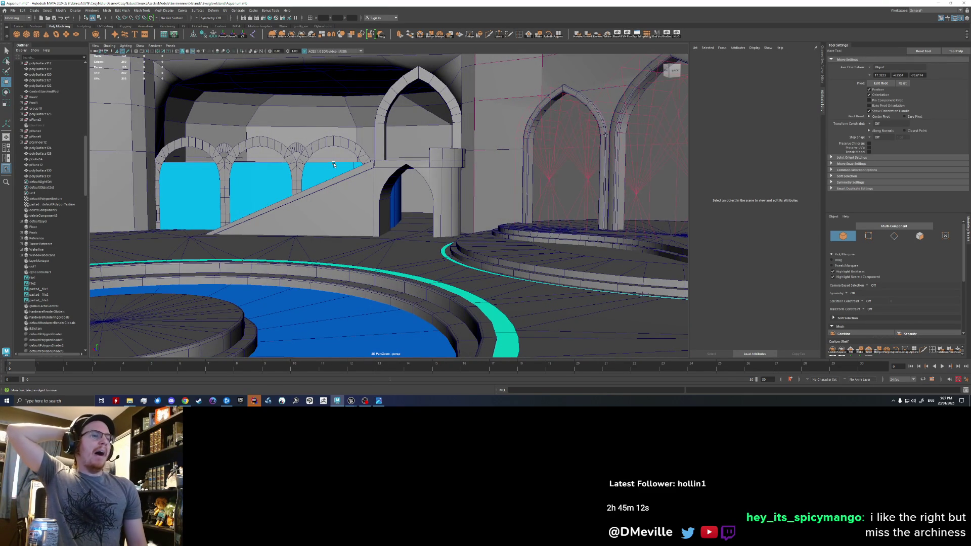
pyautogui.click(334, 165)
pyautogui.hotkey('ctrl', '1')
pyautogui.press('f')
pyautogui.press('F10')
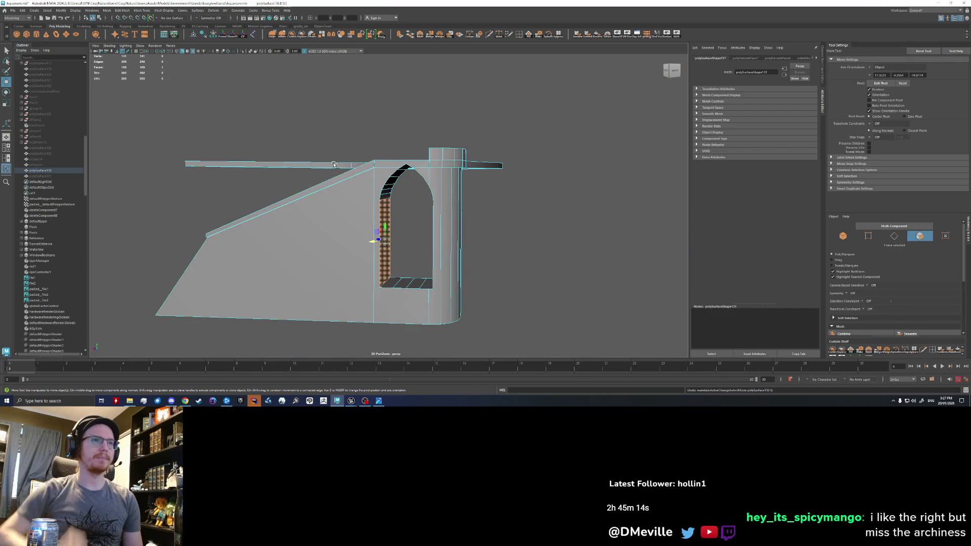
pyautogui.press('F8')
pyautogui.hotkey('ctrl', '1')
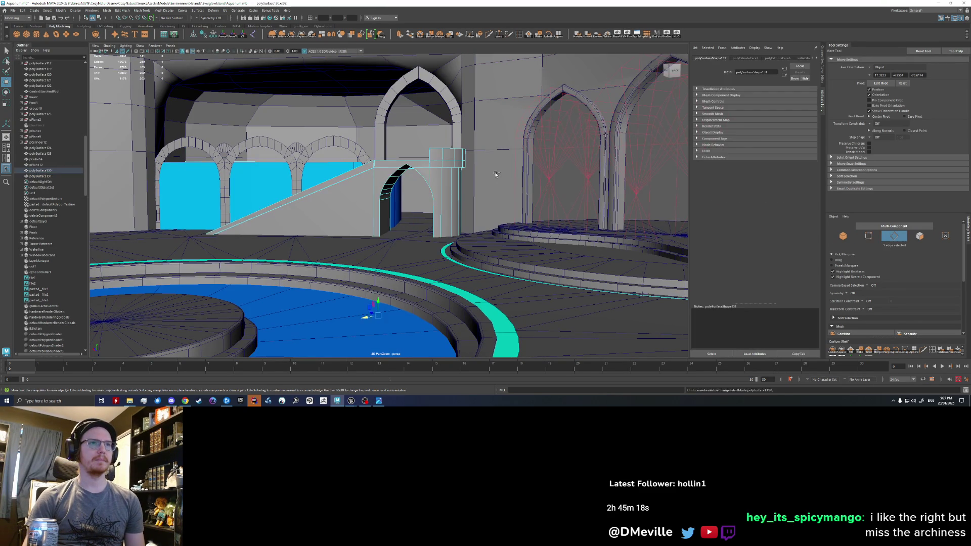
# - Step through the arch pieces at the ramp doorway, inspect the arch frame and select the windowed arch wall
pyautogui.press('Down')
pyautogui.press('Down')
pyautogui.press('F8')
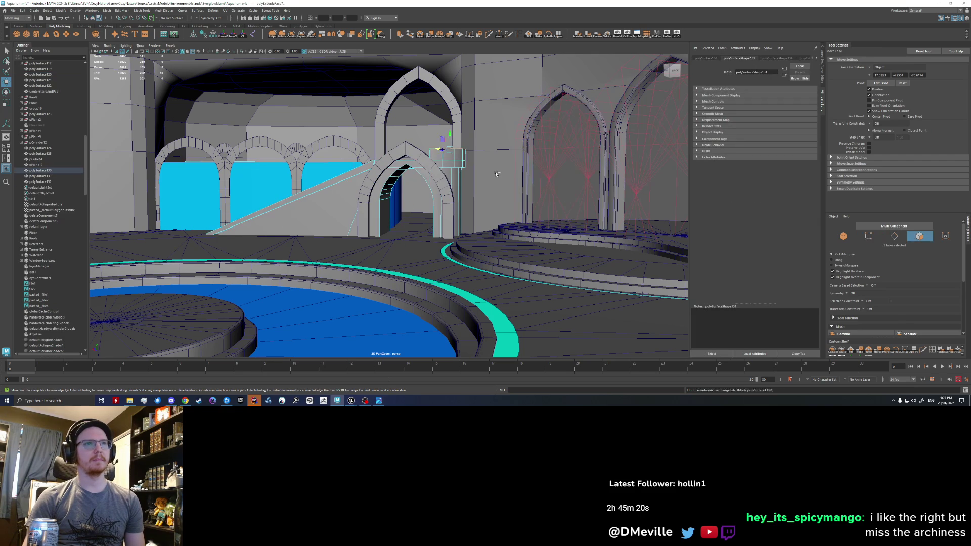
pyautogui.press('Up')
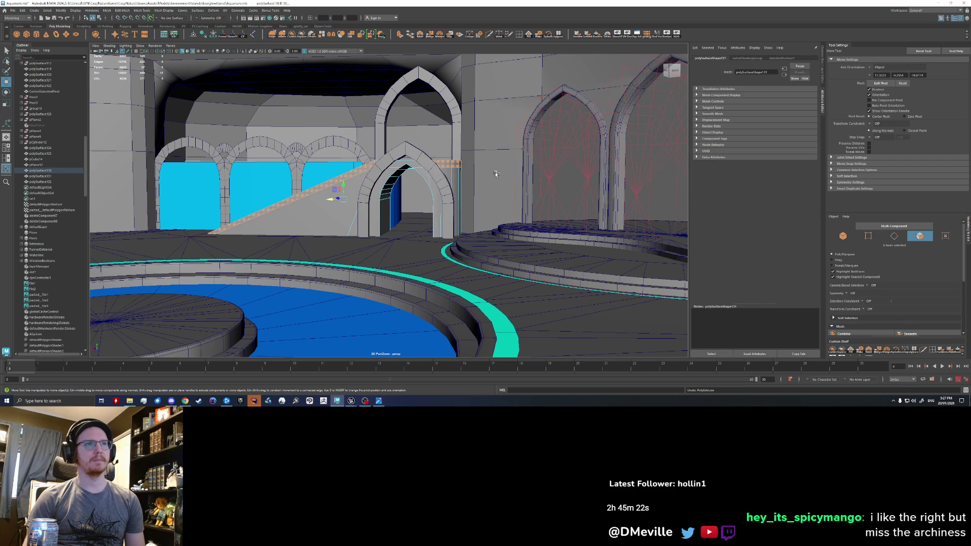
pyautogui.keyDown('alt'); pyautogui.moveTo(382, 205); pyautogui.dragTo(372, 217); pyautogui.keyUp('alt')
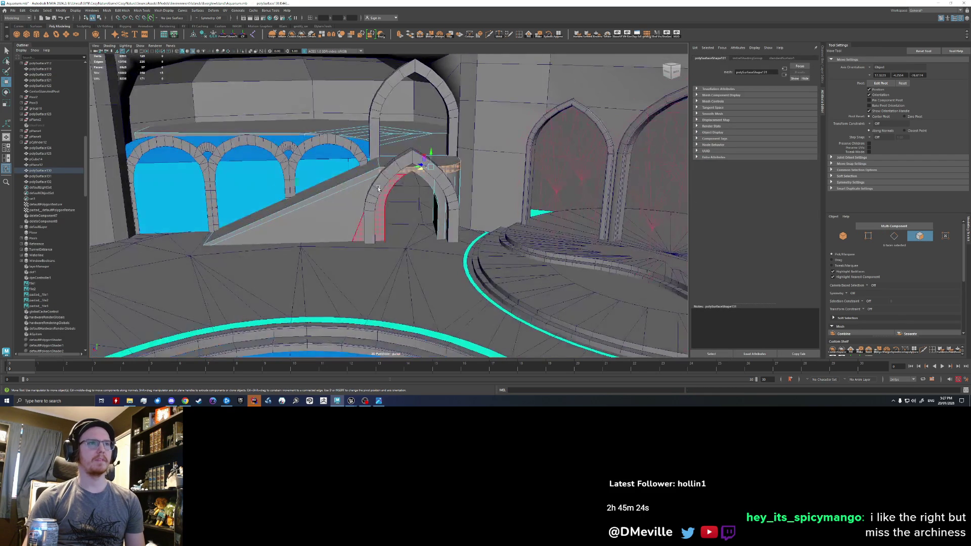
pyautogui.moveTo(372, 216); pyautogui.dragTo(401, 236, button='right')
pyautogui.moveTo(400, 235)
pyautogui.keyDown('alt'); pyautogui.mouseDown()
pyautogui.moveTo(484, 138)
pyautogui.moveTo(447, 156)
pyautogui.mouseUp(); pyautogui.keyUp('alt')
pyautogui.press('Up')
pyautogui.click(446, 155)
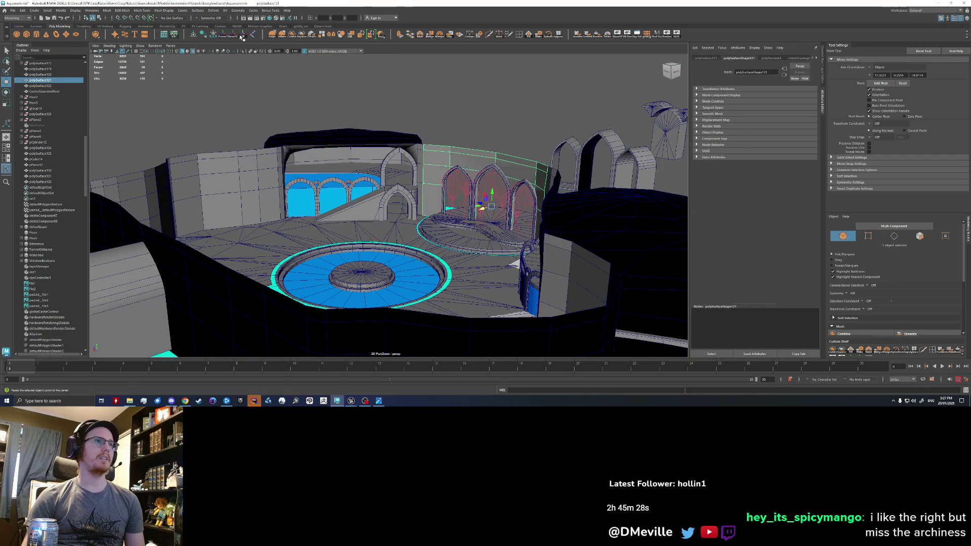
# - Combine all room blockout pieces into one mesh and export it over the existing FBX file
pyautogui.click(202, 36)
pyautogui.moveTo(491, 281); pyautogui.dragTo(492, 281)
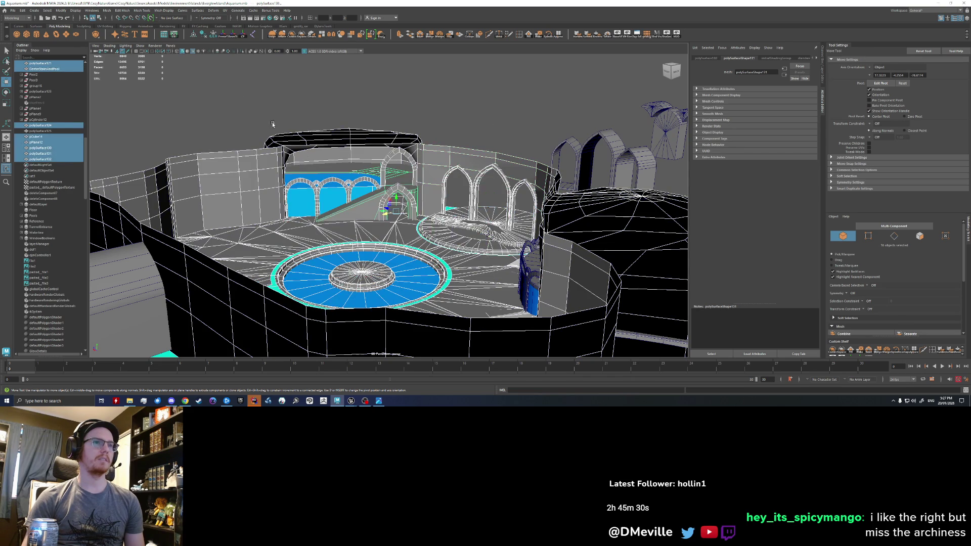
pyautogui.click(292, 37)
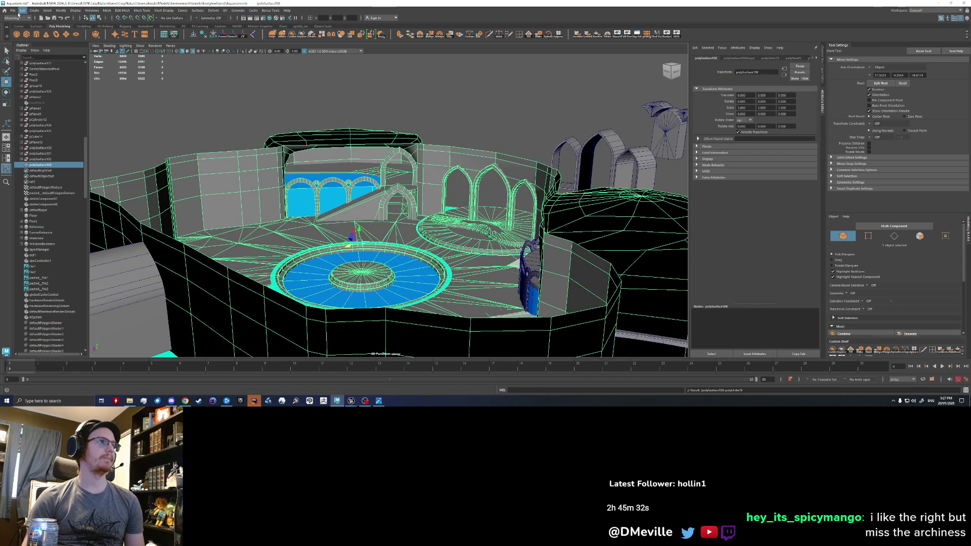
pyautogui.click(66, 34)
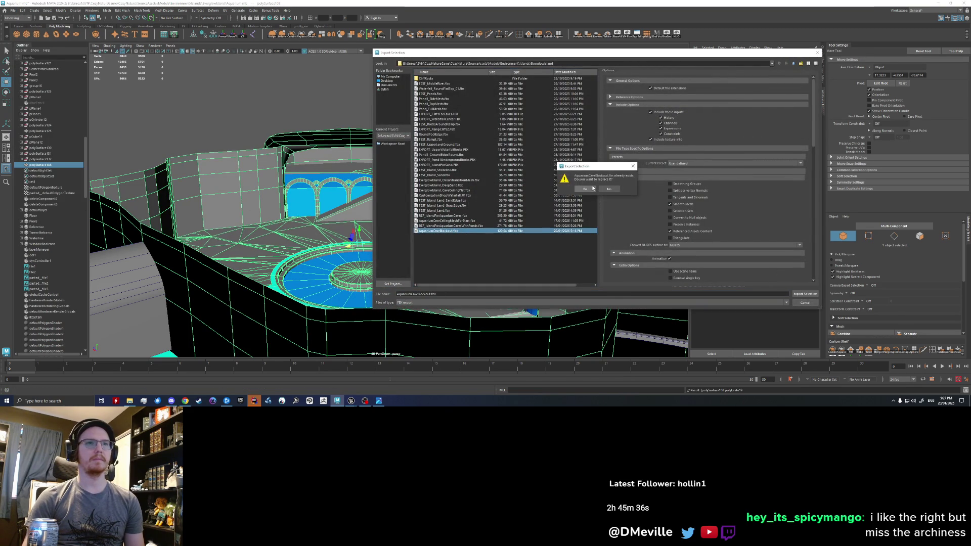
pyautogui.click(594, 188)
pyautogui.moveTo(350, 401)
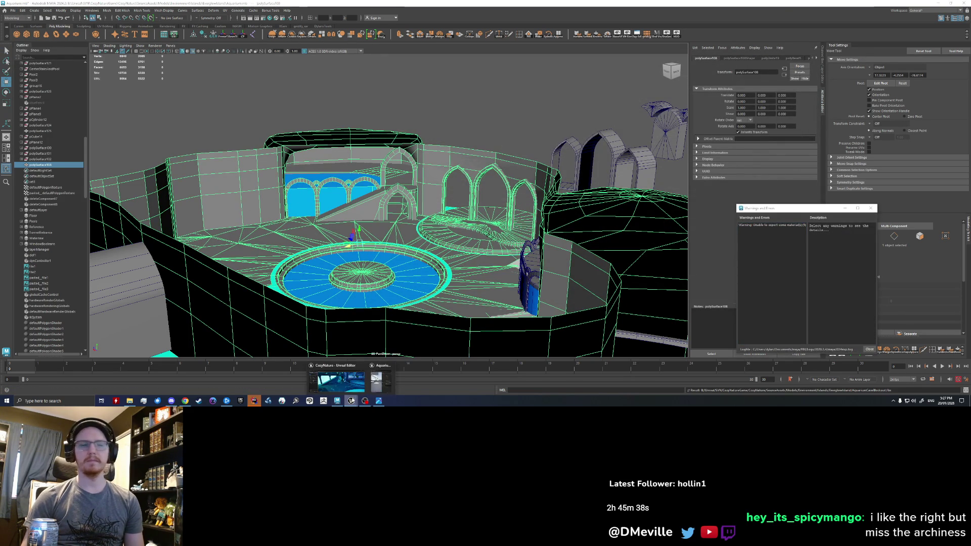
pyautogui.click(339, 380)
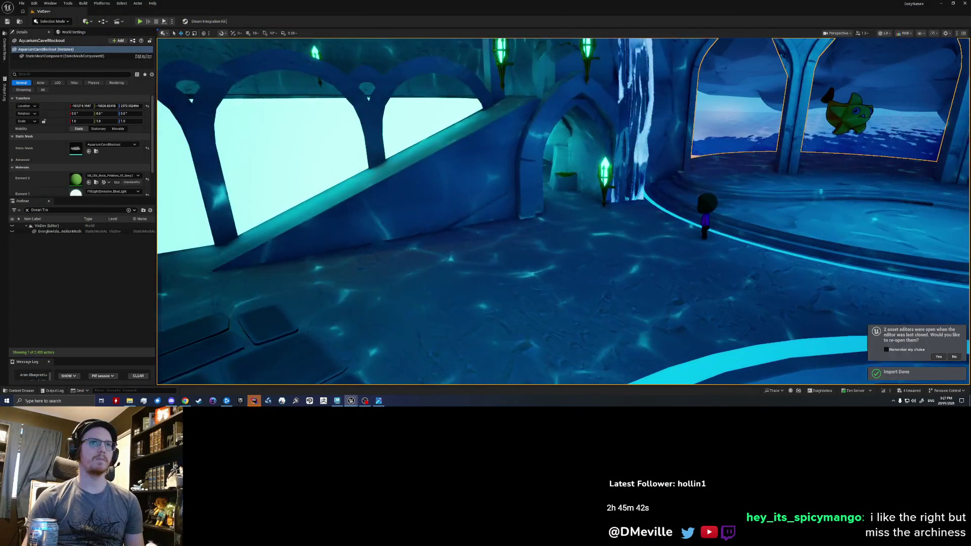
# - Reimport the updated AquariumCaveBlockout mesh in the static mesh editor
pyautogui.moveTo(509, 172)
pyautogui.mouseDown(button='right')
pyautogui.moveTo(531, 164)
pyautogui.moveTo(577, 168)
pyautogui.moveTo(531, 166)
pyautogui.moveTo(561, 167)
pyautogui.mouseUp(button='right')
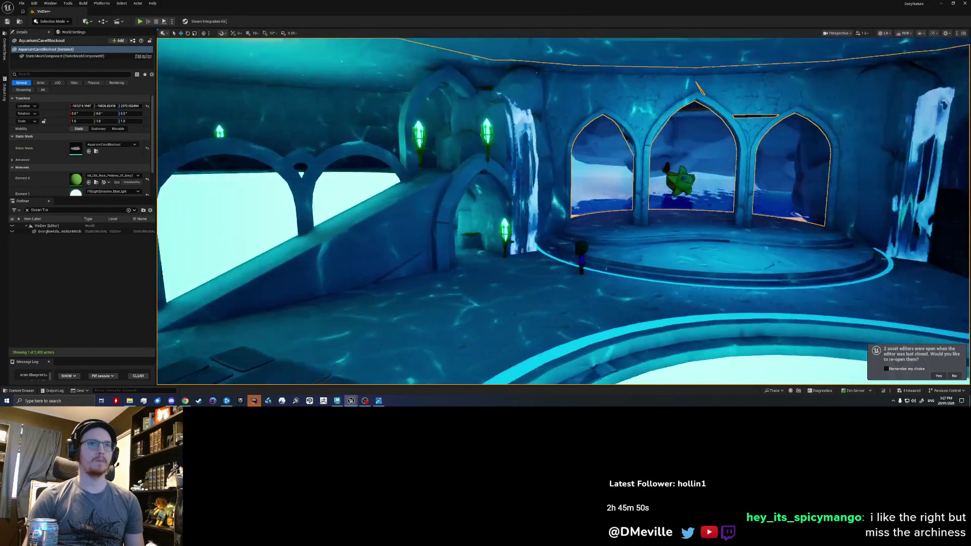
# - Fly to the ramp archway and delete the SM_LargeCliff rock beside it
pyautogui.moveTo(589, 166); pyautogui.dragTo(547, 175, button='right')
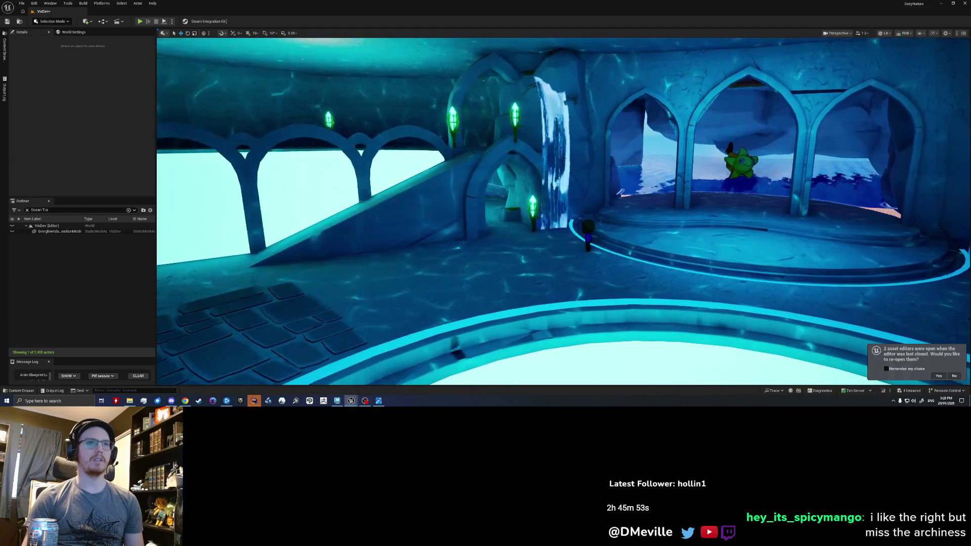
pyautogui.click(546, 175)
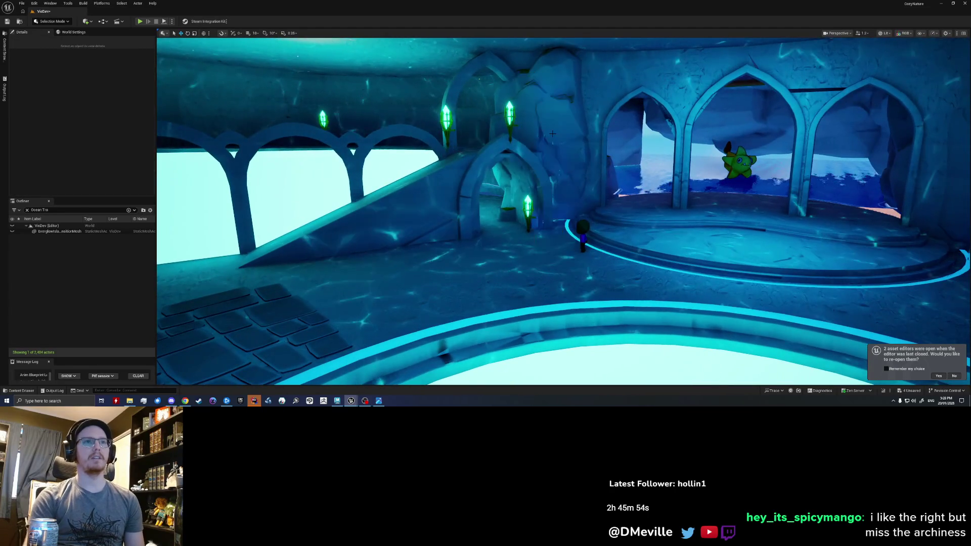
pyautogui.moveTo(547, 175); pyautogui.dragTo(516, 175, button='right')
pyautogui.click(467, 205)
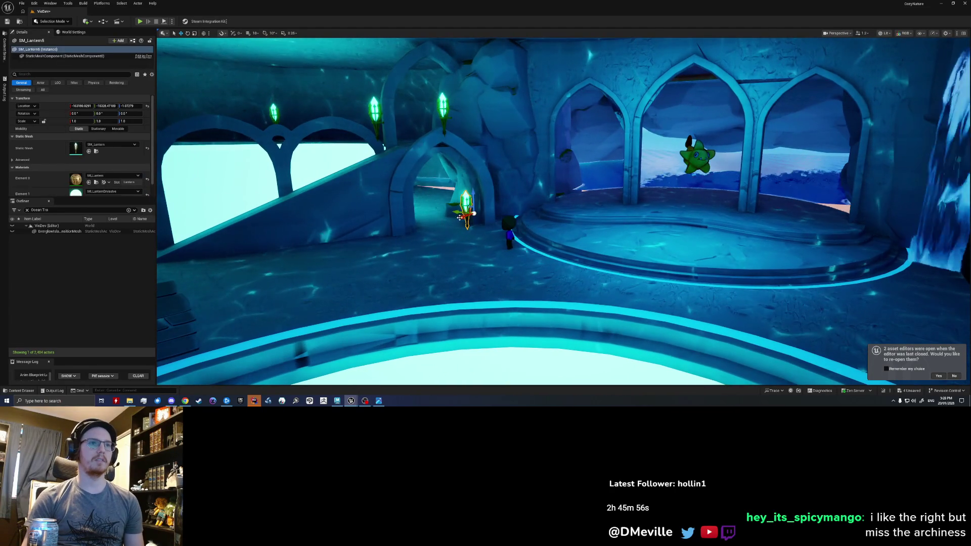
pyautogui.click(479, 114)
pyautogui.press('Delete')
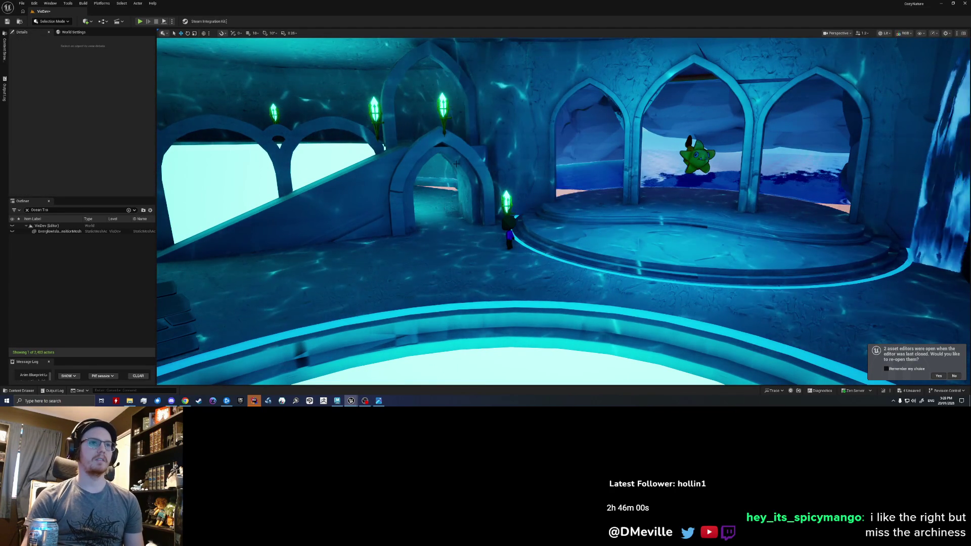
# - Walk through the archway and along the cyan tunnel back into the pool room
pyautogui.moveTo(479, 114); pyautogui.dragTo(555, 47, button='right')
pyautogui.press('w')
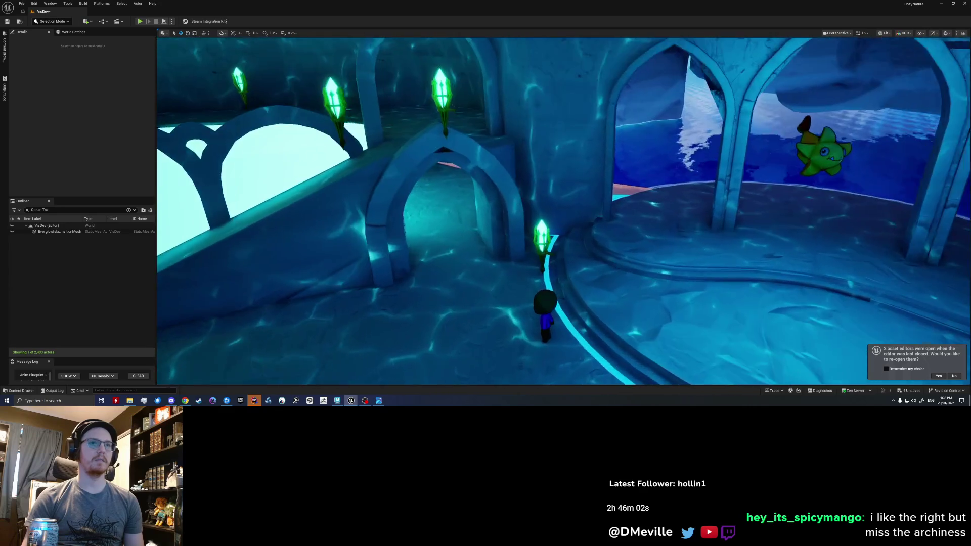
pyautogui.press('w')
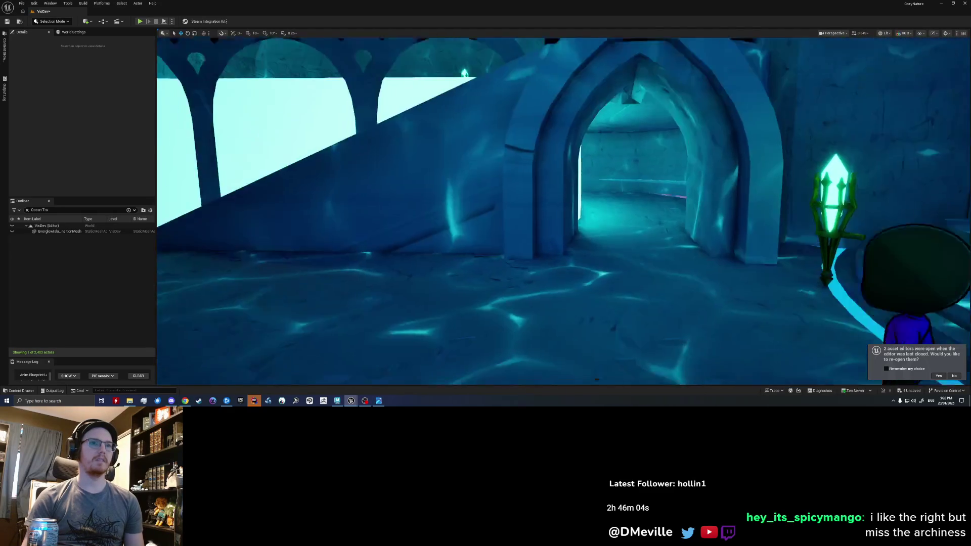
pyautogui.press('w')
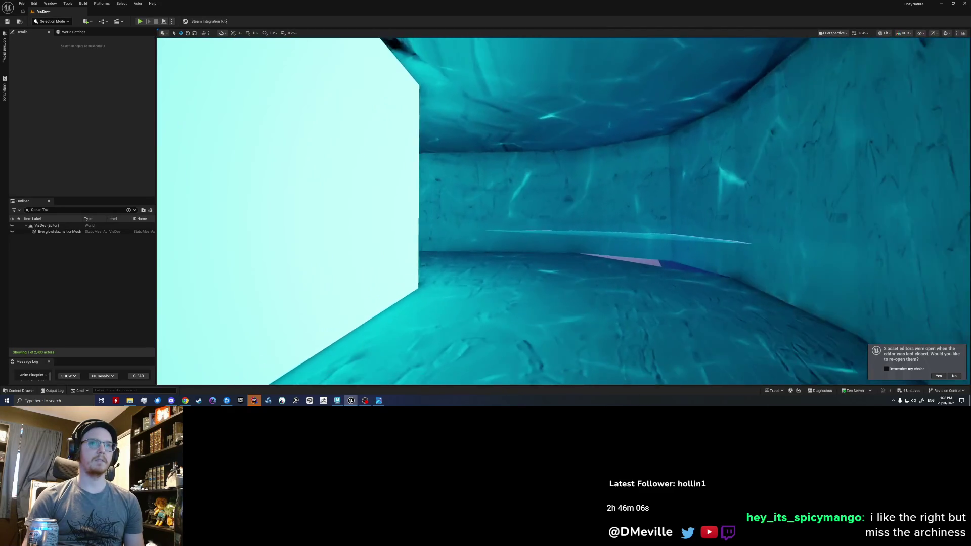
pyautogui.press('w')
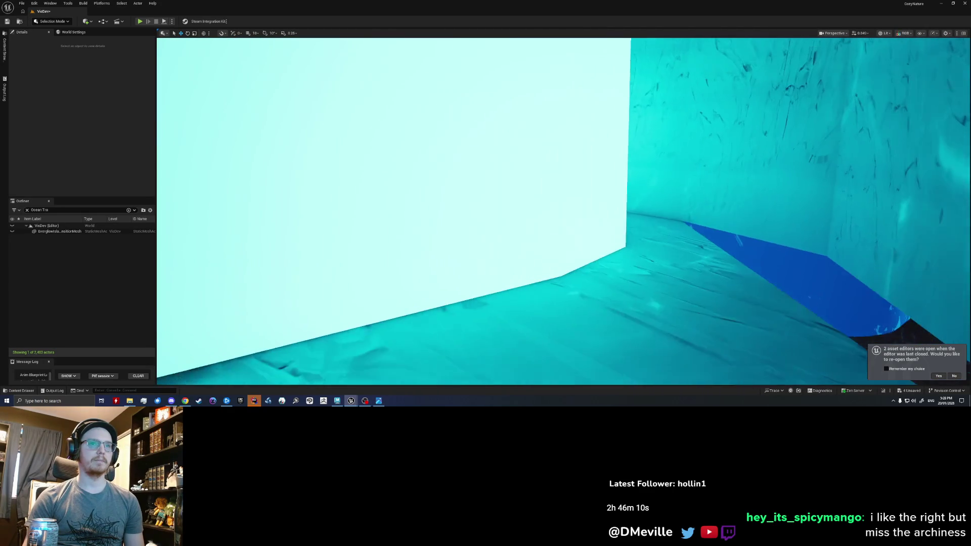
pyautogui.press('w')
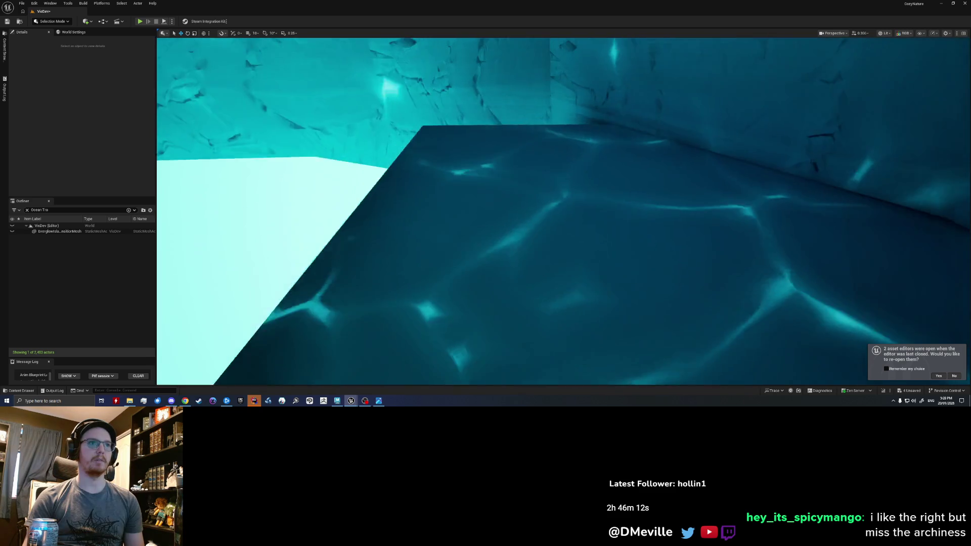
pyautogui.press('w')
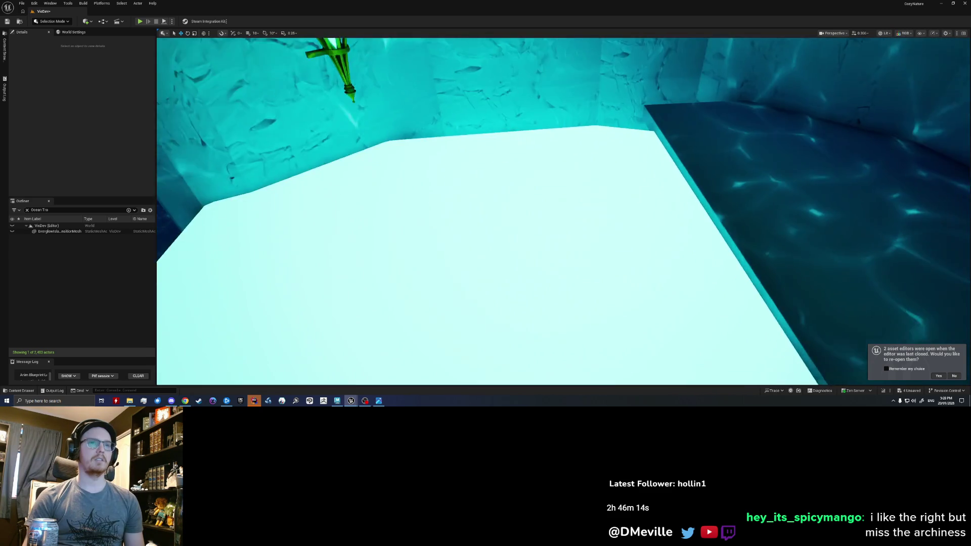
pyautogui.moveTo(562, 213)
pyautogui.mouseDown(button='right')
pyautogui.moveTo(524, 212)
pyautogui.moveTo(546, 213)
pyautogui.mouseUp(button='right')
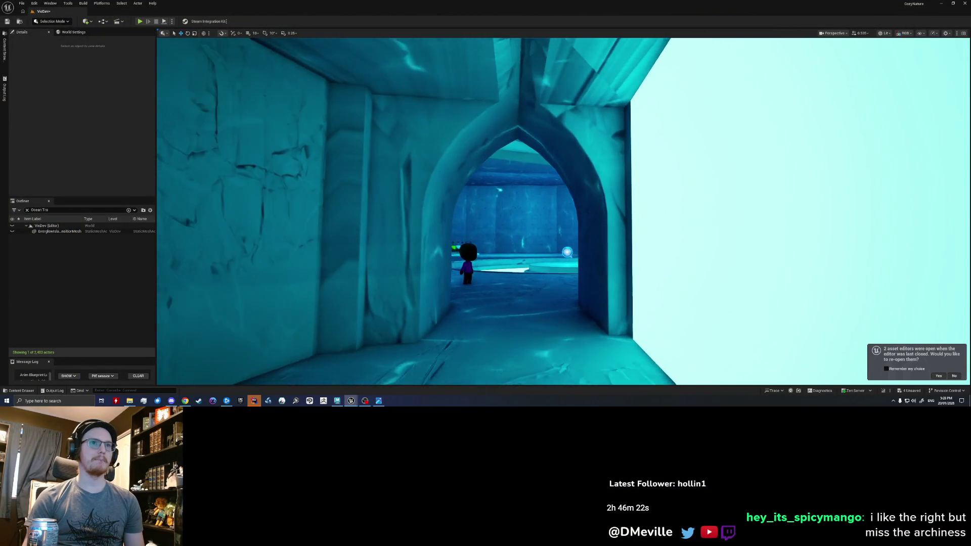
pyautogui.press('w')
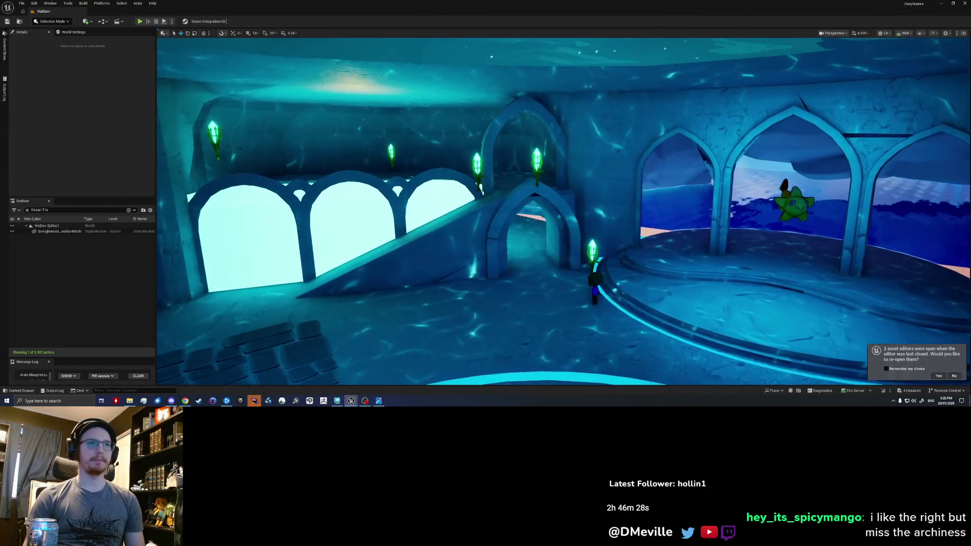
pyautogui.click(471, 193)
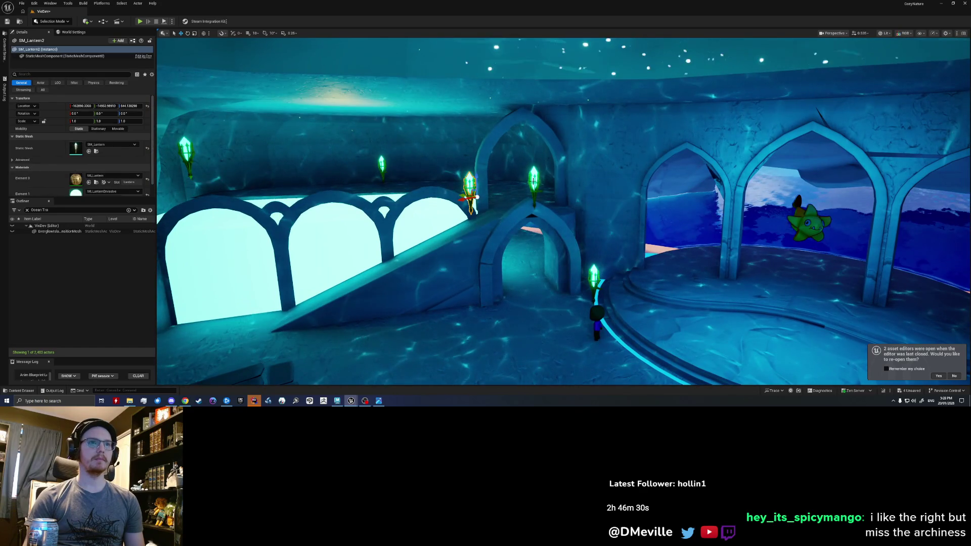
pyautogui.keyDown('ctrl'); pyautogui.click(535, 186); pyautogui.keyUp('ctrl')
pyautogui.press('Delete')
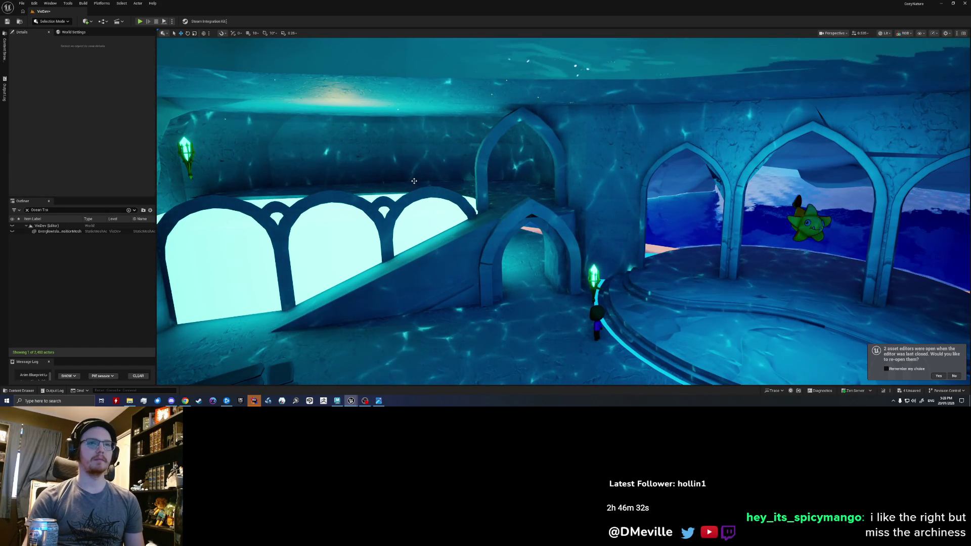
pyautogui.moveTo(561, 212); pyautogui.dragTo(577, 228, button='right')
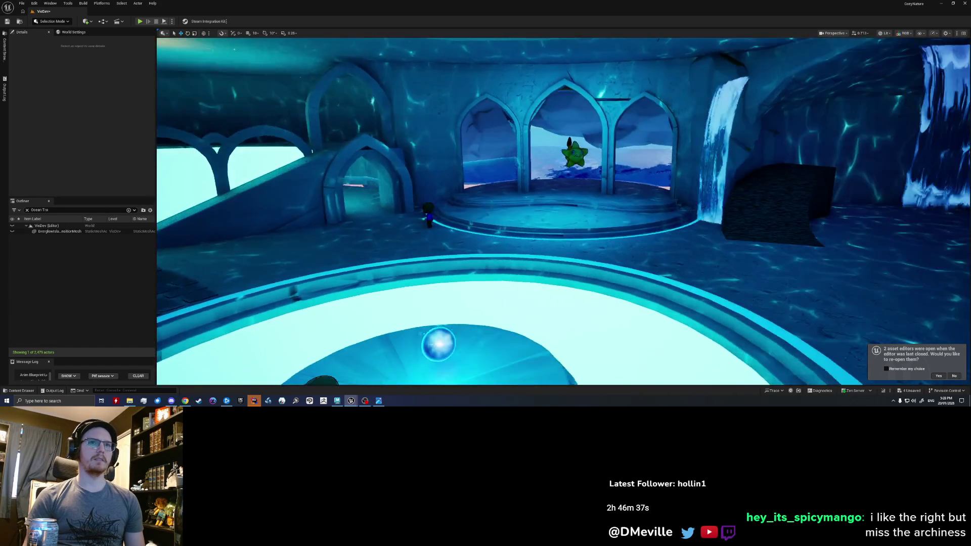
pyautogui.moveTo(562, 213); pyautogui.dragTo(532, 220, button='right')
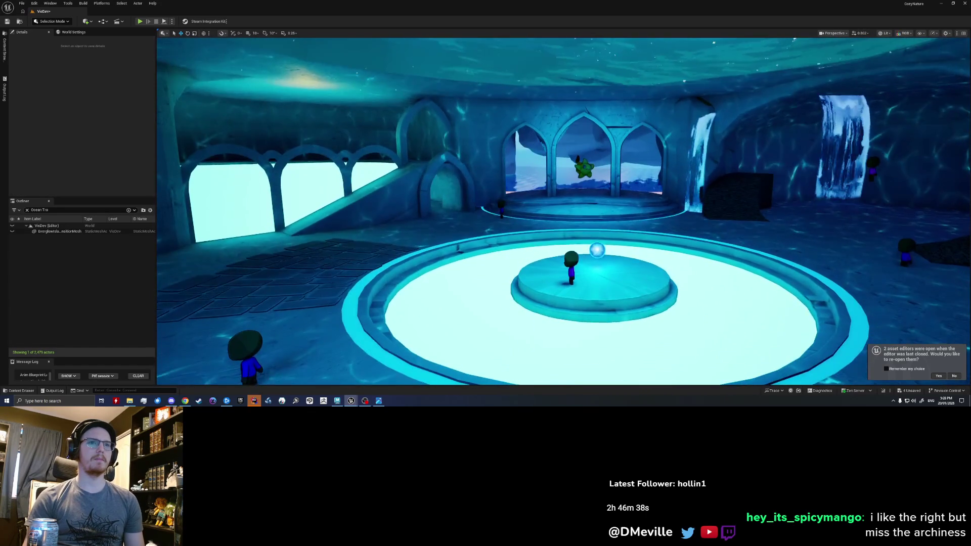
pyautogui.moveTo(562, 213); pyautogui.dragTo(638, 216, button='right')
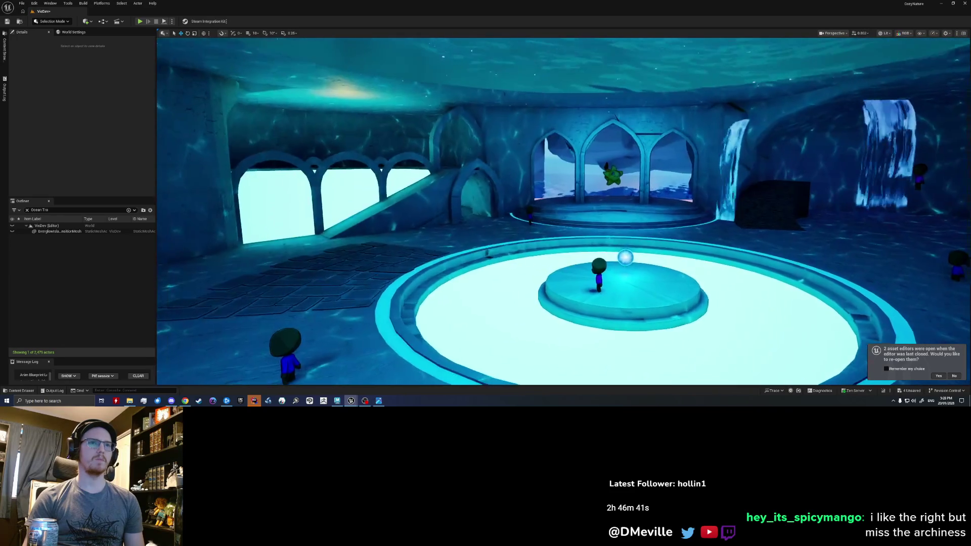
pyautogui.moveTo(561, 213)
pyautogui.mouseDown(button='right')
pyautogui.moveTo(531, 216)
pyautogui.moveTo(531, 205)
pyautogui.moveTo(517, 202)
pyautogui.moveTo(547, 212)
pyautogui.moveTo(524, 213)
pyautogui.moveTo(622, 213)
pyautogui.moveTo(531, 213)
pyautogui.moveTo(591, 228)
pyautogui.moveTo(607, 243)
pyautogui.moveTo(562, 220)
pyautogui.moveTo(584, 236)
pyautogui.mouseUp(button='right')
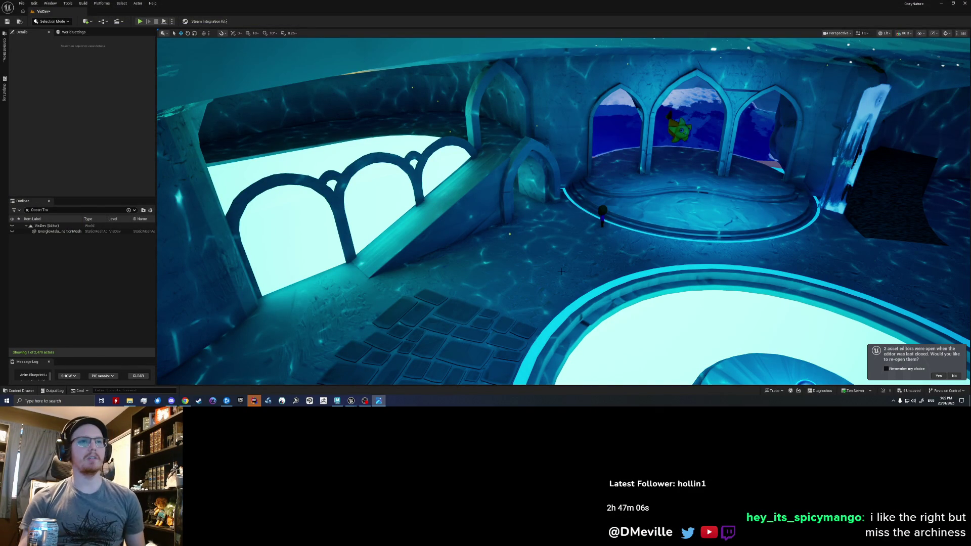
pyautogui.moveTo(562, 271)
pyautogui.mouseDown(button='right')
pyautogui.moveTo(673, 276)
pyautogui.moveTo(440, 331)
pyautogui.mouseUp(button='right')
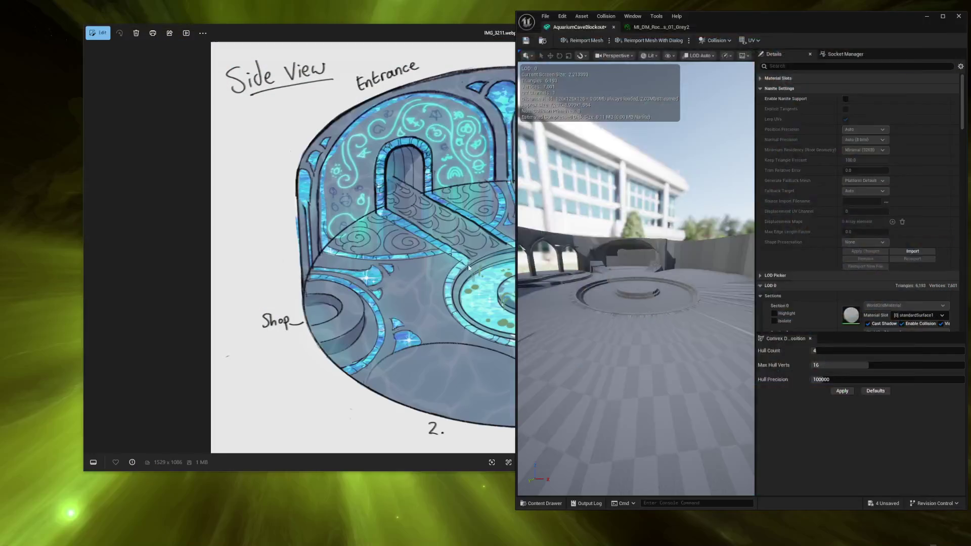
pyautogui.click(469, 267)
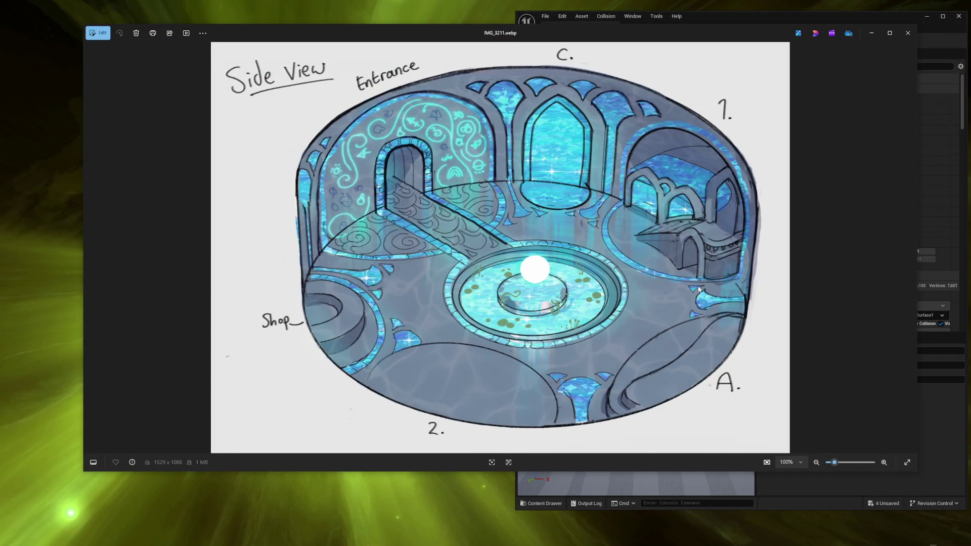
pyautogui.press('Left')
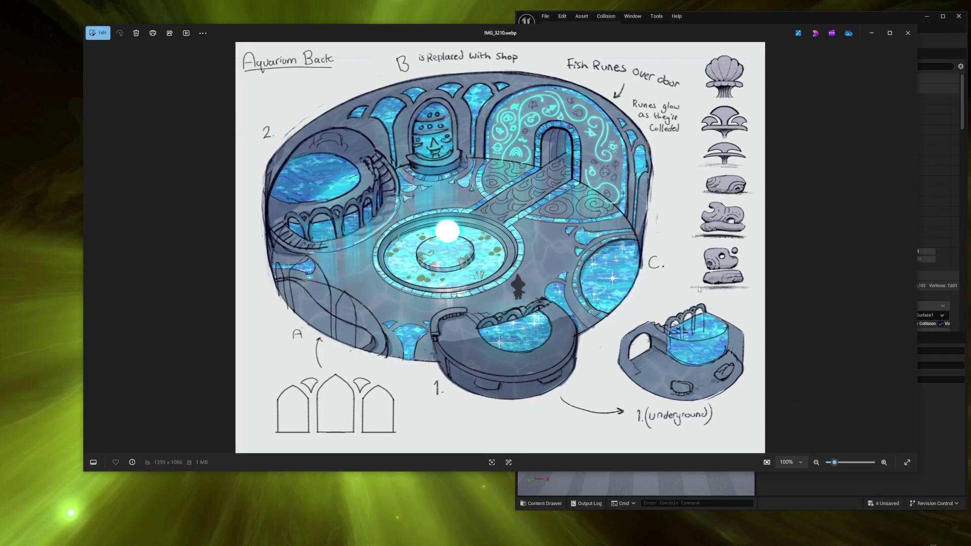
pyautogui.press('Left')
pyautogui.press('Left')
pyautogui.press('Left')
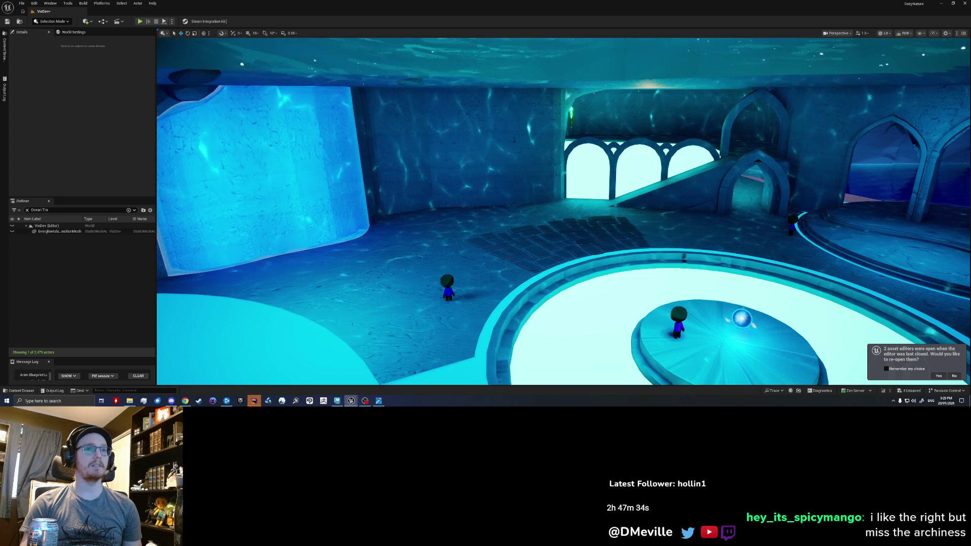
pyautogui.moveTo(505, 203); pyautogui.dragTo(486, 189, button='right')
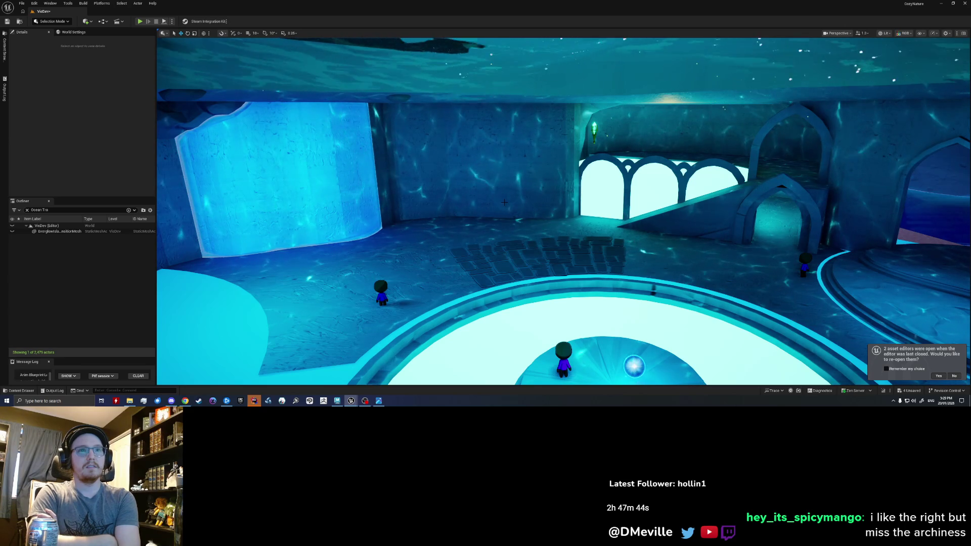
pyautogui.moveTo(504, 202)
pyautogui.mouseDown(button='right')
pyautogui.moveTo(581, 190)
pyautogui.moveTo(531, 213)
pyautogui.moveTo(586, 215)
pyautogui.mouseUp(button='right')
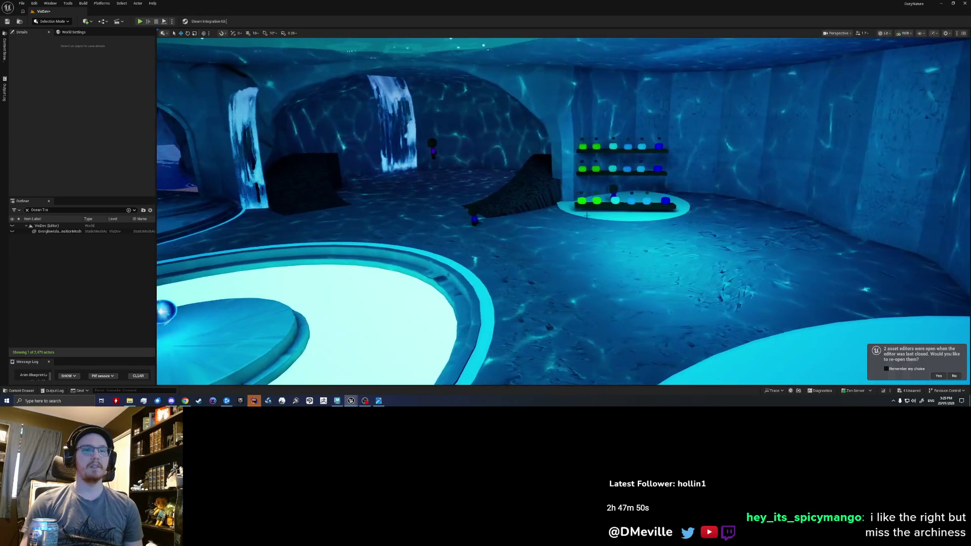
pyautogui.moveTo(685, 180); pyautogui.dragTo(667, 182, button='right')
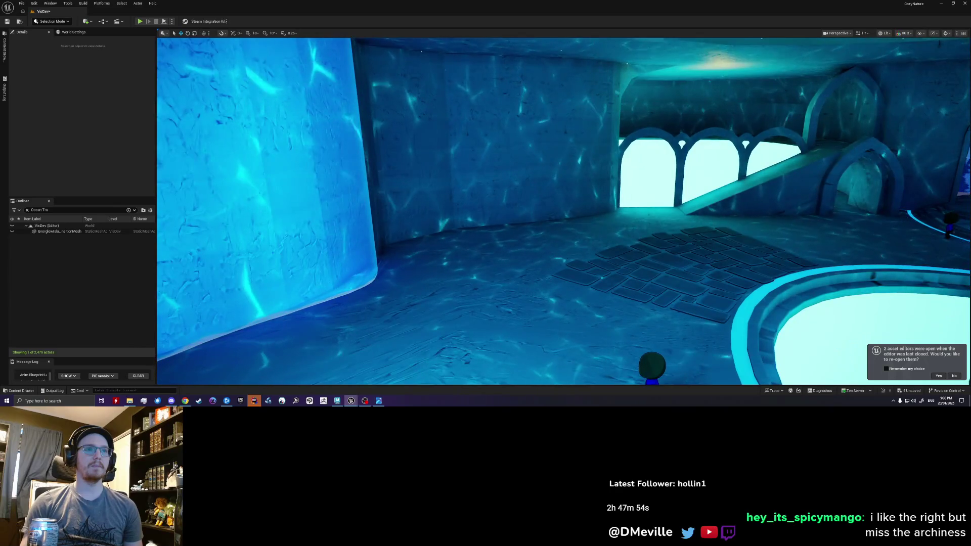
pyautogui.moveTo(668, 182); pyautogui.dragTo(669, 176, button='right')
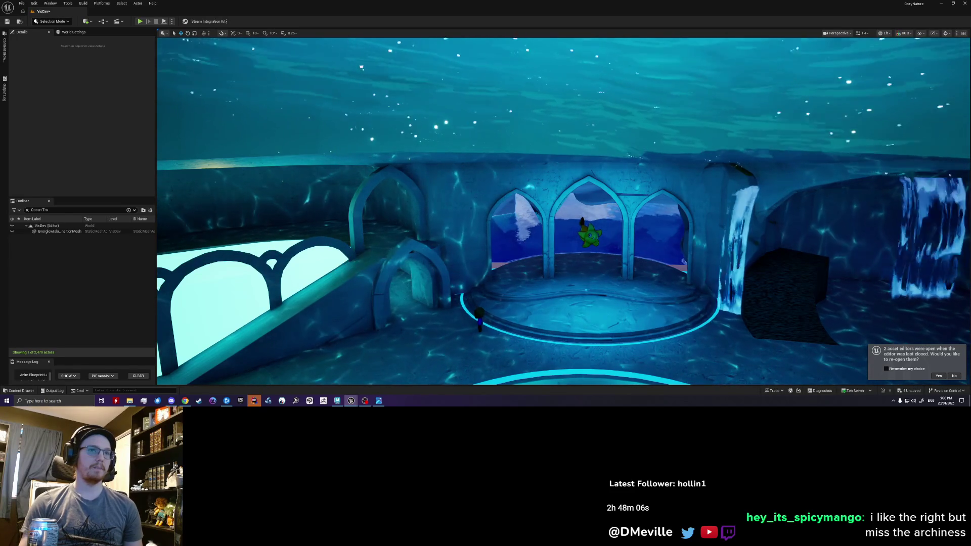
pyautogui.moveTo(563, 212)
pyautogui.mouseDown(button='right')
pyautogui.moveTo(563, 236)
pyautogui.moveTo(608, 213)
pyautogui.moveTo(683, 212)
pyautogui.mouseUp(button='right')
pyautogui.moveTo(563, 213); pyautogui.dragTo(463, 217, button='right')
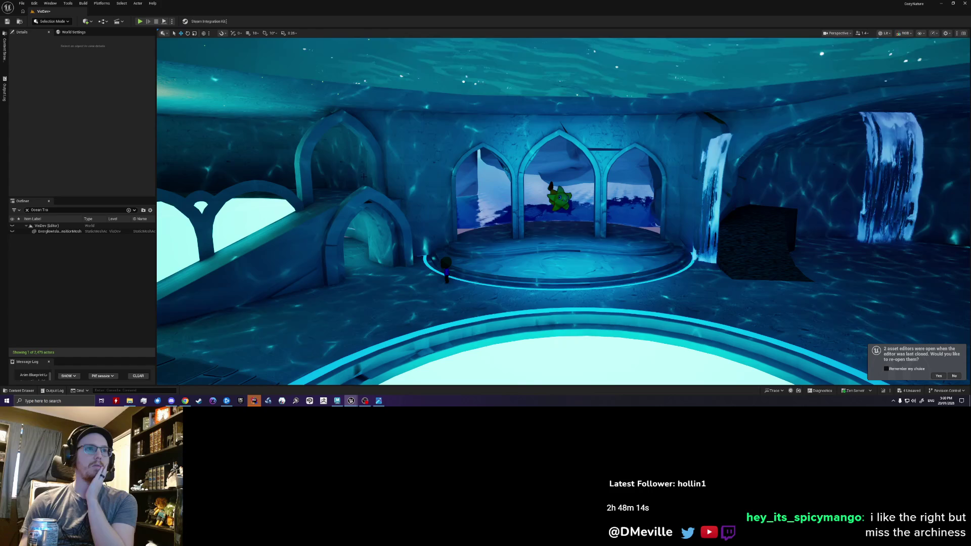
pyautogui.moveTo(563, 213); pyautogui.dragTo(622, 213, button='right')
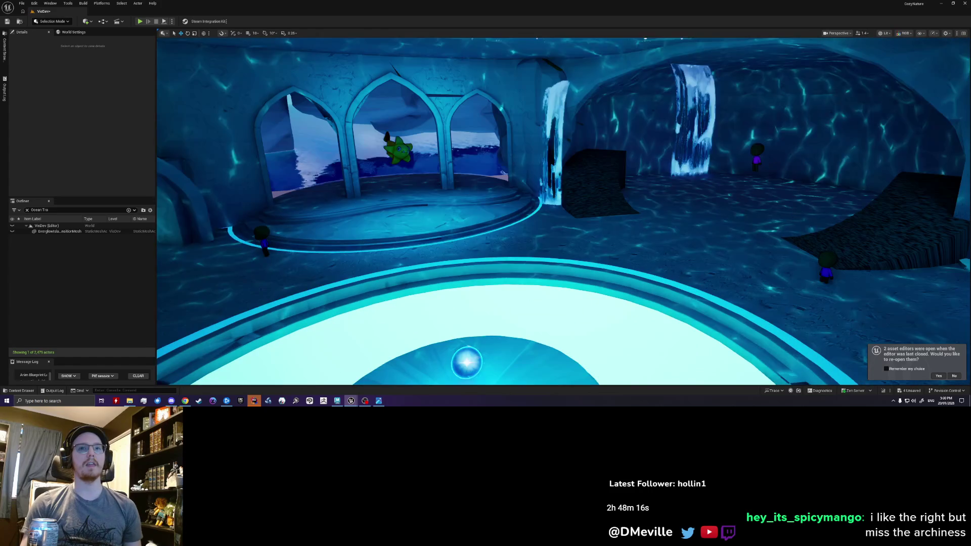
pyautogui.moveTo(563, 213); pyautogui.dragTo(728, 212, button='right')
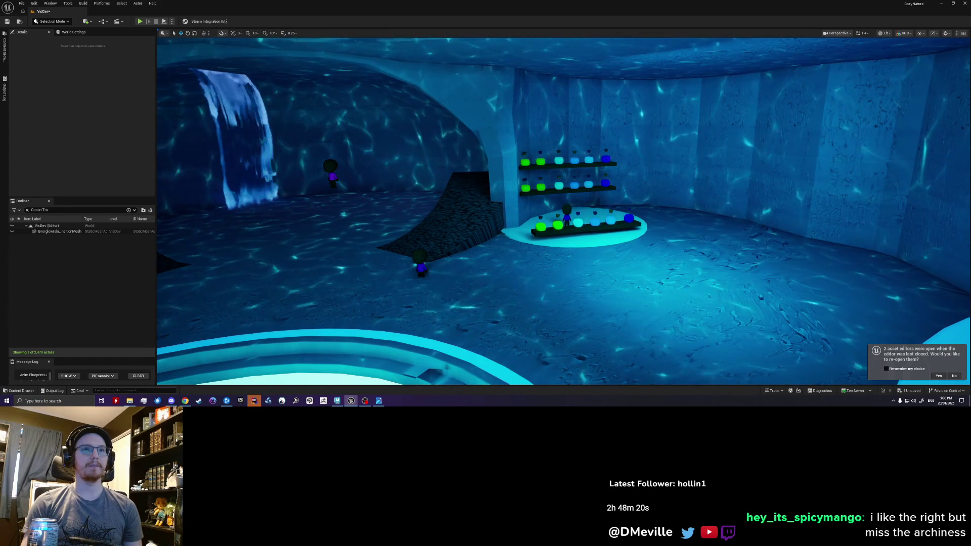
pyautogui.click(727, 129)
pyautogui.moveTo(726, 129); pyautogui.dragTo(743, 129, button='right')
pyautogui.press('f')
pyautogui.moveTo(564, 213); pyautogui.dragTo(531, 213, button='right')
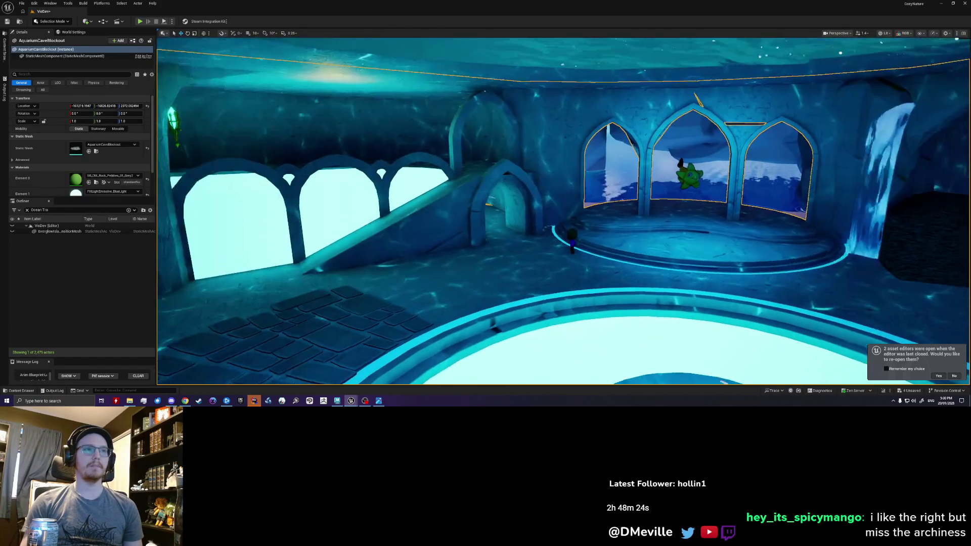
# - Switch to Maya, close the warnings window and make the rock and pillar layer visible
pyautogui.hotkey('alt', 'Tab')
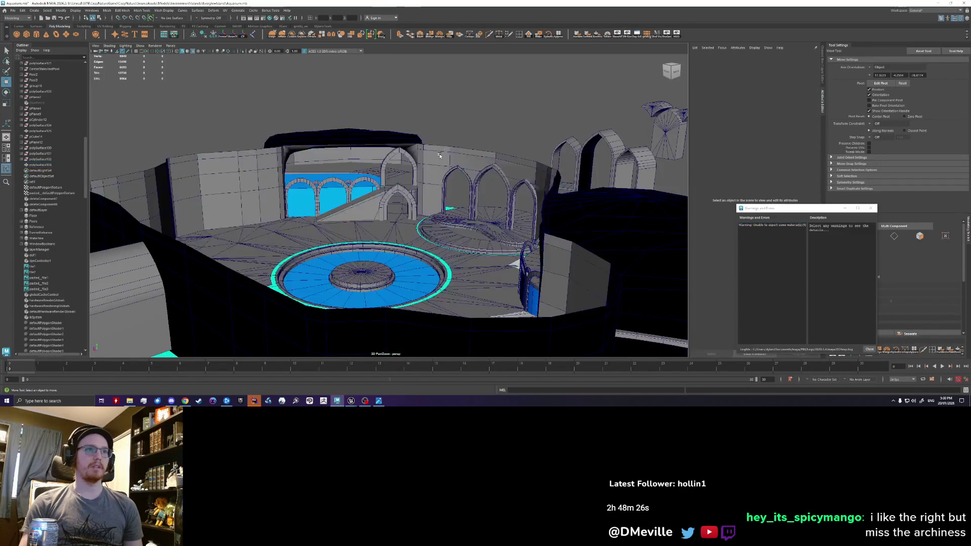
pyautogui.keyDown('alt'); pyautogui.moveTo(412, 173); pyautogui.dragTo(320, 186); pyautogui.keyUp('alt')
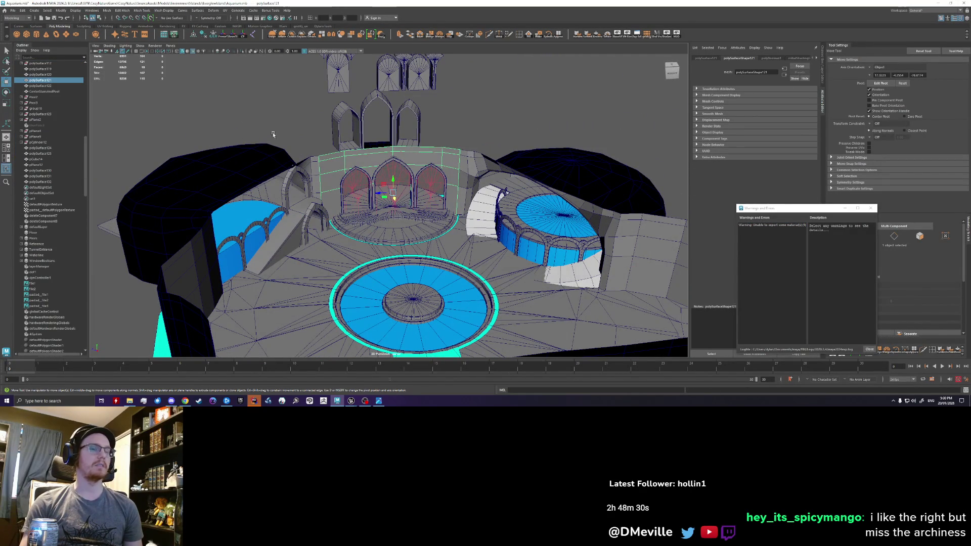
pyautogui.moveTo(121, 116)
pyautogui.keyDown('alt'); pyautogui.mouseDown()
pyautogui.moveTo(98, 69)
pyautogui.moveTo(278, 117)
pyautogui.moveTo(291, 167)
pyautogui.mouseUp(); pyautogui.keyUp('alt')
pyautogui.click(873, 208)
pyautogui.click(823, 76)
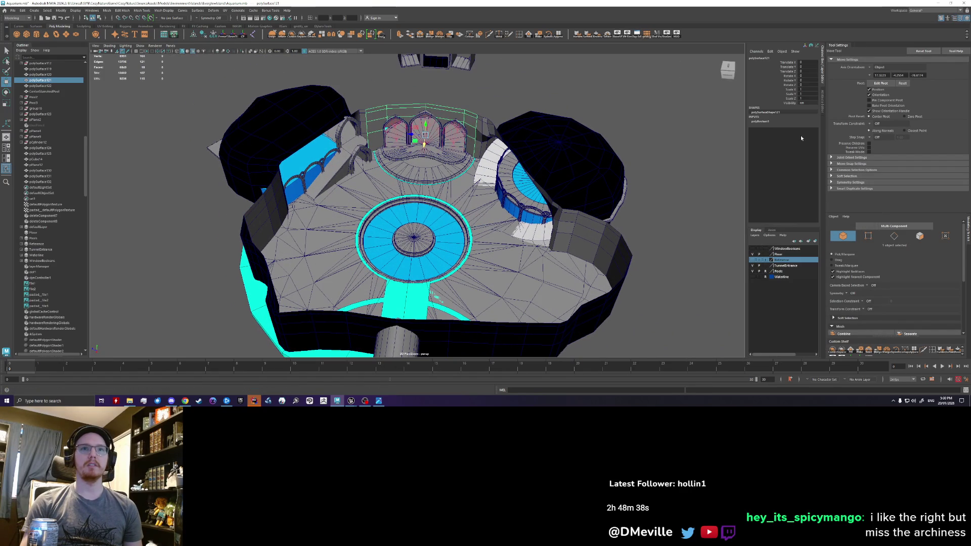
pyautogui.click(756, 273)
# - Delete the wall faces next to the blue pillar
pyautogui.moveTo(630, 213)
pyautogui.keyDown('alt'); pyautogui.mouseDown()
pyautogui.moveTo(374, 235)
pyautogui.moveTo(459, 220)
pyautogui.mouseUp(); pyautogui.keyUp('alt')
pyautogui.moveTo(459, 220); pyautogui.dragTo(460, 206, button='right')
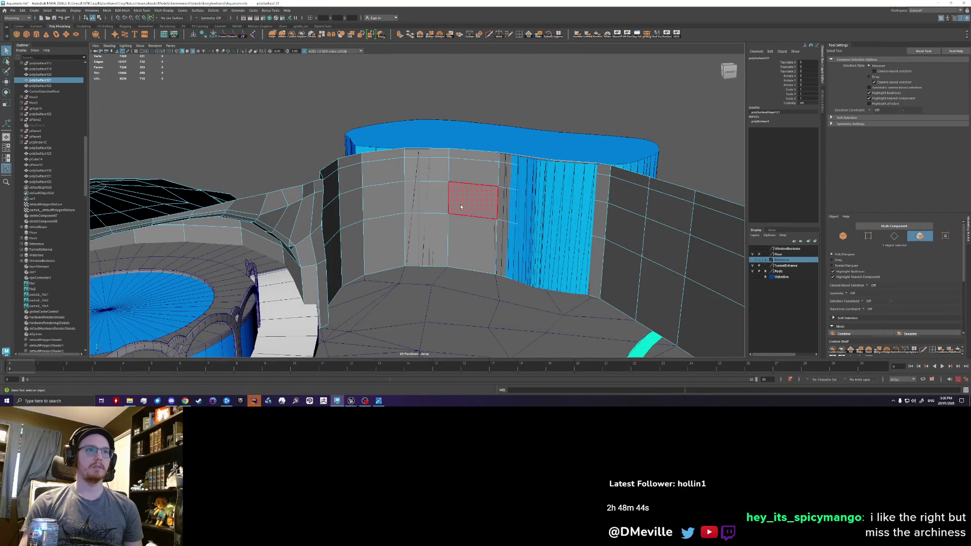
pyautogui.moveTo(462, 228)
pyautogui.mouseDown()
pyautogui.moveTo(473, 212)
pyautogui.moveTo(414, 258)
pyautogui.mouseUp()
pyautogui.keyDown('shift'); pyautogui.click(413, 259); pyautogui.keyUp('shift')
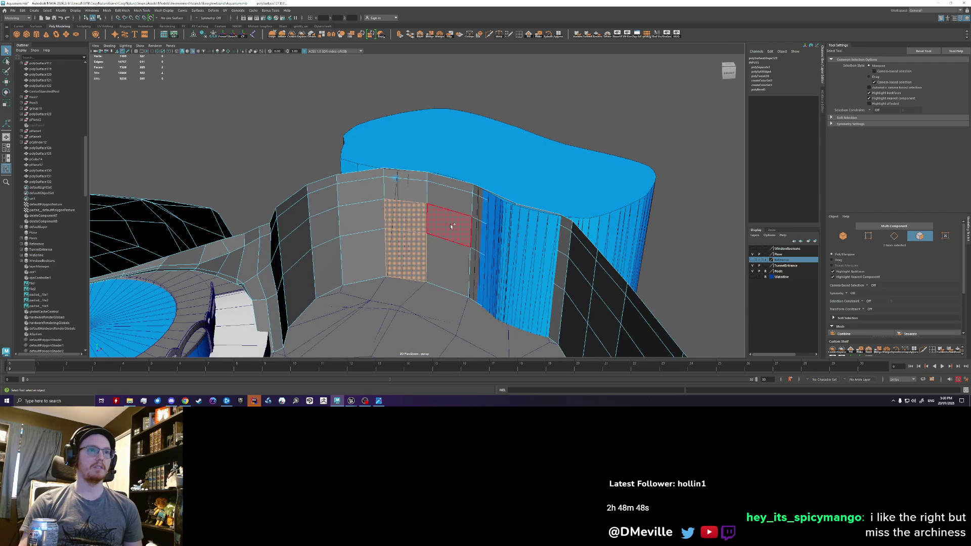
pyautogui.press('Delete')
# - Select the remaining blockout pieces and combine them into a single mesh
pyautogui.moveTo(559, 282)
pyautogui.keyDown('alt'); pyautogui.mouseDown()
pyautogui.moveTo(569, 223)
pyautogui.moveTo(397, 225)
pyautogui.mouseUp(); pyautogui.keyUp('alt')
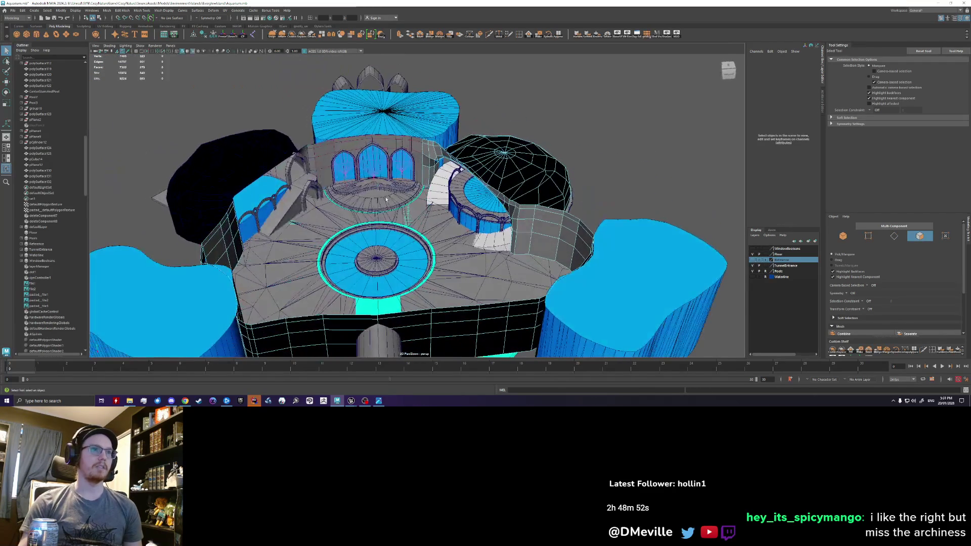
pyautogui.click(333, 143)
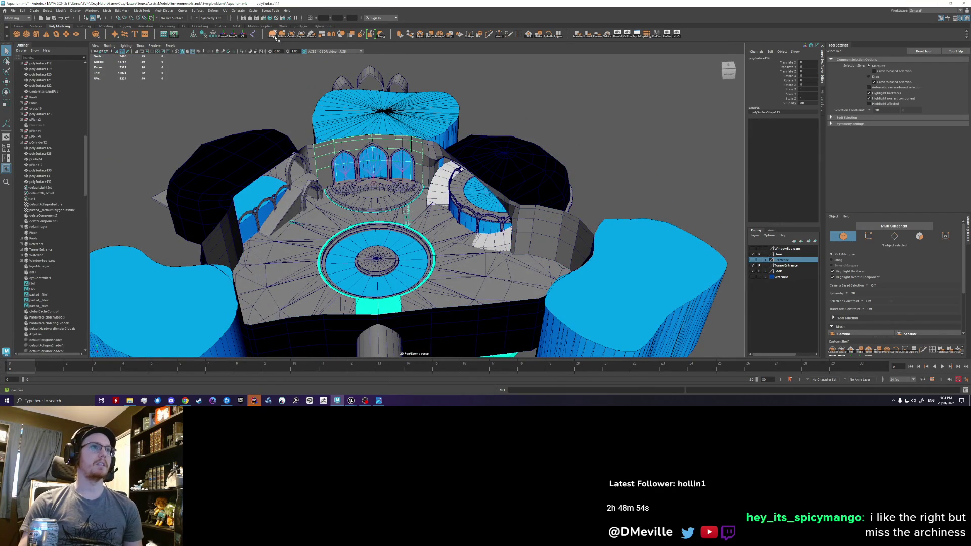
pyautogui.keyDown('alt'); pyautogui.moveTo(250, 102); pyautogui.dragTo(263, 116); pyautogui.keyUp('alt')
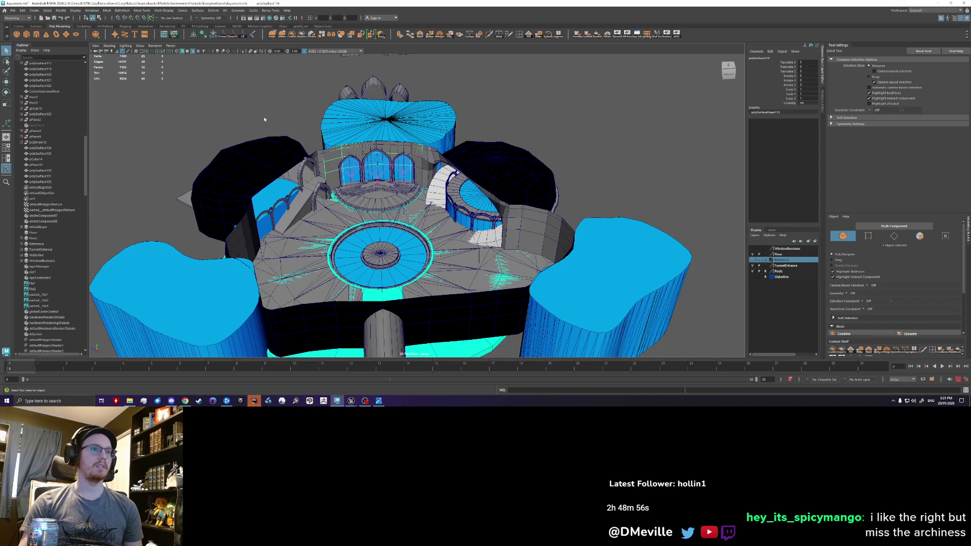
pyautogui.click(229, 98)
pyautogui.keyDown('alt'); pyautogui.moveTo(229, 98); pyautogui.dragTo(310, 150, button='right'); pyautogui.keyUp('alt')
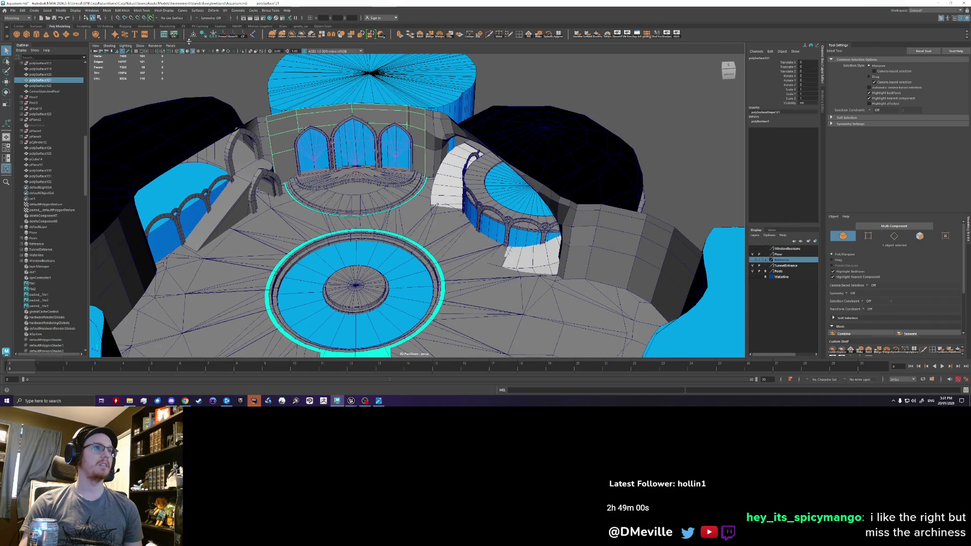
pyautogui.press('f')
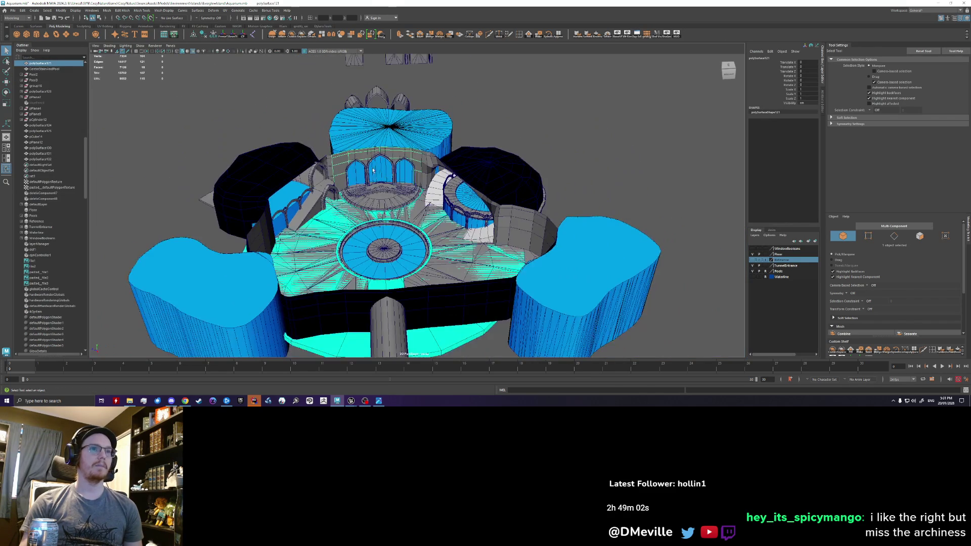
pyautogui.moveTo(213, 339); pyautogui.dragTo(554, 63)
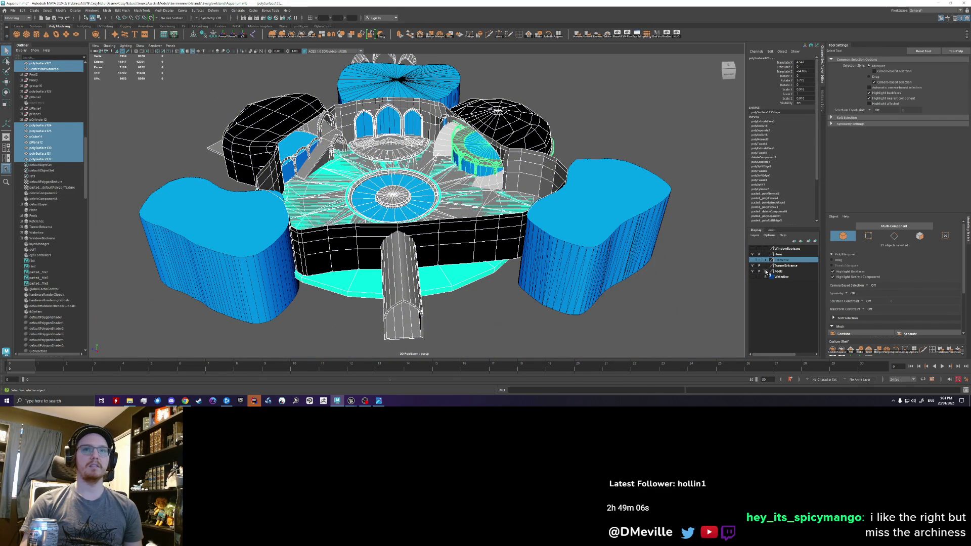
pyautogui.click(672, 301)
pyautogui.hotkey('ctrl', 'z')
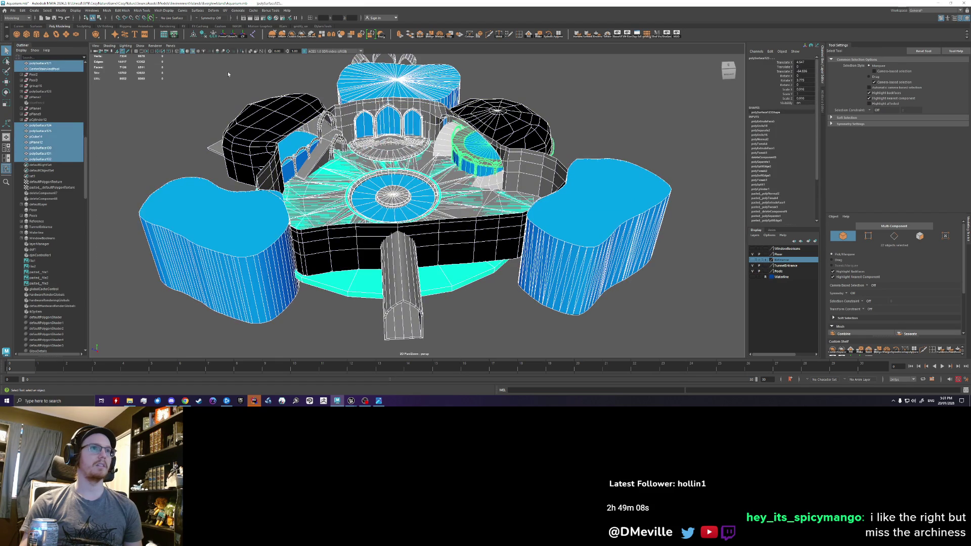
pyautogui.click(292, 37)
pyautogui.click(13, 10)
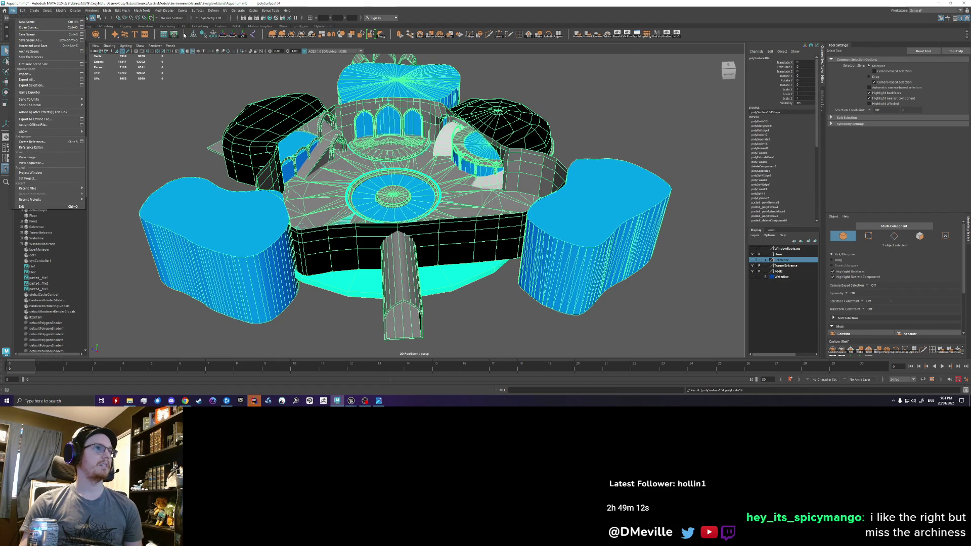
# - Delete the combined mesh's history and export it over the existing cave blockout FBX
pyautogui.click(202, 35)
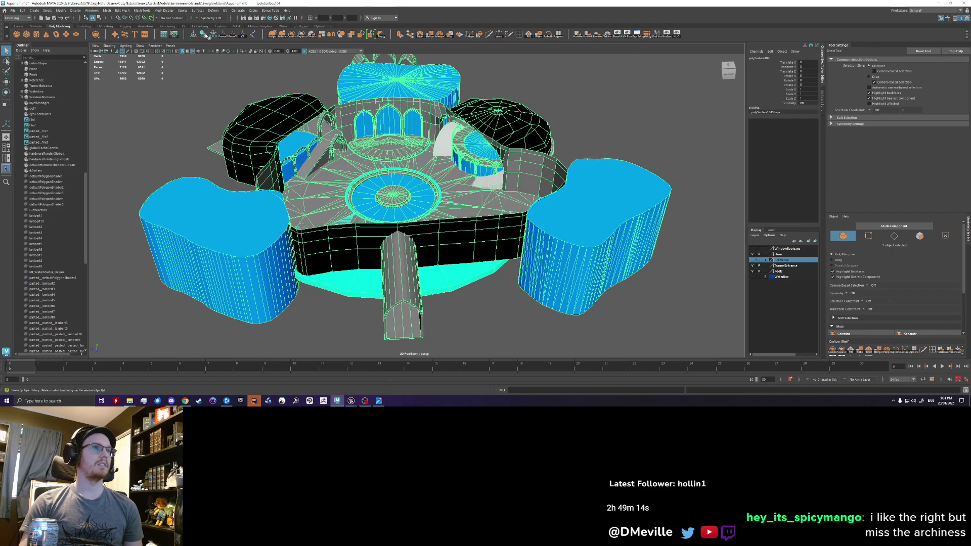
pyautogui.click(13, 11)
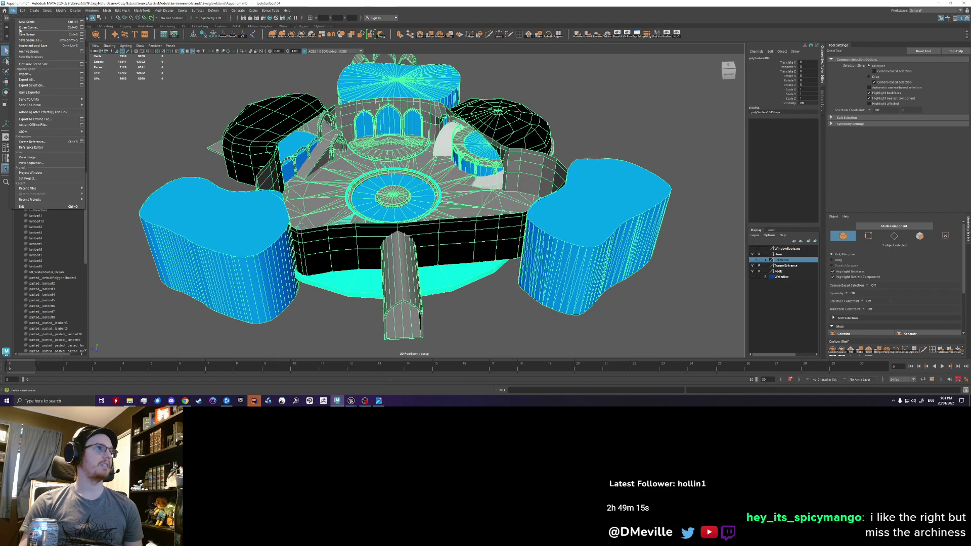
pyautogui.click(45, 86)
pyautogui.click(459, 231)
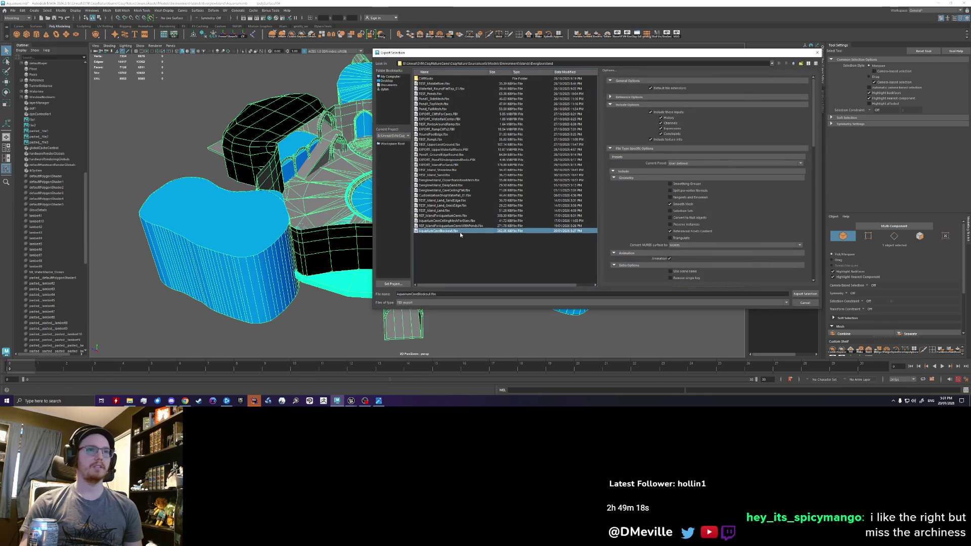
pyautogui.click(803, 293)
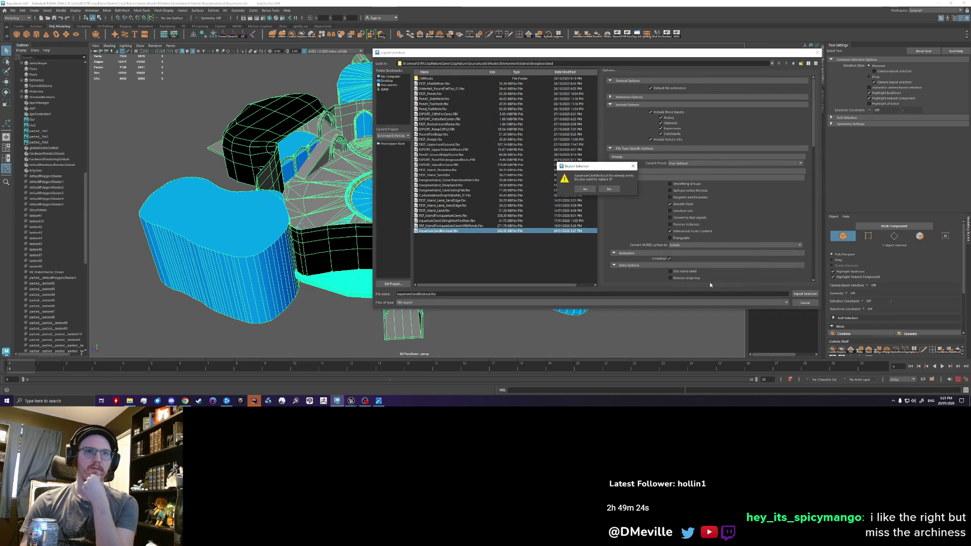
pyautogui.click(589, 191)
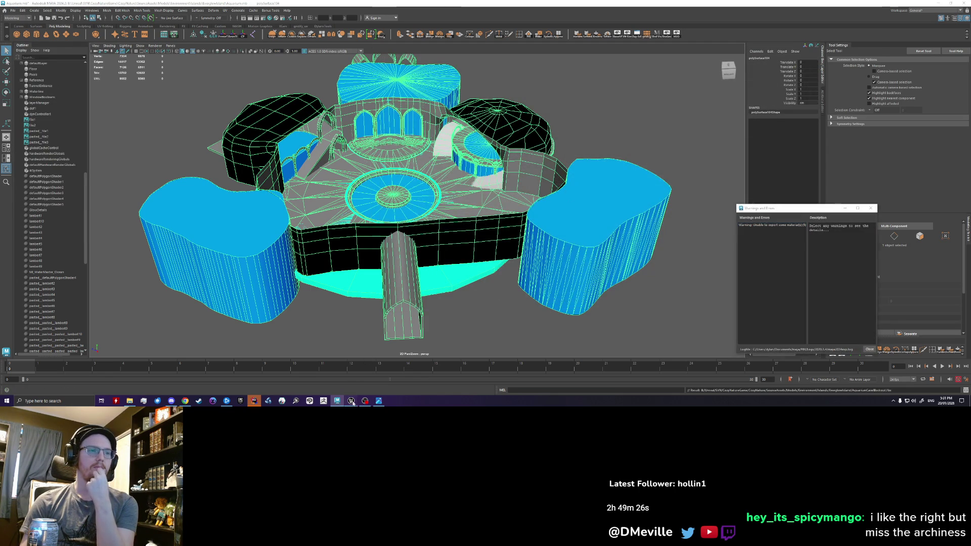
pyautogui.click(333, 376)
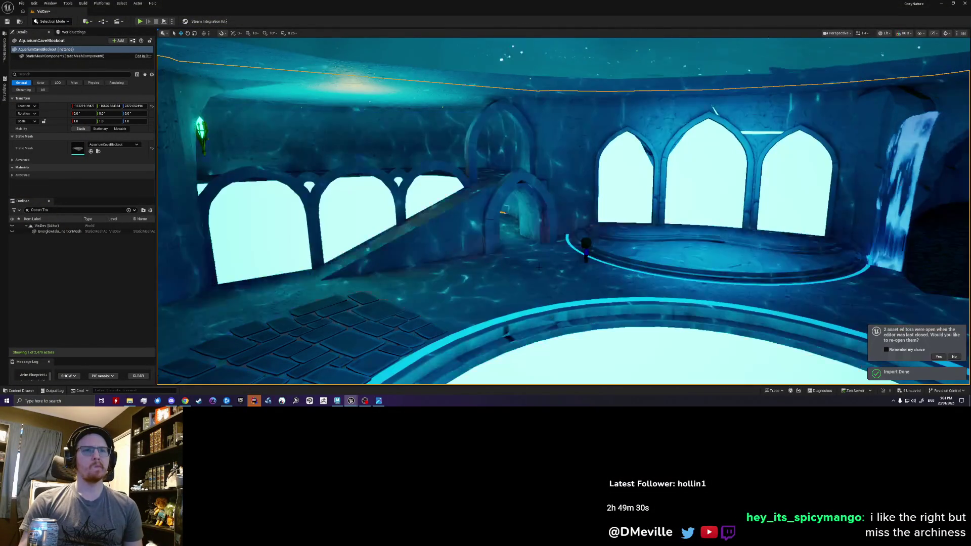
# - Fly around the reimported room inspecting the arched windows, ramp, glowing walls and central platform
pyautogui.moveTo(539, 267); pyautogui.dragTo(684, 267, button='right')
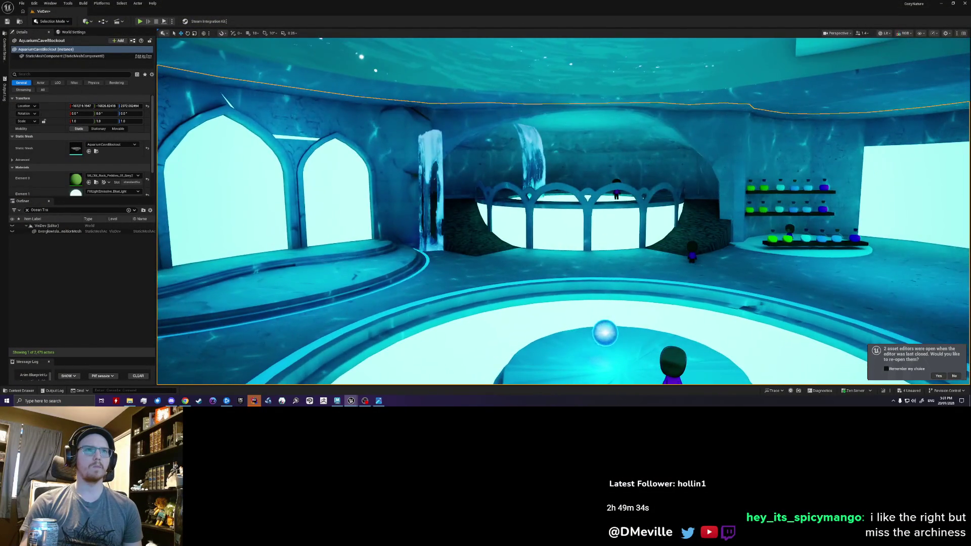
pyautogui.moveTo(562, 213)
pyautogui.mouseDown(button='right')
pyautogui.moveTo(425, 213)
pyautogui.moveTo(532, 228)
pyautogui.moveTo(455, 212)
pyautogui.mouseUp(button='right')
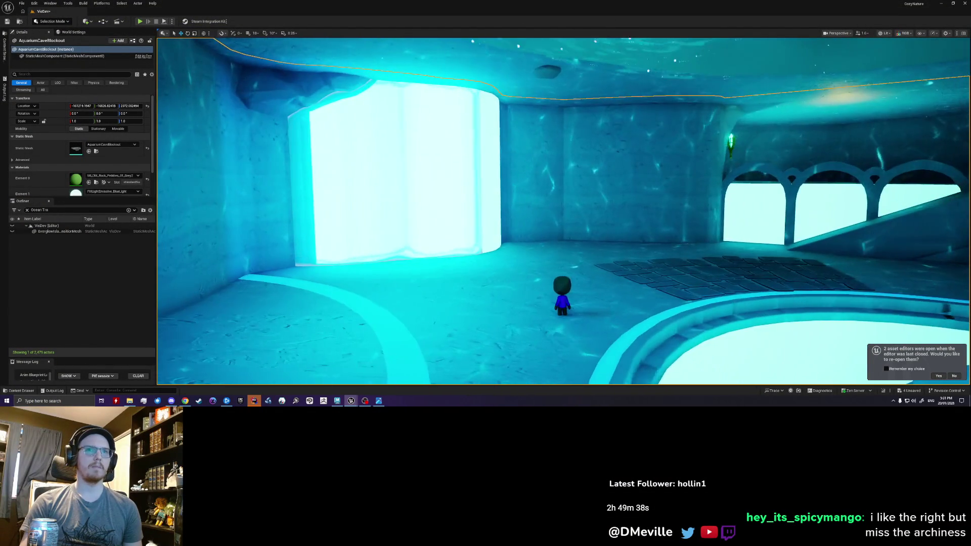
pyautogui.moveTo(561, 212); pyautogui.dragTo(546, 213, button='right')
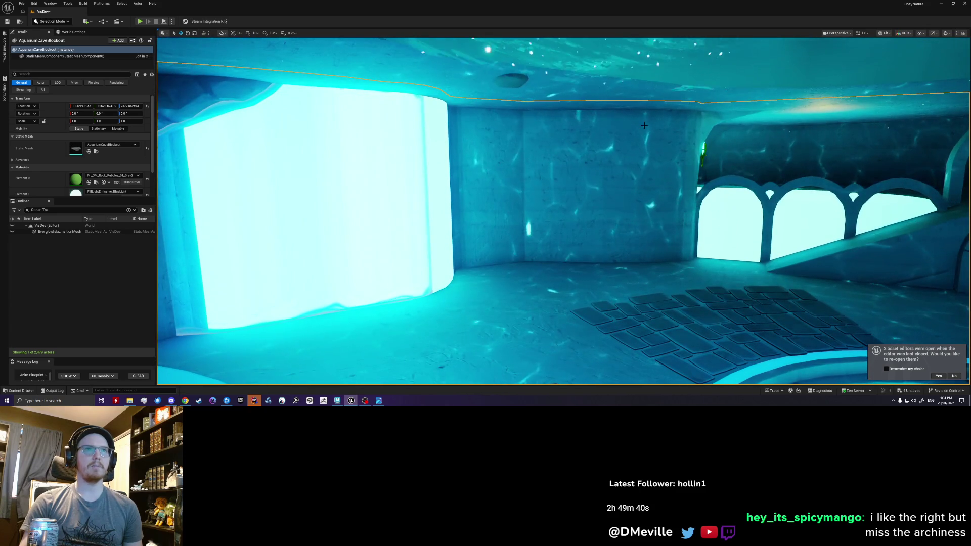
pyautogui.moveTo(562, 212); pyautogui.dragTo(683, 213, button='right')
pyautogui.moveTo(562, 212)
pyautogui.mouseDown(button='right')
pyautogui.moveTo(561, 227)
pyautogui.moveTo(684, 213)
pyautogui.mouseUp(button='right')
pyautogui.moveTo(562, 213)
pyautogui.mouseDown(button='right')
pyautogui.moveTo(456, 213)
pyautogui.moveTo(683, 213)
pyautogui.mouseUp(button='right')
pyautogui.moveTo(562, 213)
pyautogui.mouseDown(button='right')
pyautogui.moveTo(683, 212)
pyautogui.moveTo(531, 213)
pyautogui.mouseUp(button='right')
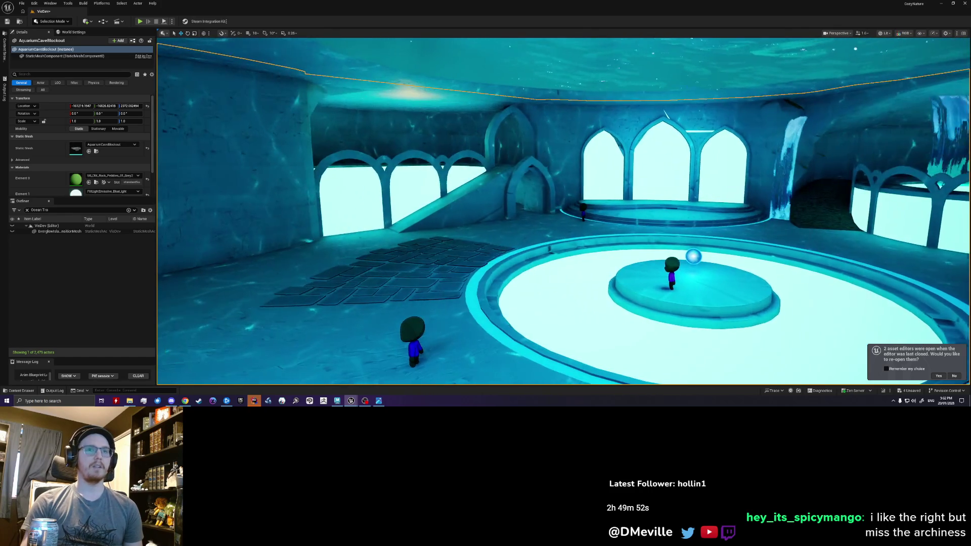
pyautogui.moveTo(661, 170); pyautogui.dragTo(687, 165, button='right')
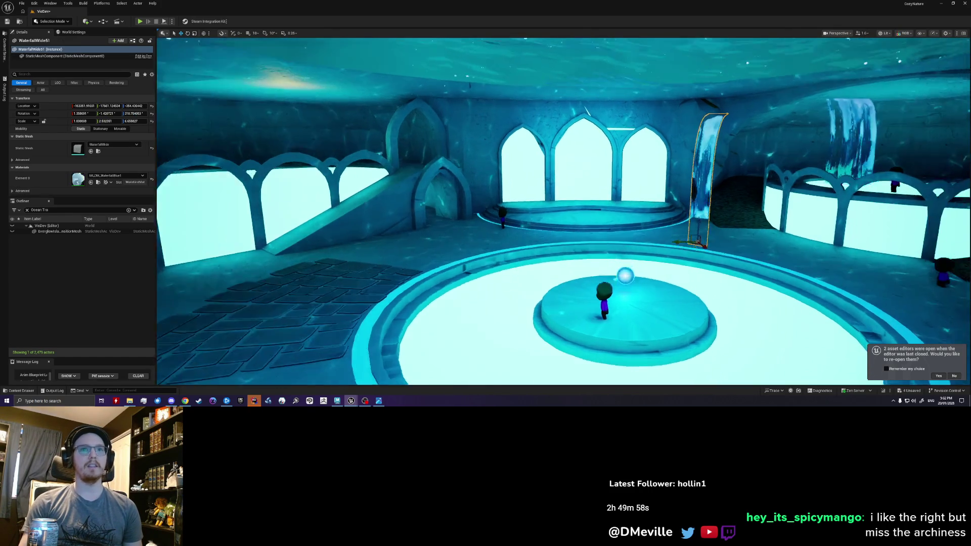
pyautogui.moveTo(683, 229); pyautogui.dragTo(722, 296, button='right')
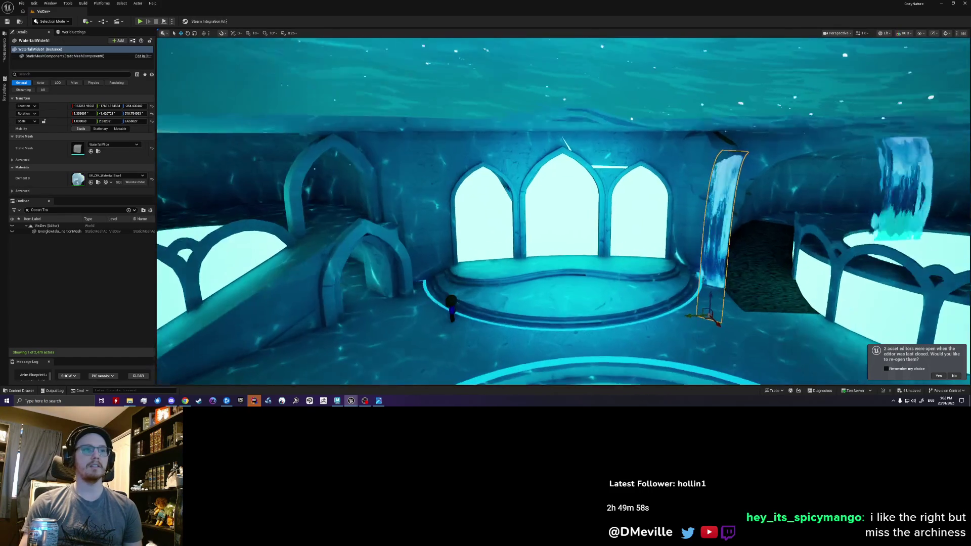
# - Move a WaterfallWide mesh to the left archway pillar and tilt it to lean along the pillar
pyautogui.click(722, 300)
pyautogui.moveTo(722, 300)
pyautogui.mouseDown()
pyautogui.moveTo(420, 297)
pyautogui.moveTo(426, 306)
pyautogui.mouseUp()
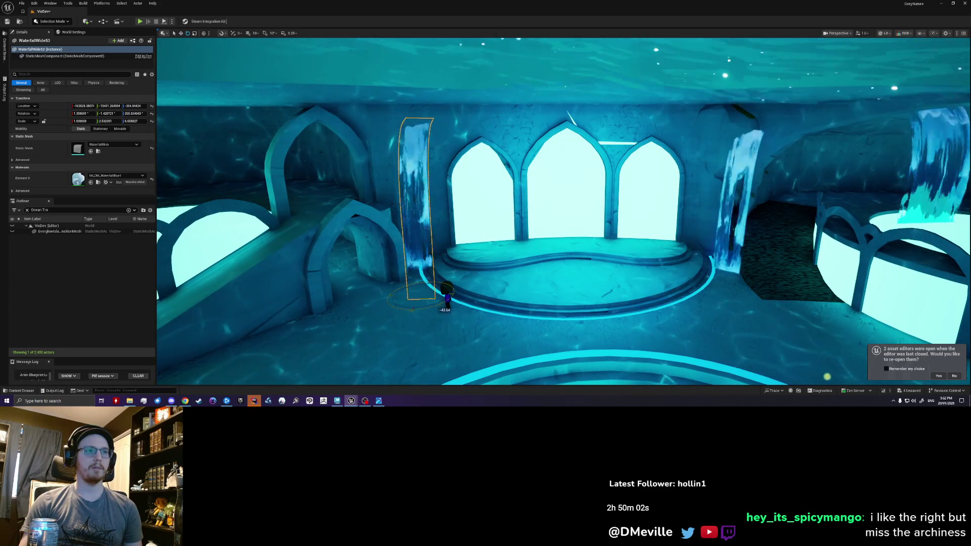
pyautogui.press('Escape')
pyautogui.moveTo(448, 299)
pyautogui.mouseDown(button='right')
pyautogui.moveTo(448, 319)
pyautogui.moveTo(425, 304)
pyautogui.moveTo(421, 258)
pyautogui.mouseUp(button='right')
pyautogui.click(421, 259)
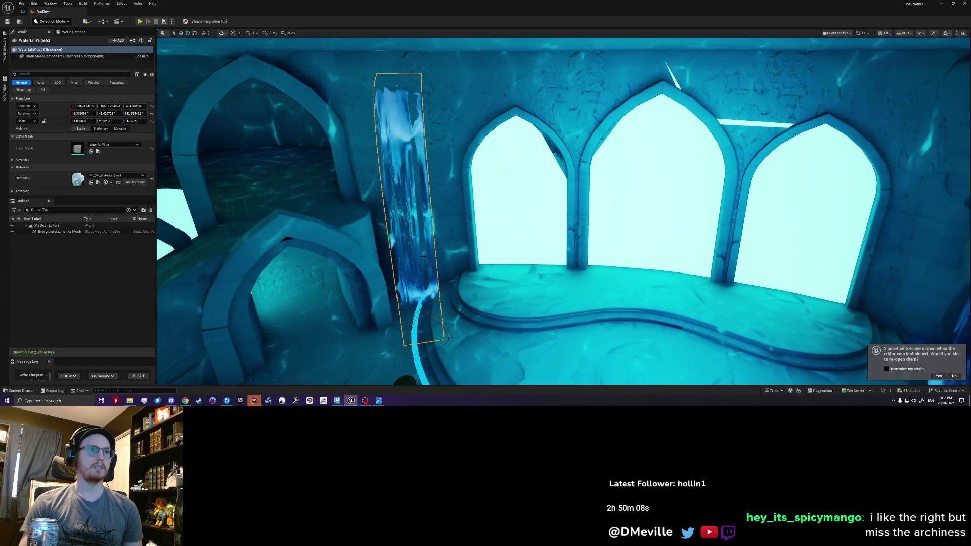
pyautogui.moveTo(415, 337); pyautogui.dragTo(406, 336)
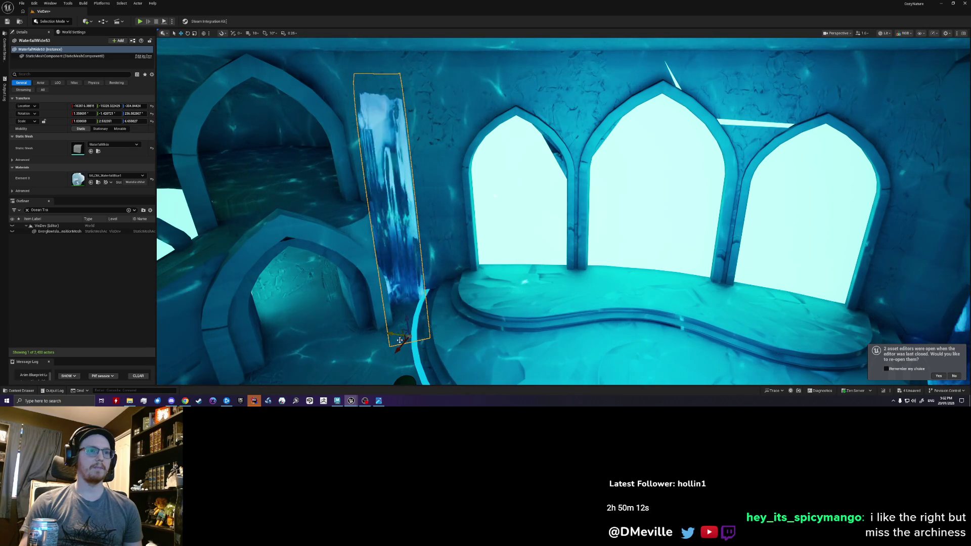
pyautogui.press('Escape')
pyautogui.moveTo(410, 345)
pyautogui.mouseDown(button='right')
pyautogui.moveTo(470, 318)
pyautogui.moveTo(577, 319)
pyautogui.mouseUp(button='right')
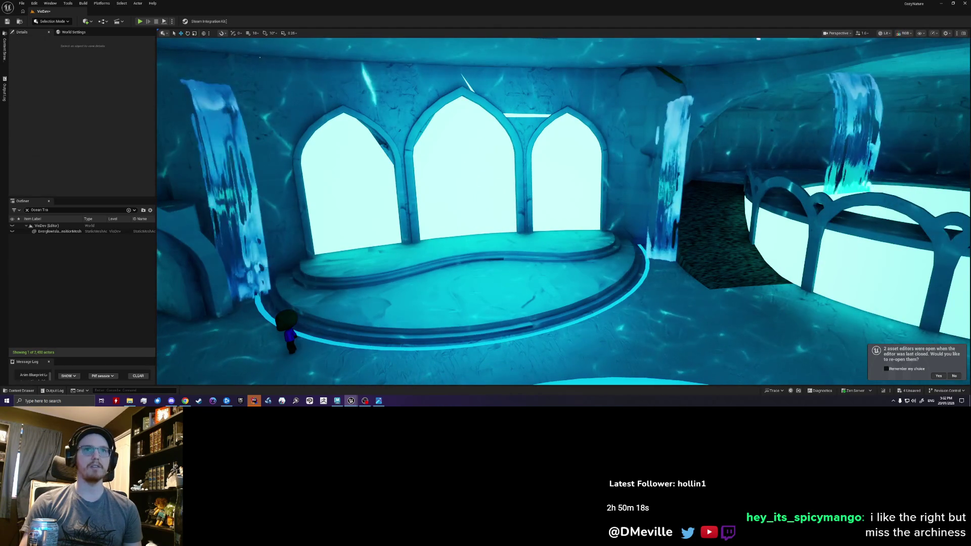
# - Shift the right-side waterfall up against its pillar and playtest walking onto the central platform
pyautogui.click(671, 190)
pyautogui.moveTo(655, 297)
pyautogui.mouseDown()
pyautogui.moveTo(646, 285)
pyautogui.moveTo(679, 297)
pyautogui.mouseUp()
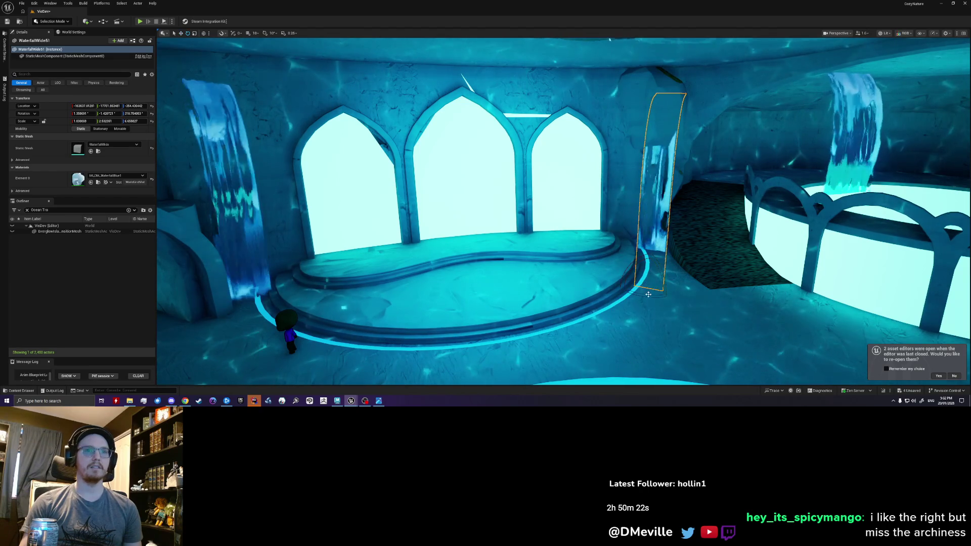
pyautogui.hotkey('alt', 'p')
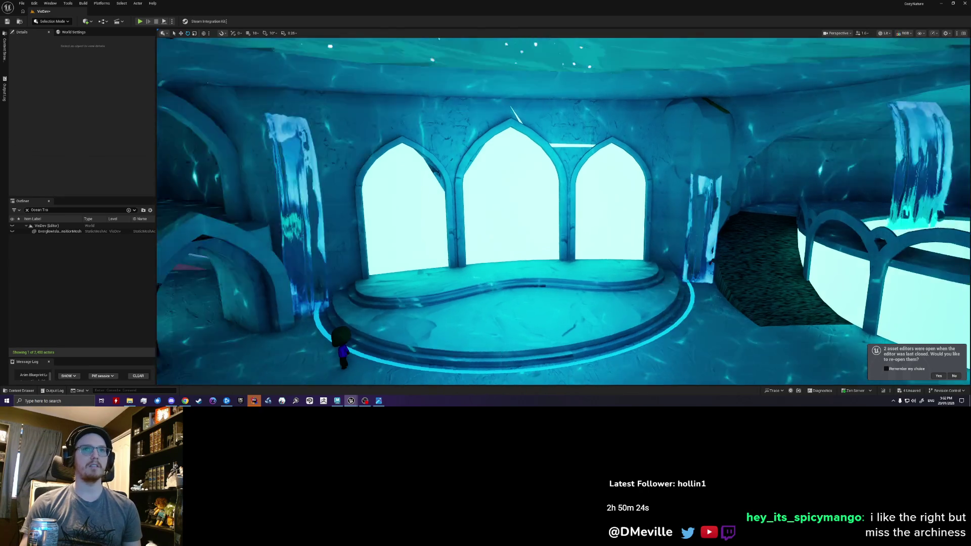
pyautogui.press('Escape')
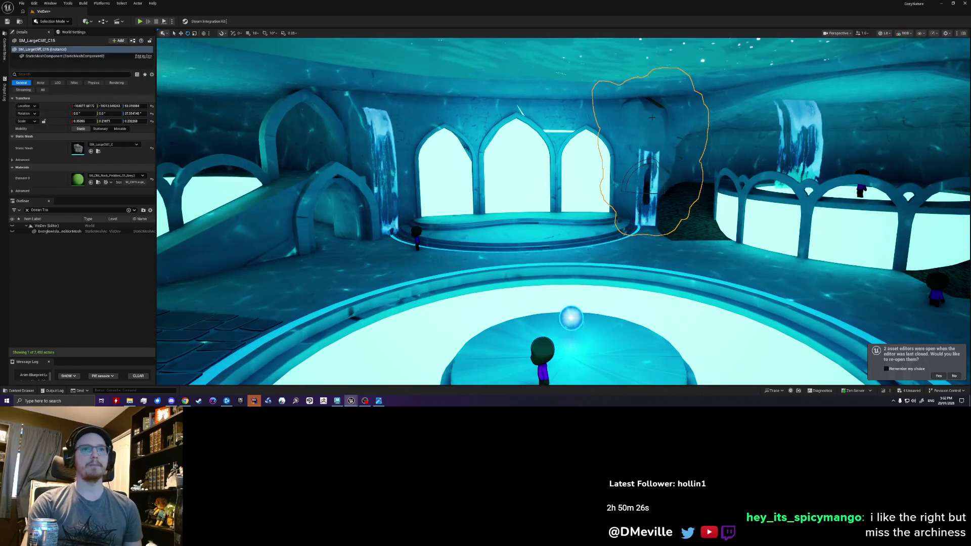
pyautogui.hotkey('alt', 'p')
pyautogui.press('w')
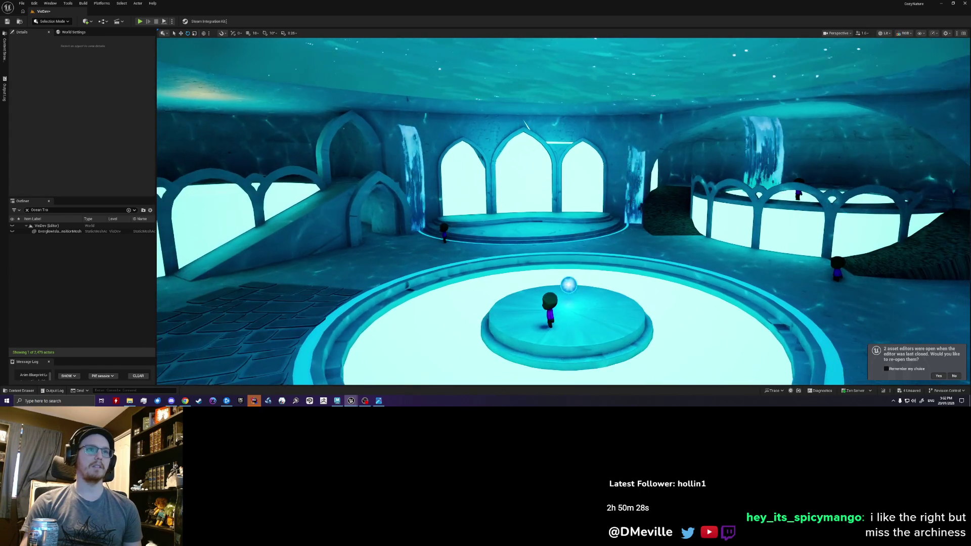
pyautogui.press('Escape')
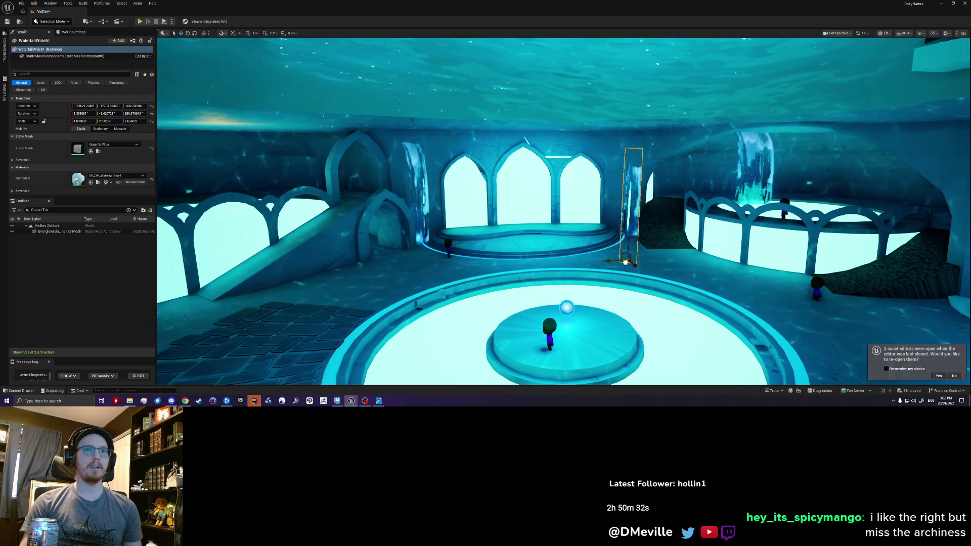
# - Undo the last waterfall move and check the left-pillar waterfall before returning to the round room
pyautogui.hotkey('ctrl', 'z')
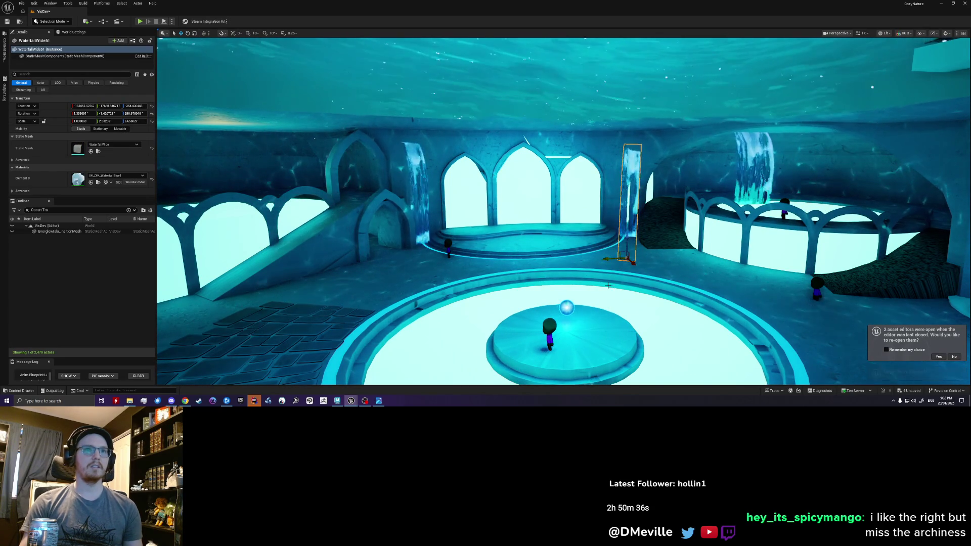
pyautogui.press('Escape')
pyautogui.moveTo(607, 286); pyautogui.dragTo(607, 285, button='right')
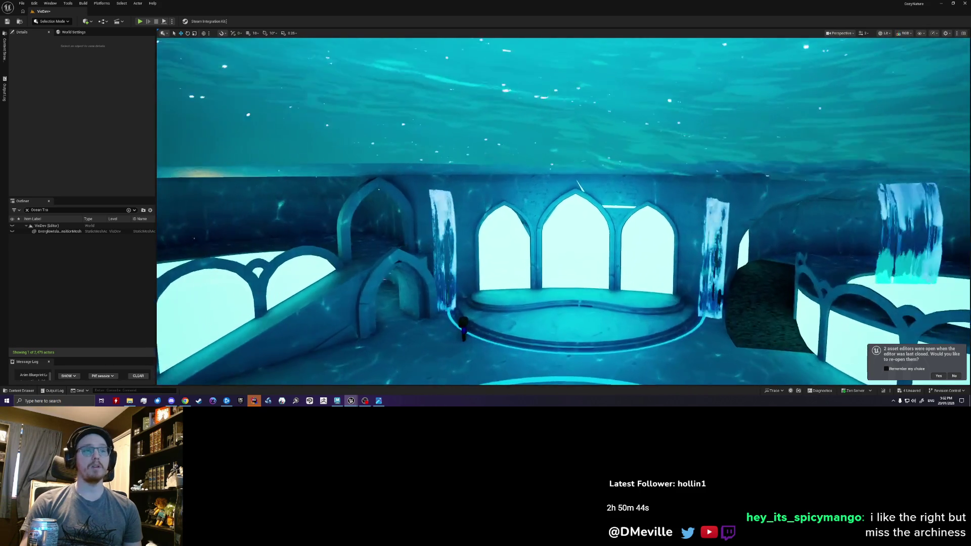
pyautogui.click(427, 258)
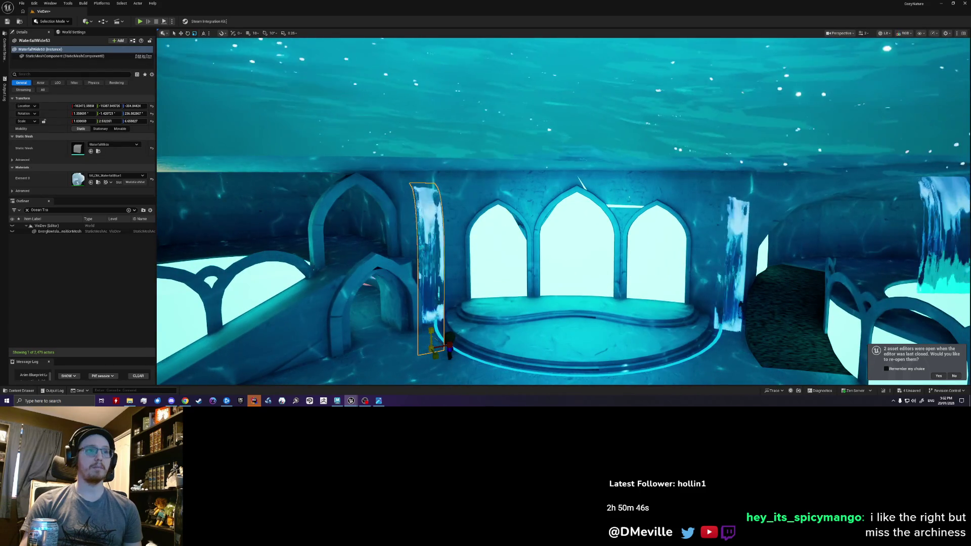
pyautogui.press('Escape')
pyautogui.moveTo(608, 285); pyautogui.dragTo(607, 286, button='right')
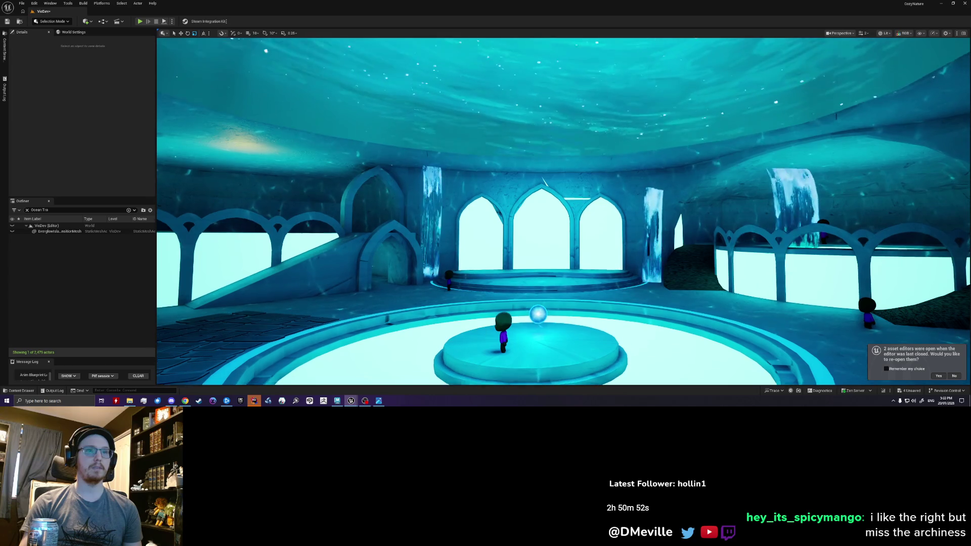
# - Tour the room past the platform, WaterfallWide51, the orb shelves and the bright doorway
pyautogui.moveTo(607, 286); pyautogui.dragTo(606, 286, button='right')
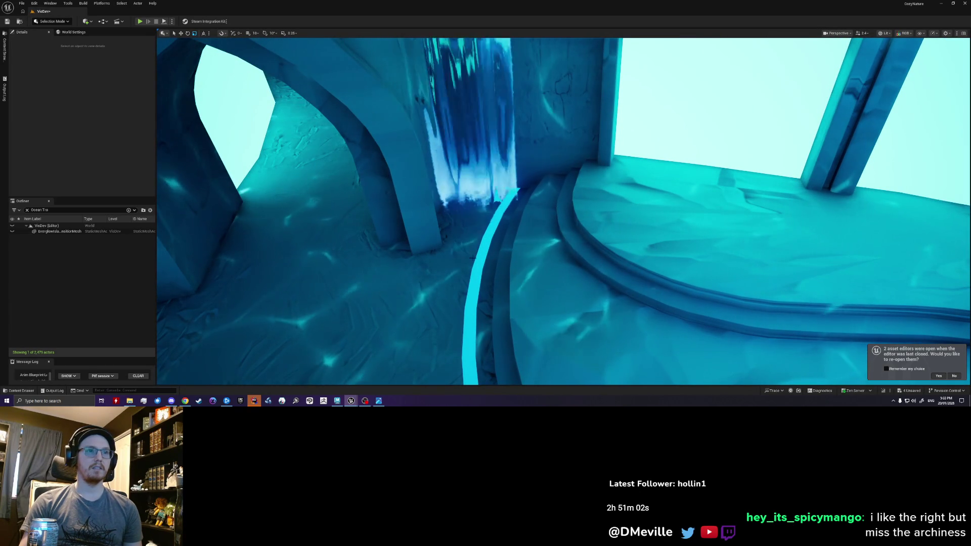
pyautogui.moveTo(472, 249); pyautogui.dragTo(472, 249, button='right')
pyautogui.moveTo(563, 210); pyautogui.dragTo(563, 211, button='right')
pyautogui.click(671, 232)
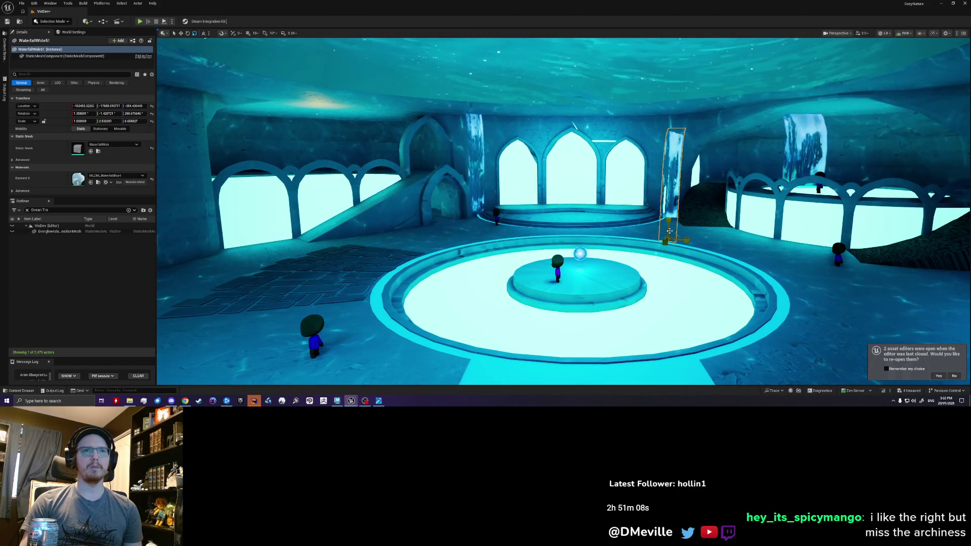
pyautogui.press('Escape')
pyautogui.moveTo(563, 211); pyautogui.dragTo(563, 211, button='right')
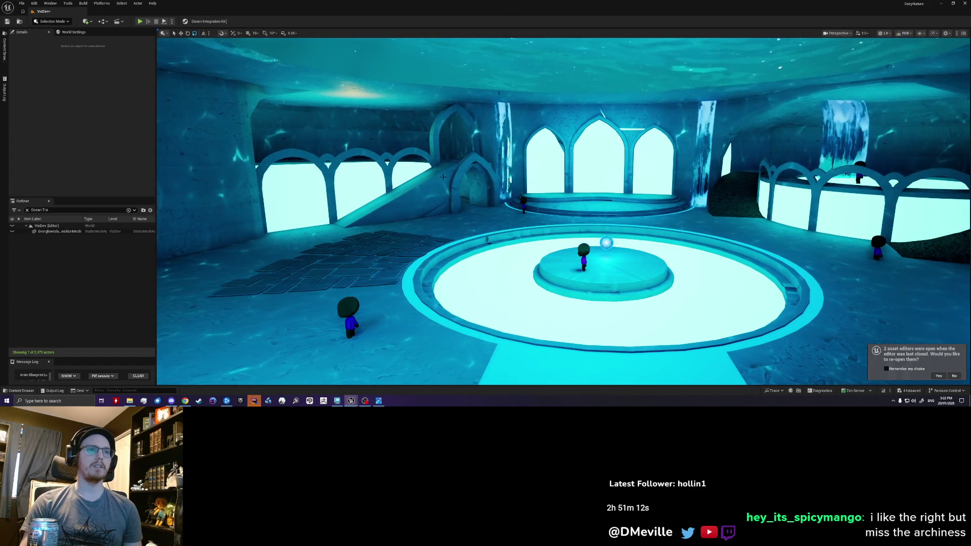
pyautogui.moveTo(563, 211); pyautogui.dragTo(563, 211, button='right')
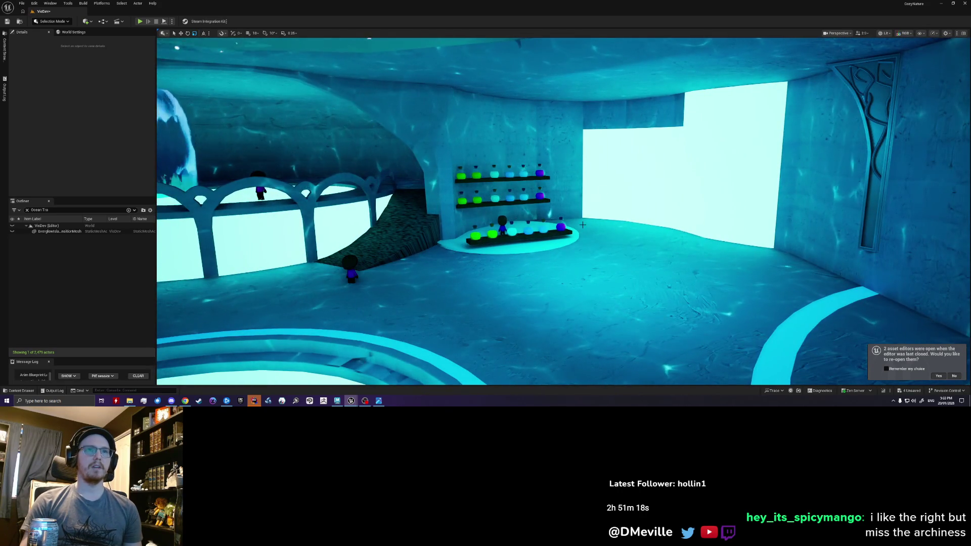
pyautogui.moveTo(584, 225); pyautogui.dragTo(563, 211, button='right')
pyautogui.moveTo(656, 125); pyautogui.dragTo(655, 125, button='right')
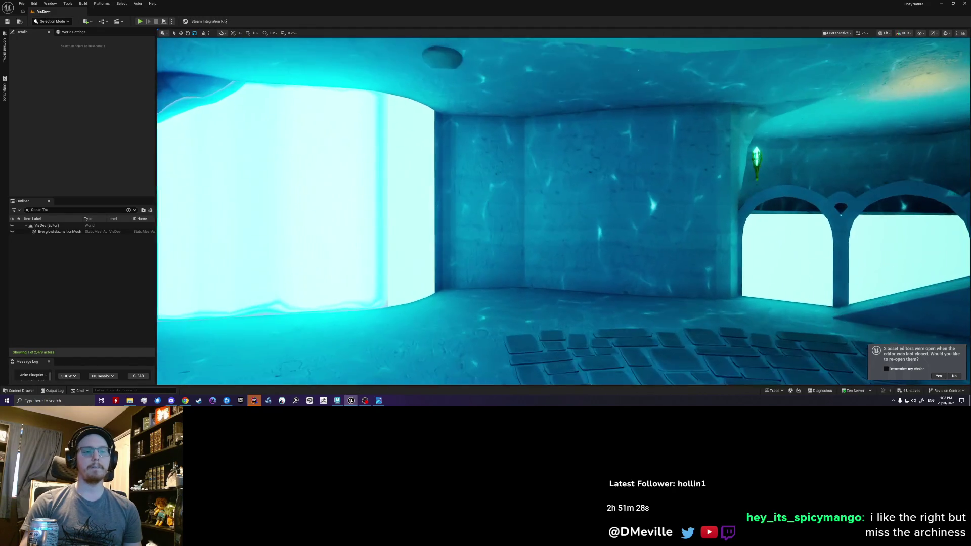
pyautogui.moveTo(617, 165); pyautogui.dragTo(565, 187, button='right')
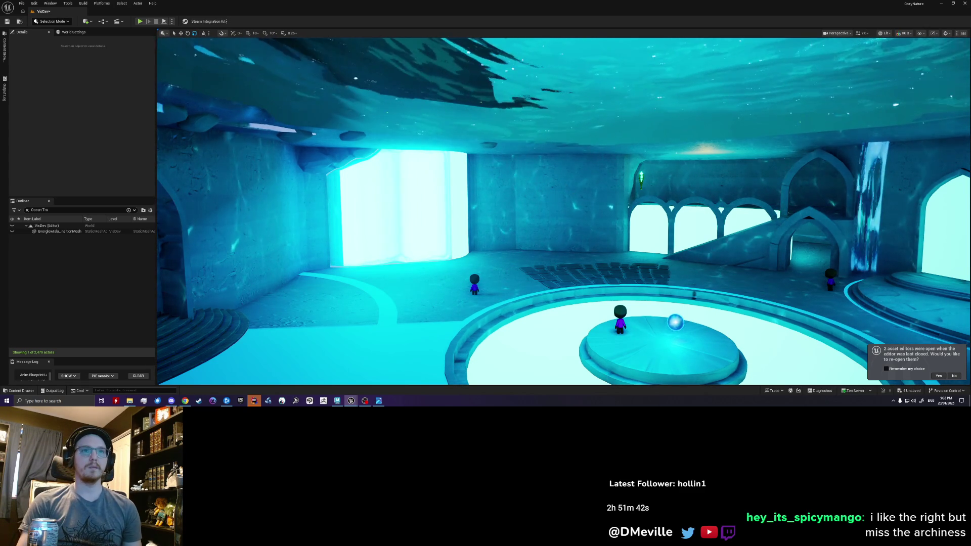
# - Fly through the arched tunnel and back, then select the AquariumCaveBlockout mesh for its details
pyautogui.press('w')
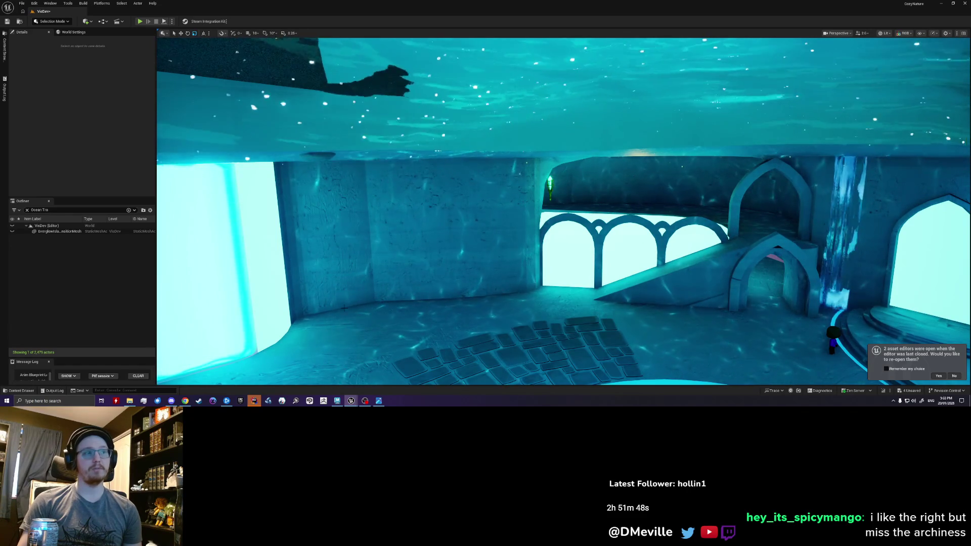
pyautogui.press('w')
pyautogui.press('s')
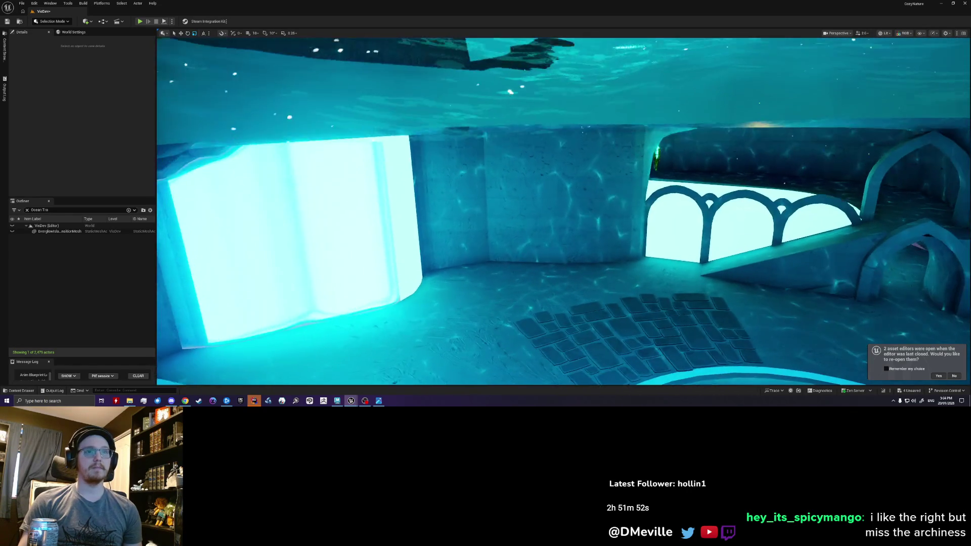
pyautogui.press('d')
pyautogui.press('w')
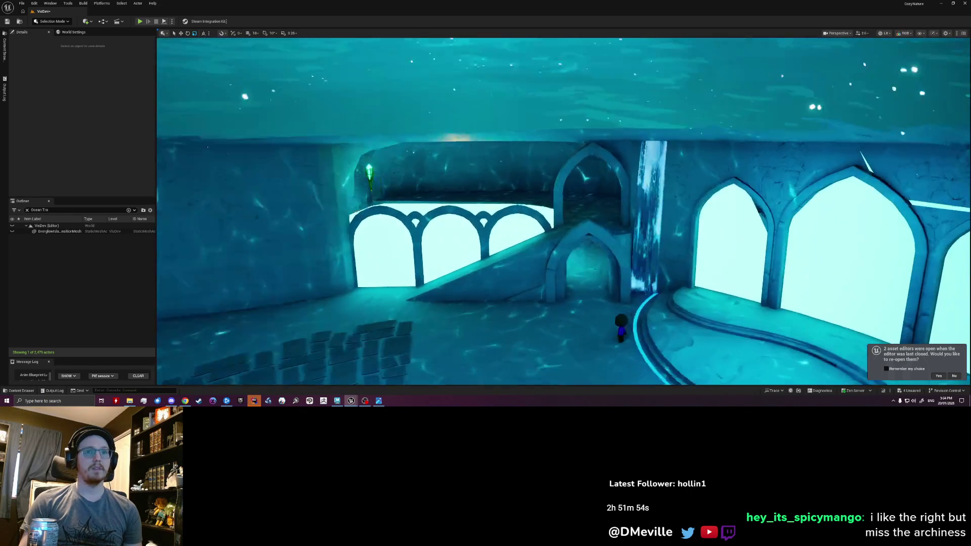
pyautogui.press('w')
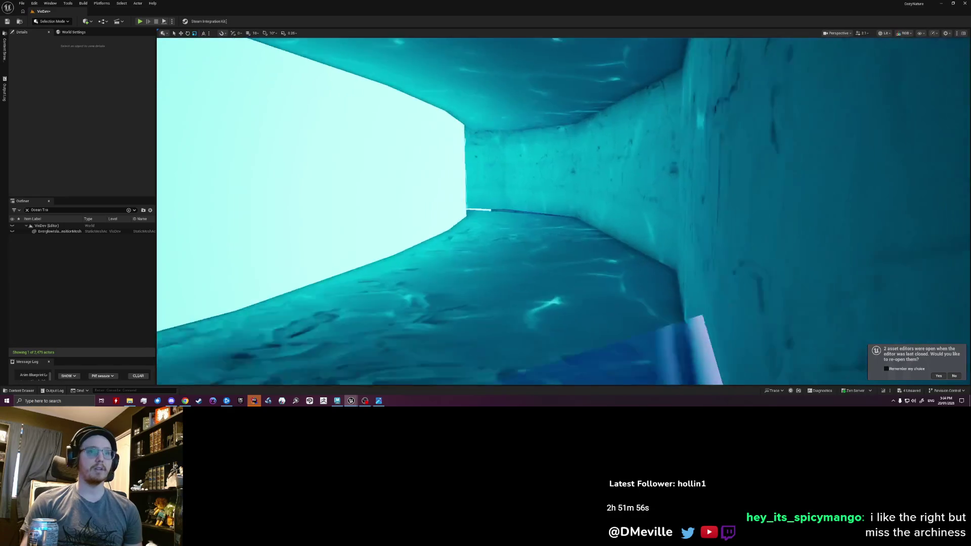
pyautogui.press('w')
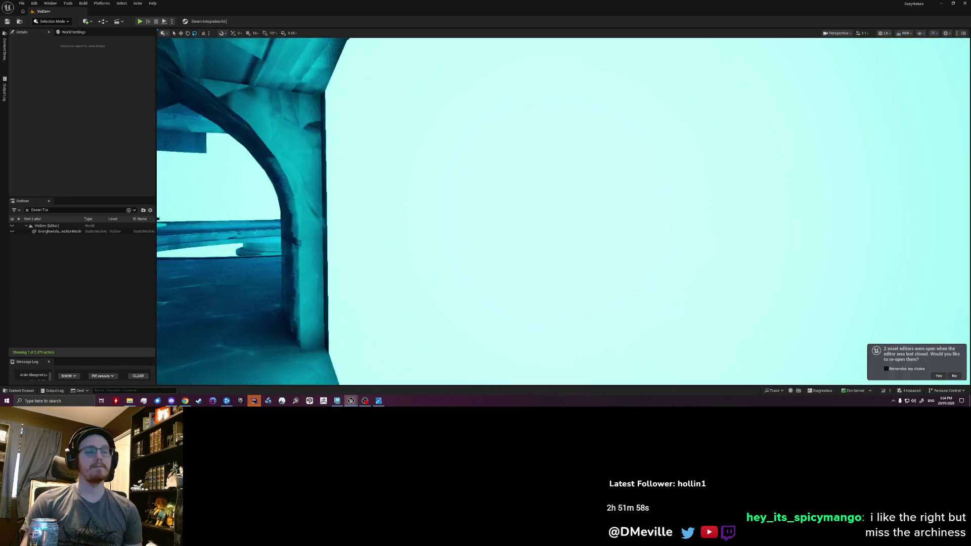
pyautogui.press('s')
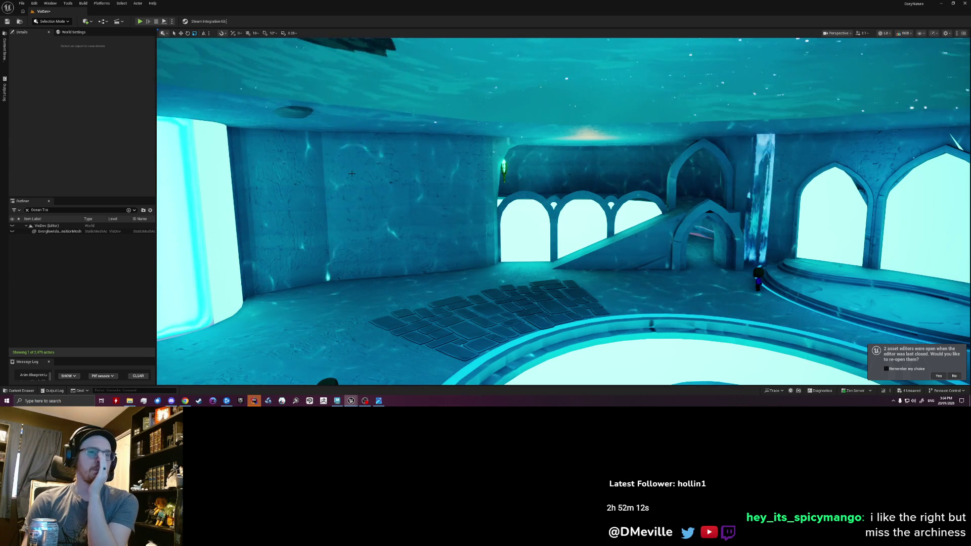
pyautogui.moveTo(359, 180); pyautogui.dragTo(359, 180, button='right')
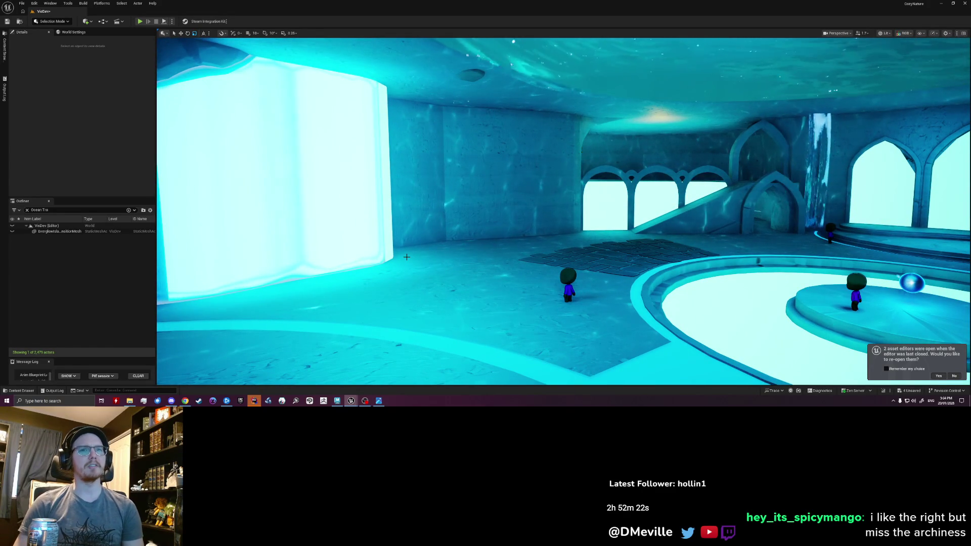
pyautogui.click(635, 290)
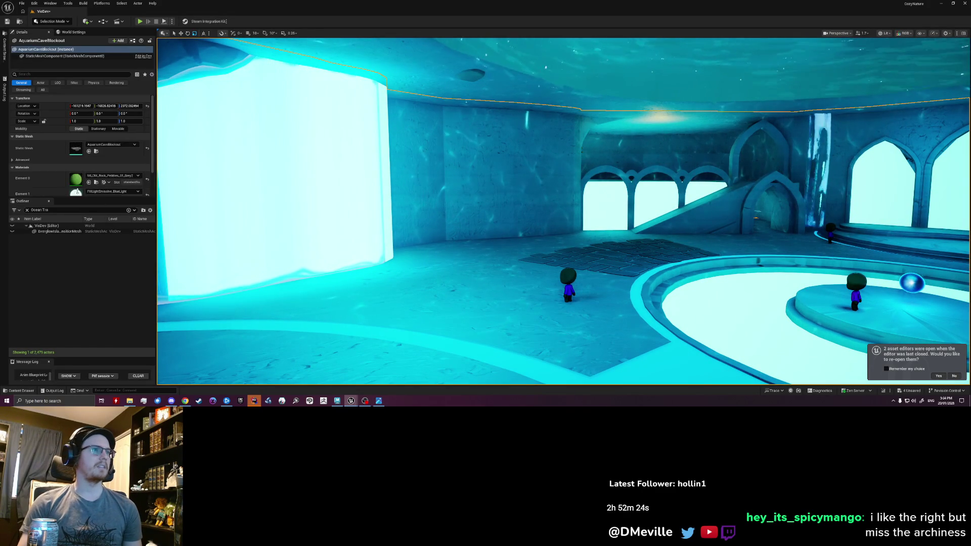
pyautogui.scroll(-2, 84, 179)
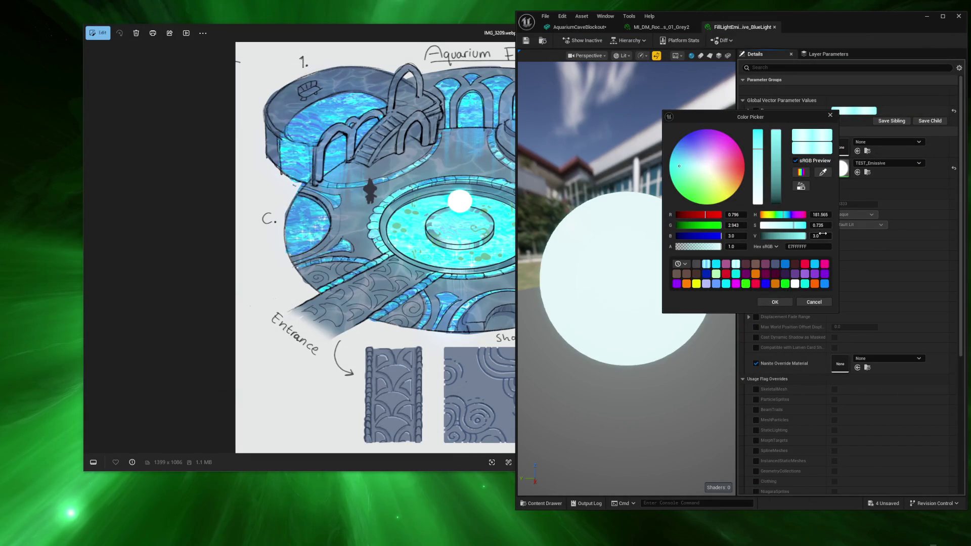
pyautogui.write('2')
# - Confirm the lowered BlueLight emissive brightness and return the view to the central platform
pyautogui.press('Return')
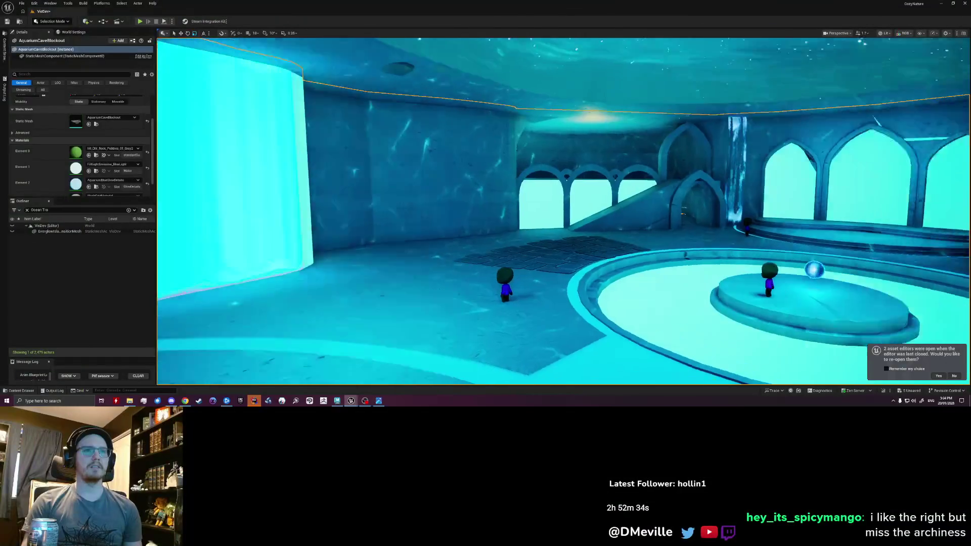
pyautogui.press('Escape')
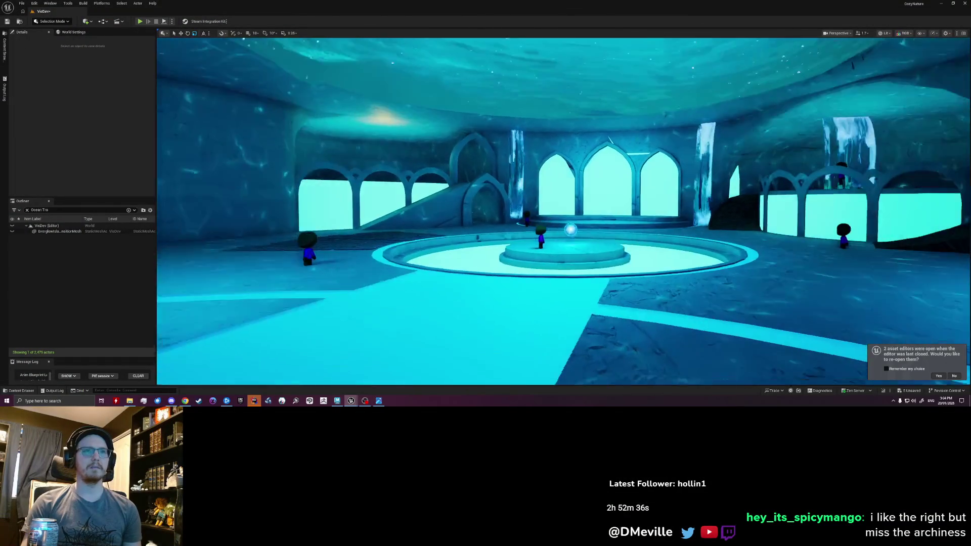
pyautogui.moveTo(562, 213)
pyautogui.mouseDown(button='right')
pyautogui.moveTo(653, 213)
pyautogui.moveTo(532, 212)
pyautogui.mouseUp(button='right')
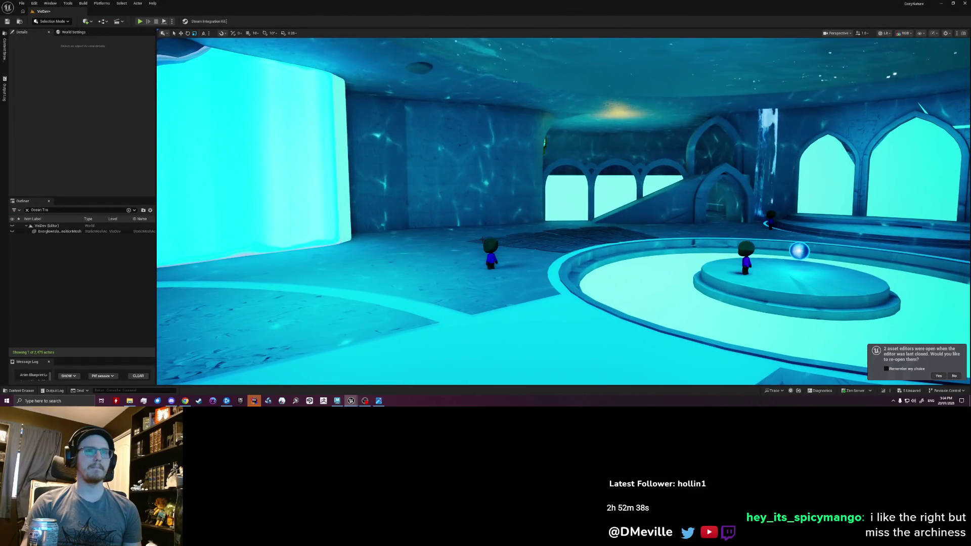
# - Show editor light icons with G and inspect PointLight6 and PointLight5 above the back arches
pyautogui.press('g')
pyautogui.click(621, 125)
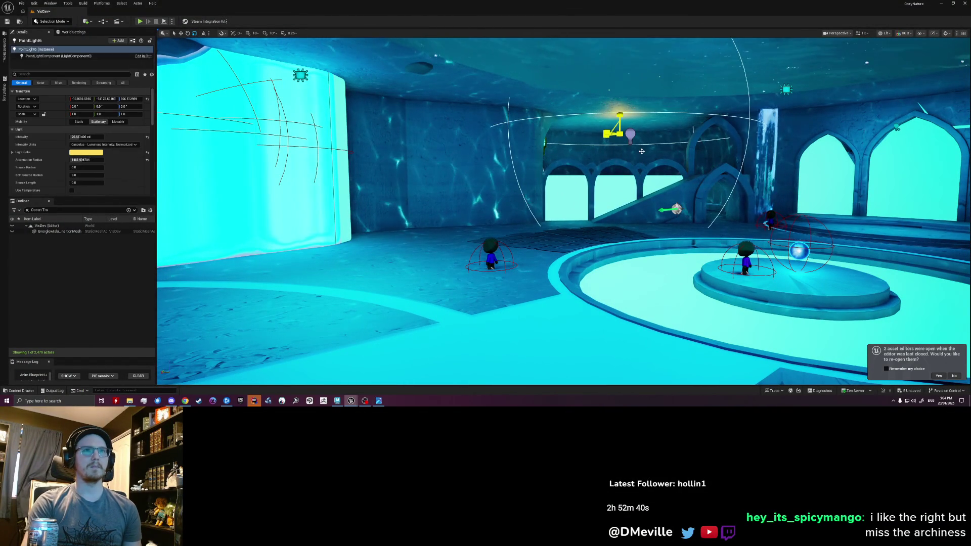
pyautogui.press('Escape')
pyautogui.click(630, 134)
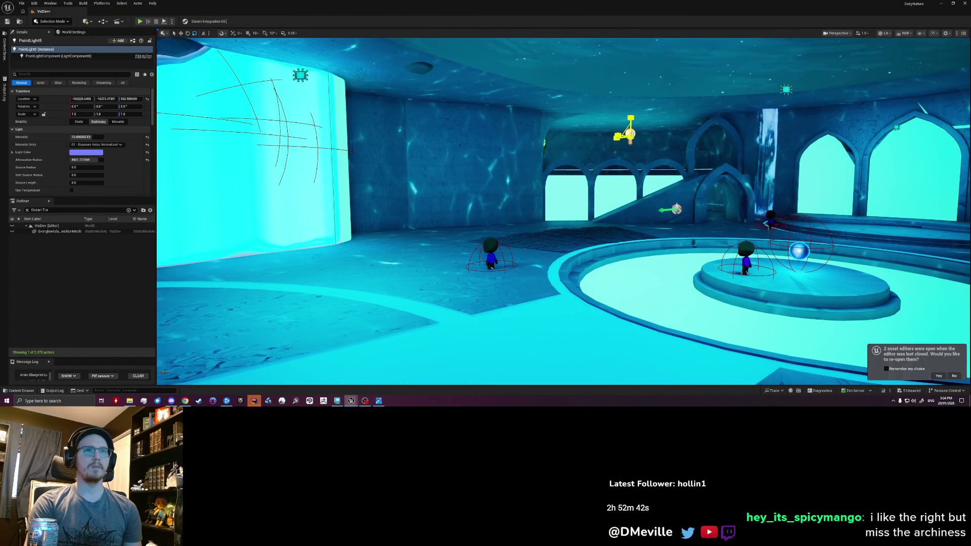
pyautogui.press('Escape')
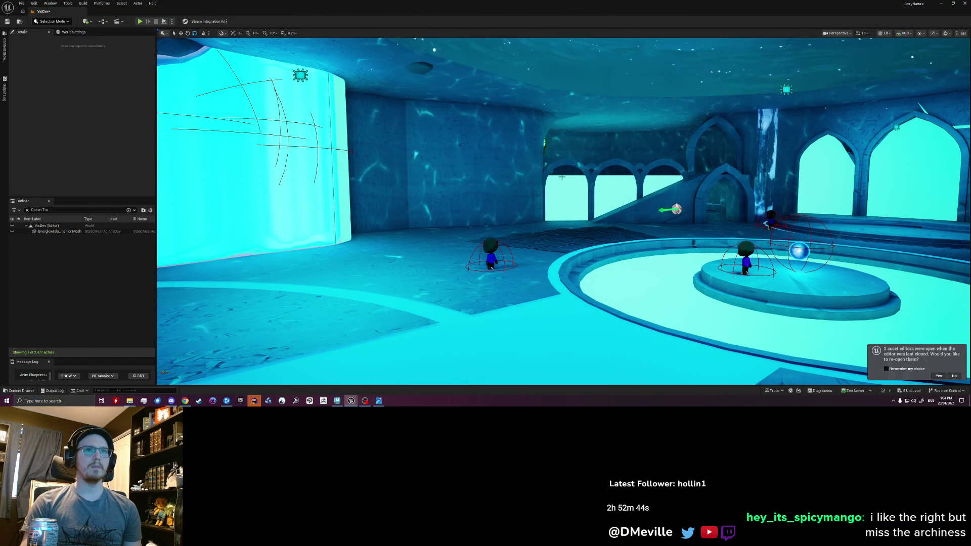
pyautogui.moveTo(562, 176); pyautogui.dragTo(562, 177, button='right')
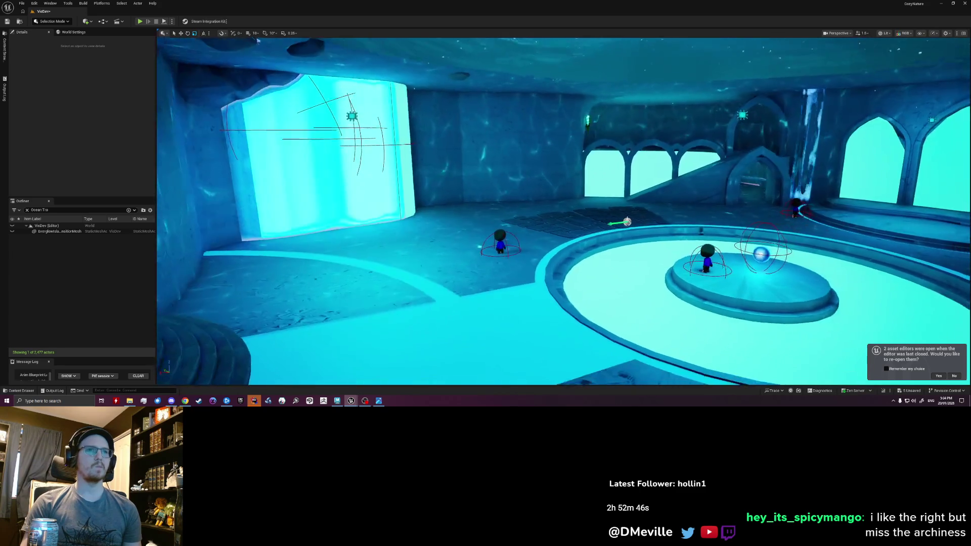
pyautogui.moveTo(562, 212); pyautogui.dragTo(561, 212, button='right')
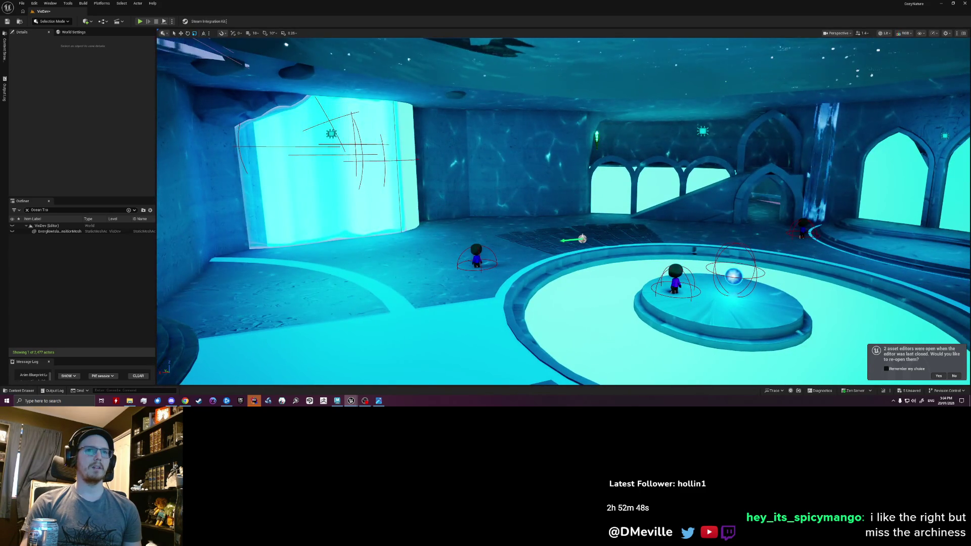
pyautogui.moveTo(471, 190); pyautogui.dragTo(471, 190, button='right')
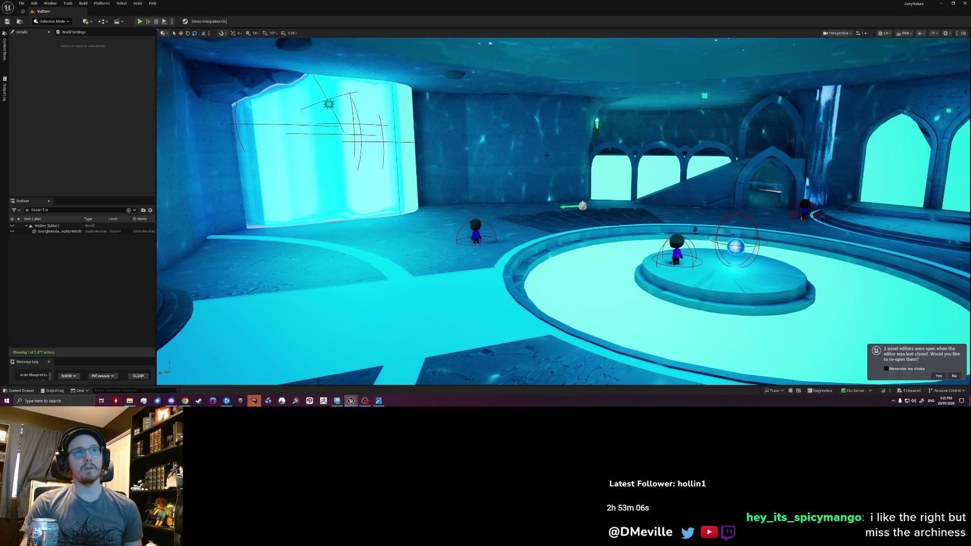
pyautogui.moveTo(543, 150); pyautogui.dragTo(543, 150, button='right')
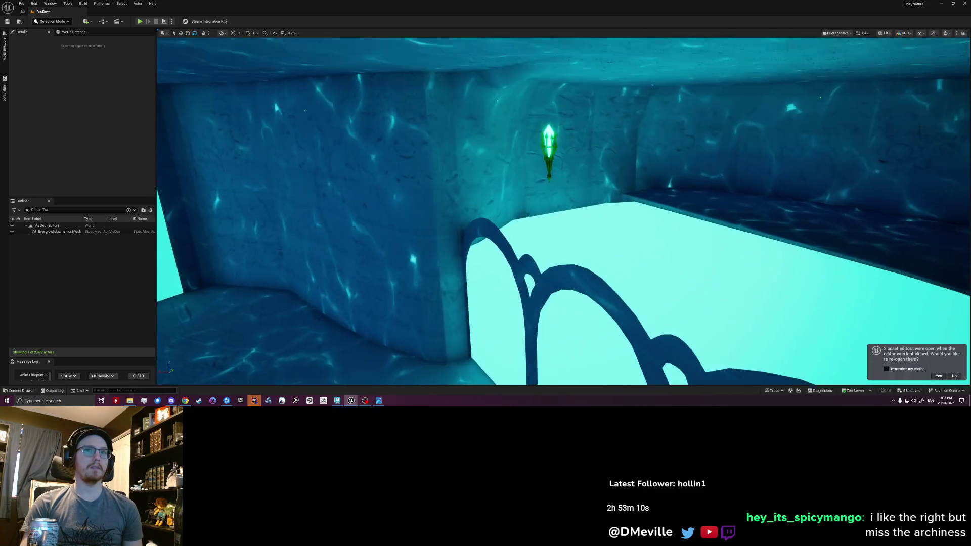
pyautogui.moveTo(664, 137); pyautogui.dragTo(665, 137, button='right')
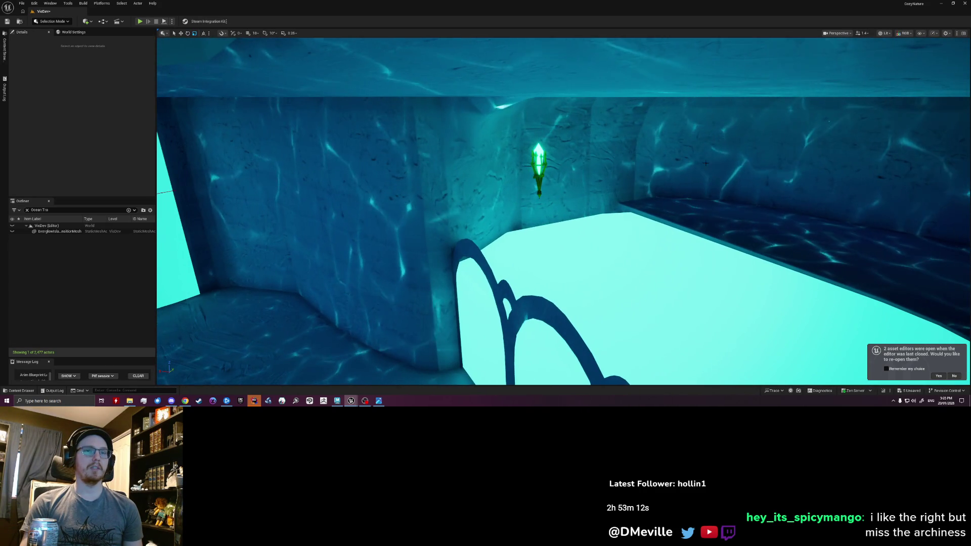
pyautogui.moveTo(665, 137); pyautogui.dragTo(665, 137, button='right')
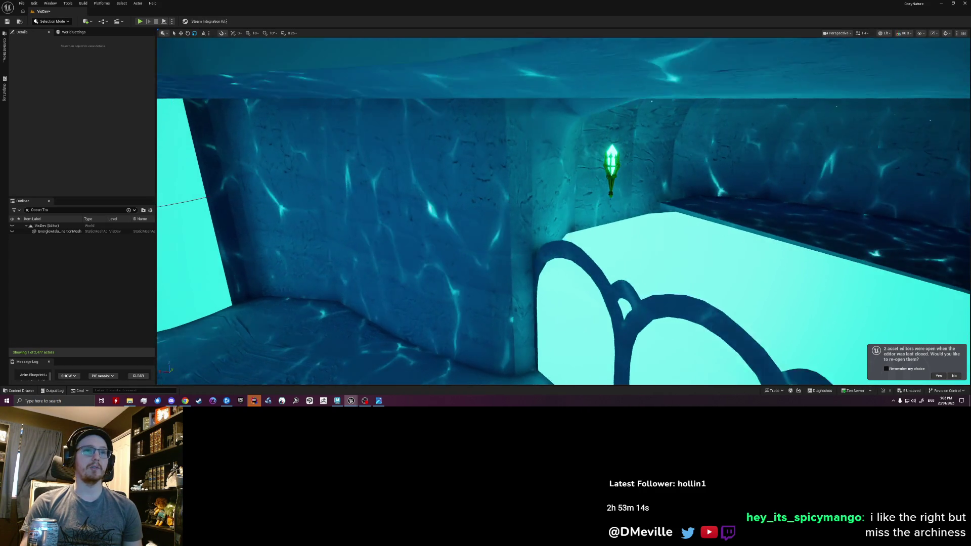
pyautogui.moveTo(564, 212); pyautogui.dragTo(563, 210, button='right')
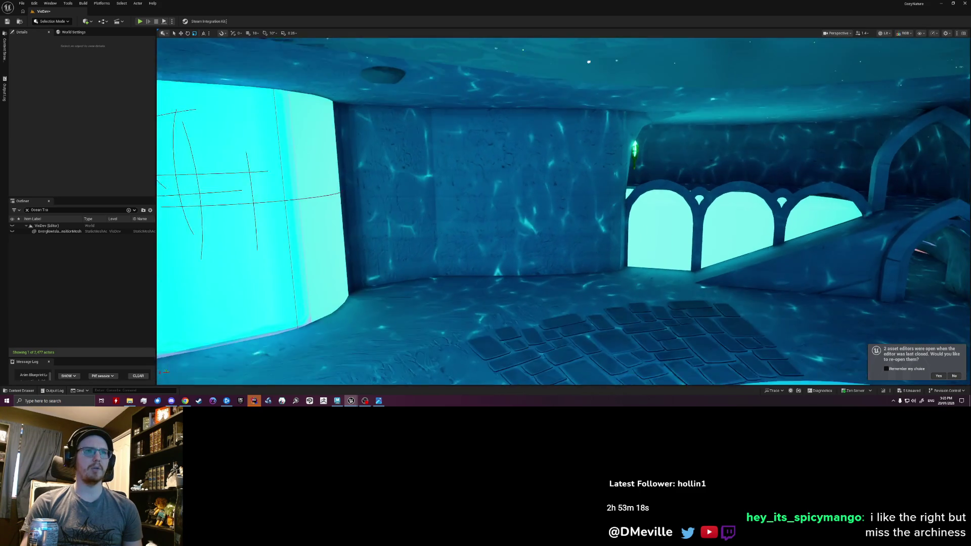
pyautogui.moveTo(465, 132); pyautogui.dragTo(465, 132, button='right')
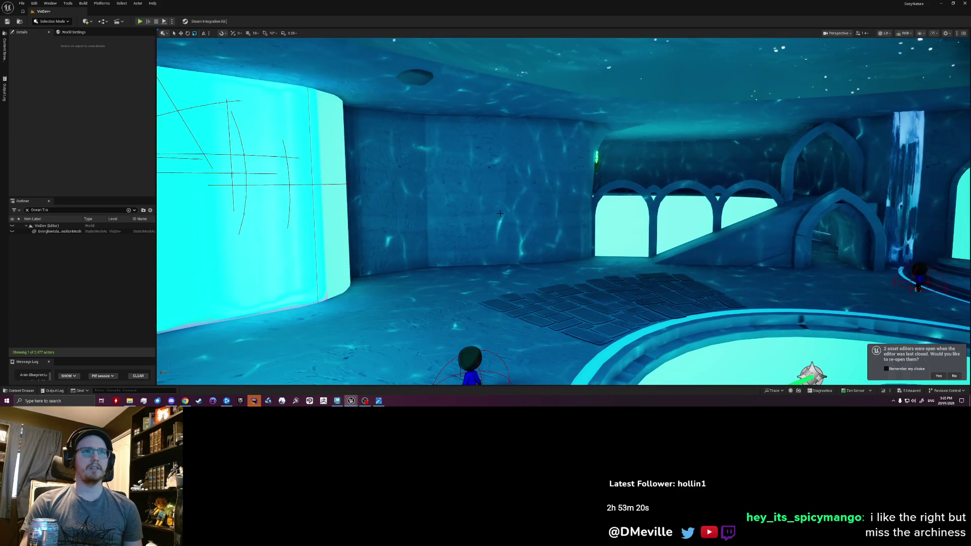
pyautogui.moveTo(465, 132); pyautogui.dragTo(465, 132, button='right')
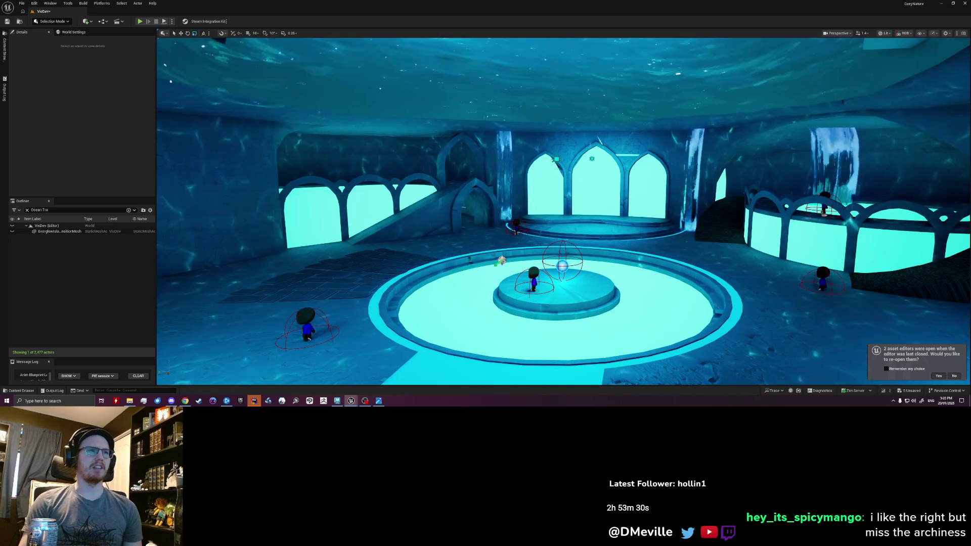
pyautogui.moveTo(561, 212); pyautogui.dragTo(341, 213, button='right')
pyautogui.moveTo(456, 177); pyautogui.dragTo(457, 176, button='right')
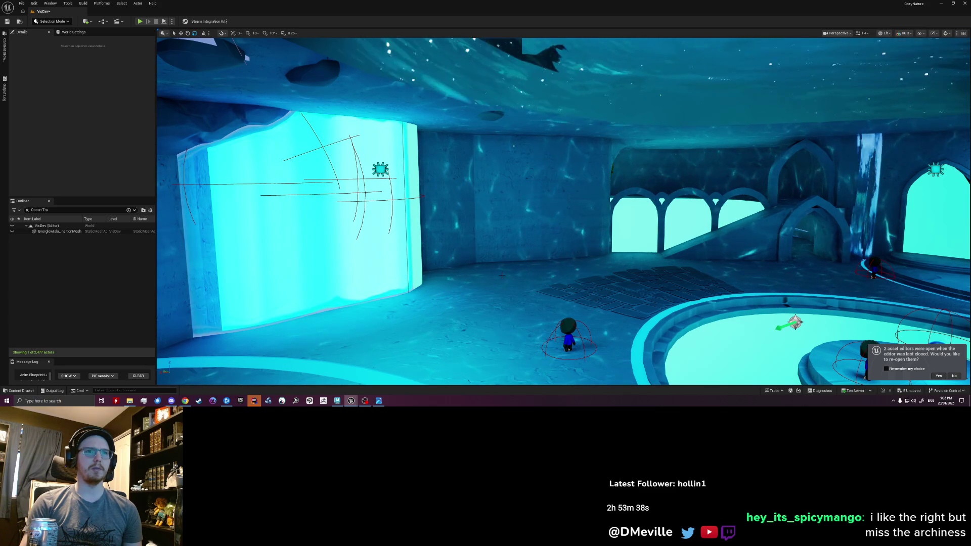
pyautogui.moveTo(559, 279); pyautogui.dragTo(562, 280, button='right')
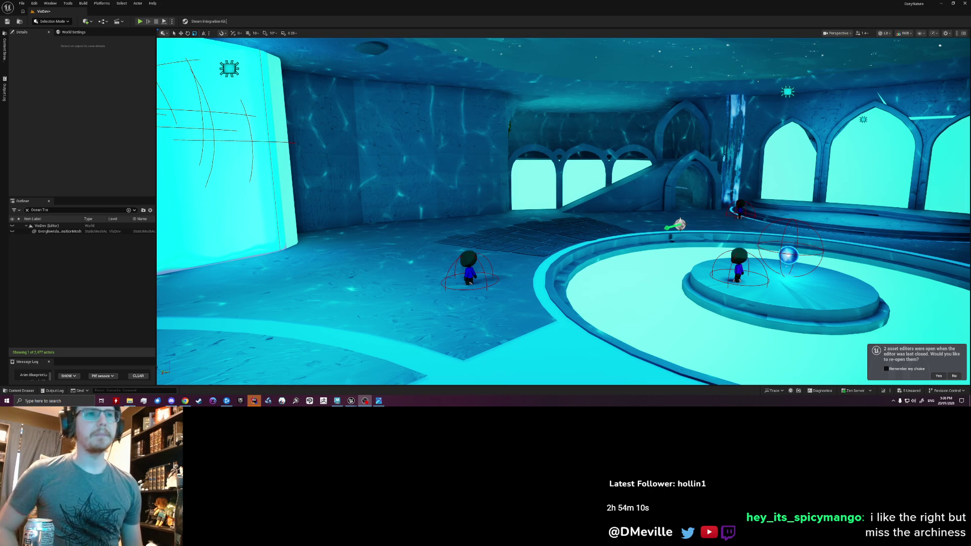
pyautogui.moveTo(561, 213); pyautogui.dragTo(532, 221, button='right')
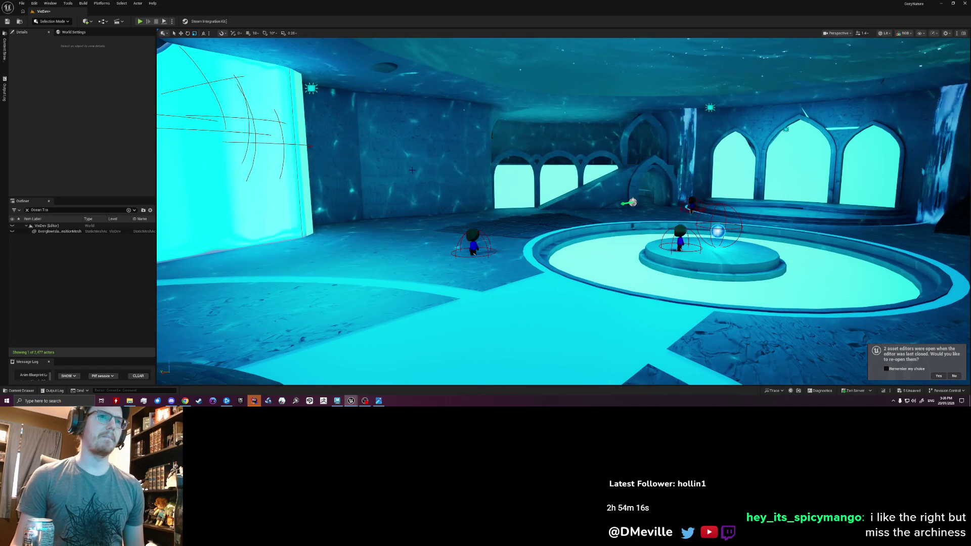
pyautogui.scroll(3, 454, 271)
pyautogui.rightClick(454, 273)
pyautogui.click(474, 270)
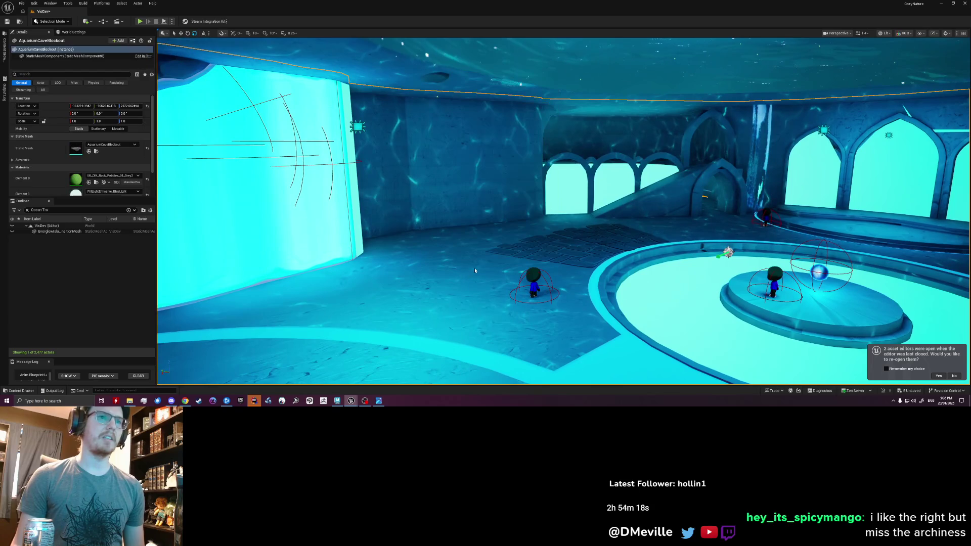
# - Playtest running the character across the tiled floor and through the archway into the tunnel
pyautogui.hotkey('alt', 'p')
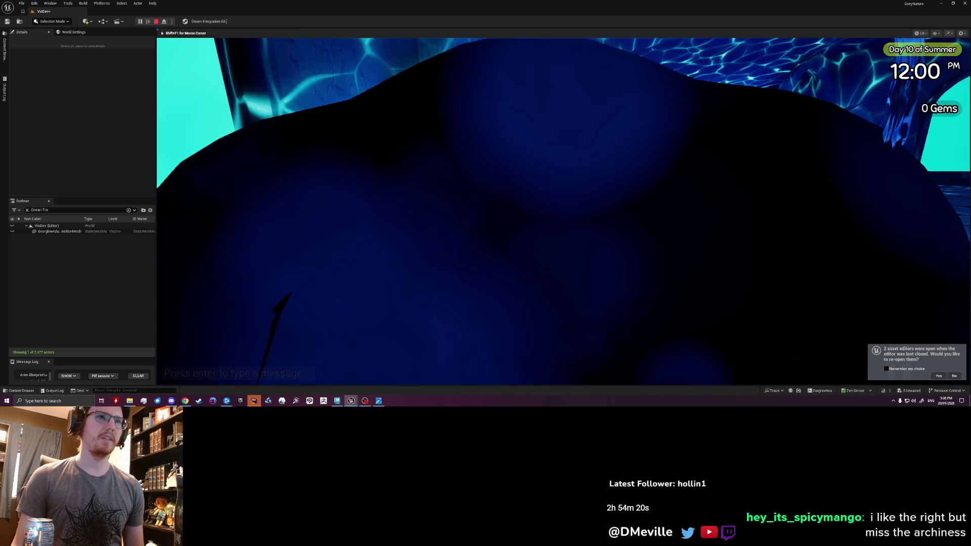
pyautogui.press('w')
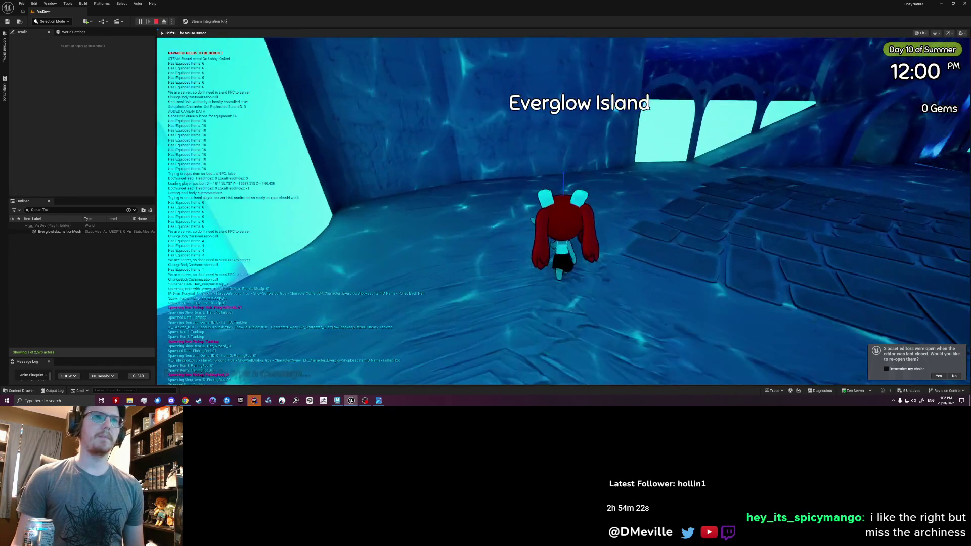
pyautogui.press('a')
pyautogui.press('a')
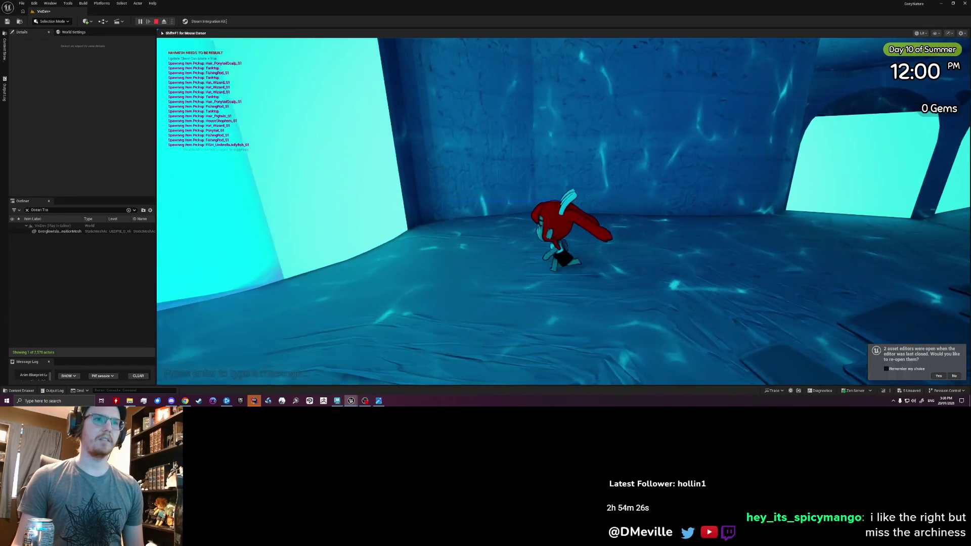
pyautogui.press('s')
pyautogui.press('d')
pyautogui.press('w')
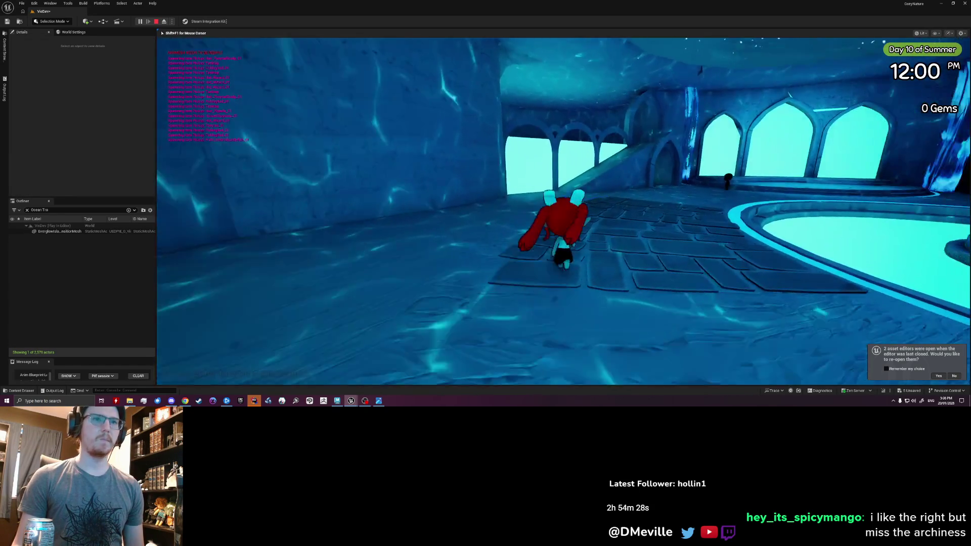
pyautogui.press('a')
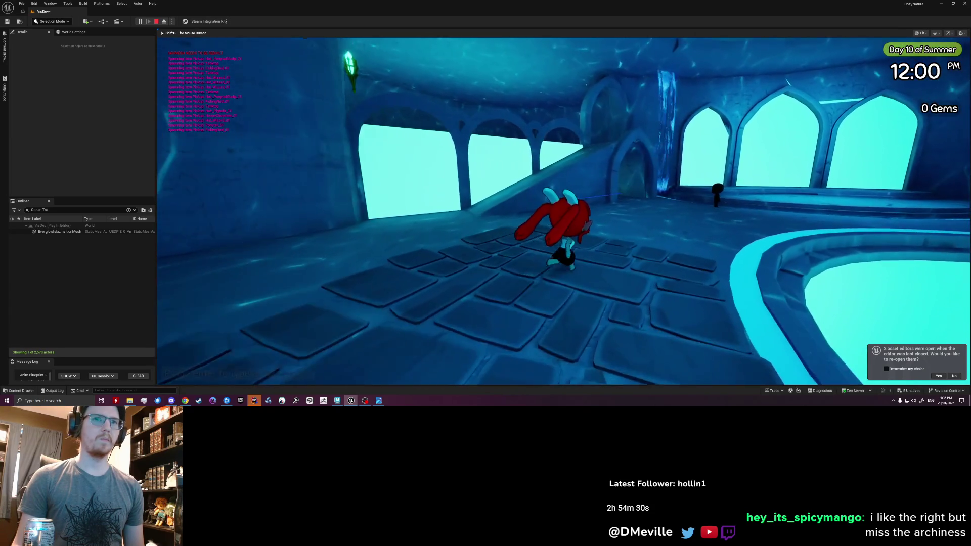
pyautogui.press('w')
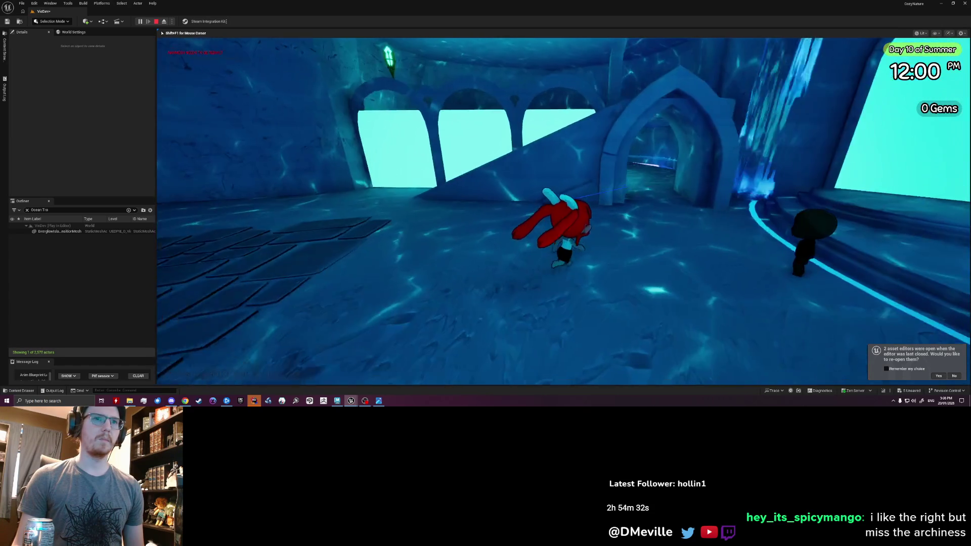
pyautogui.press('w')
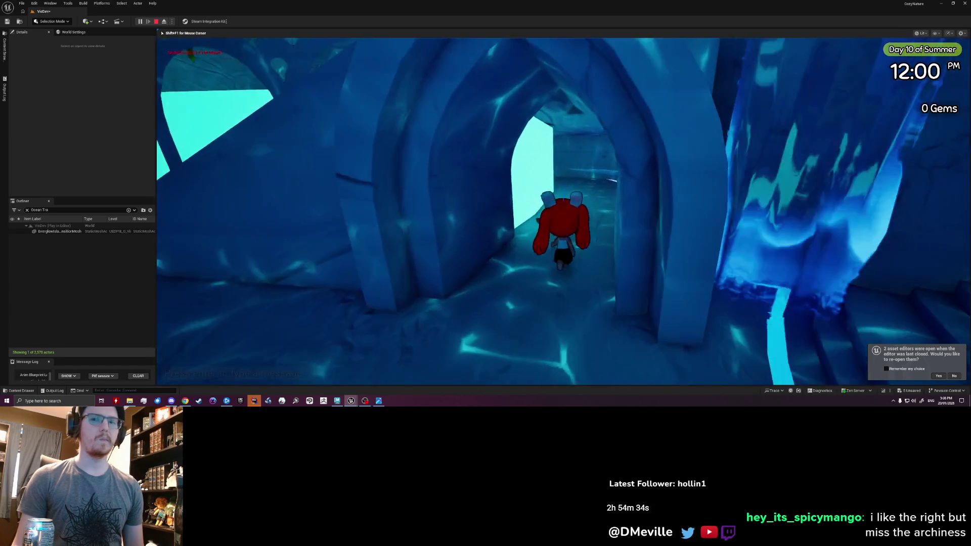
# - Run along the cyan tunnel wall, return to the room and end the playtest session
pyautogui.press('d')
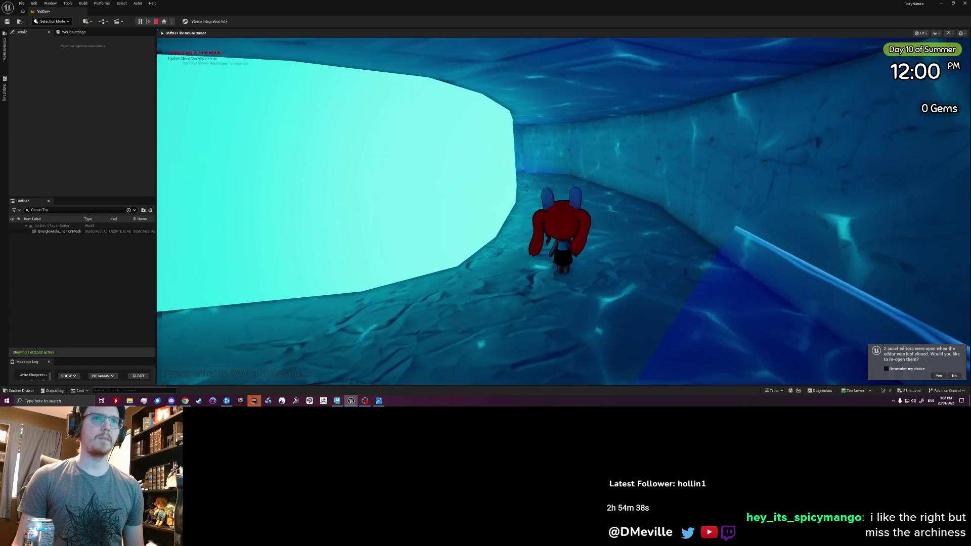
pyautogui.press('a')
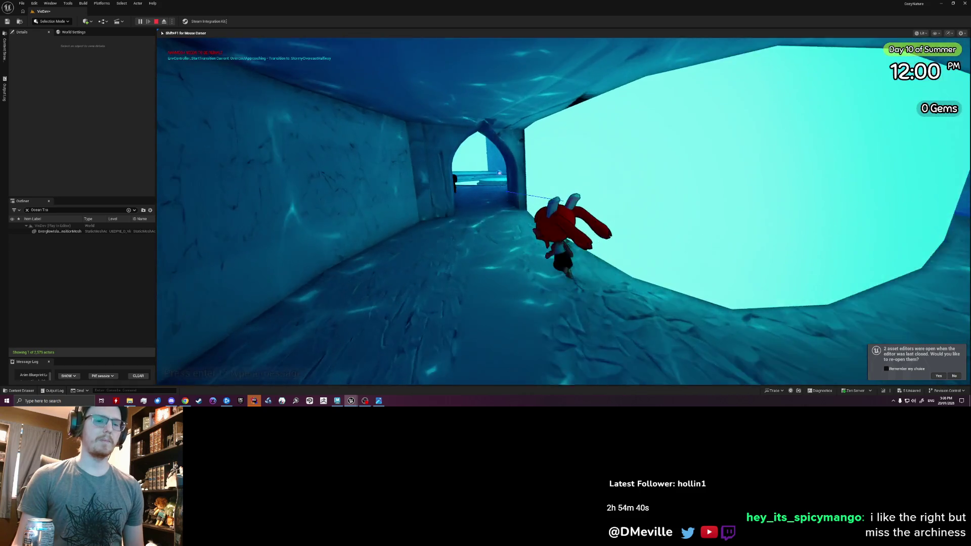
pyautogui.press('w')
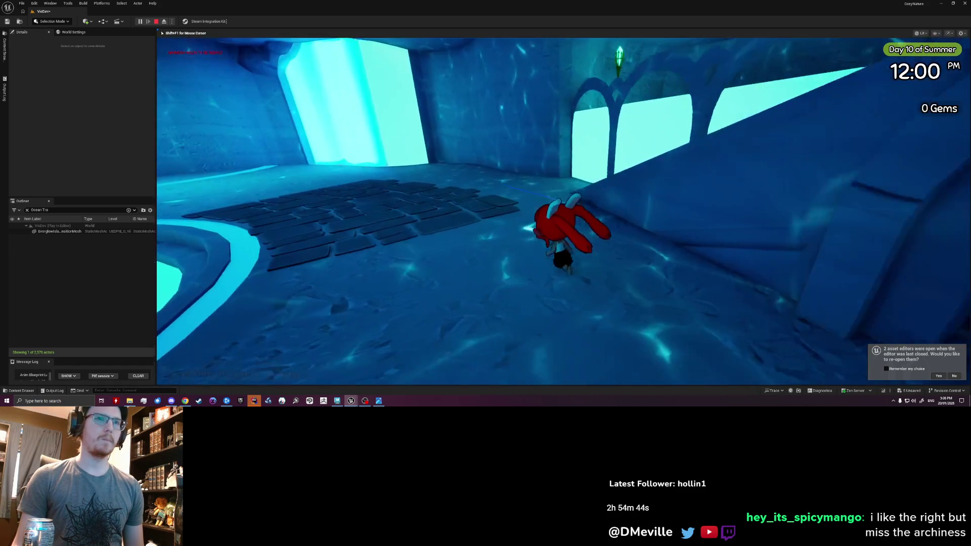
pyautogui.press('a')
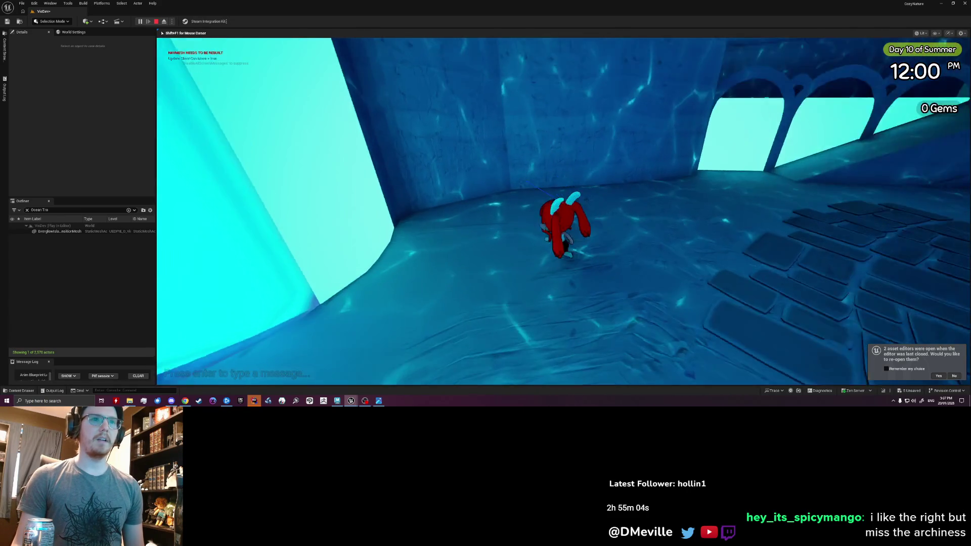
pyautogui.press('w')
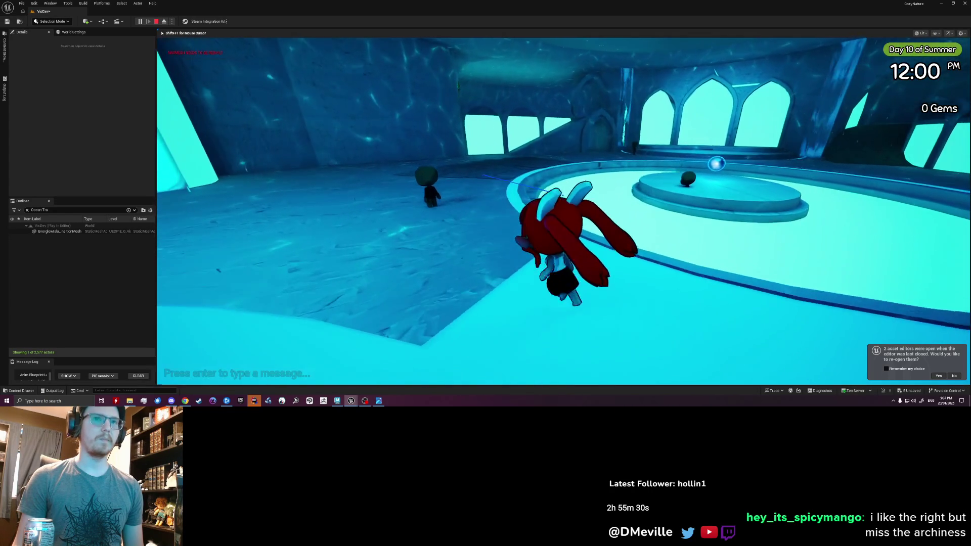
pyautogui.press('Escape')
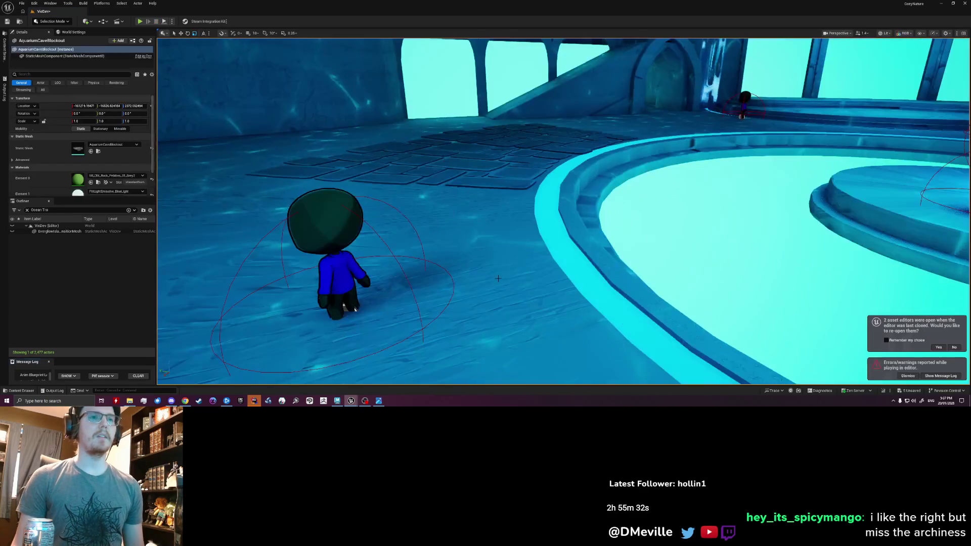
# - Fly around the hall toward the glowing wall and arches, then save the level with Ctrl+S
pyautogui.moveTo(497, 278); pyautogui.dragTo(498, 278, button='right')
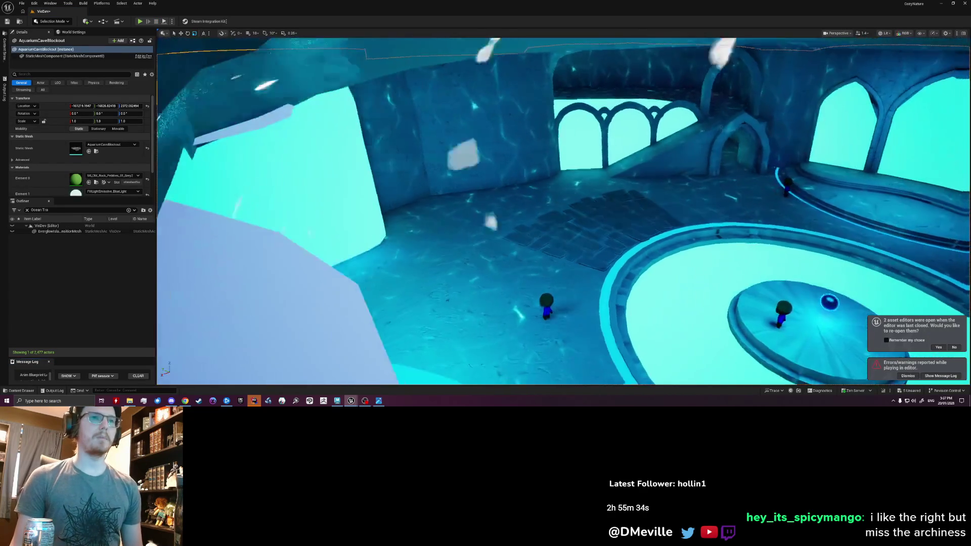
pyautogui.press('g')
pyautogui.moveTo(498, 279); pyautogui.dragTo(498, 279, button='right')
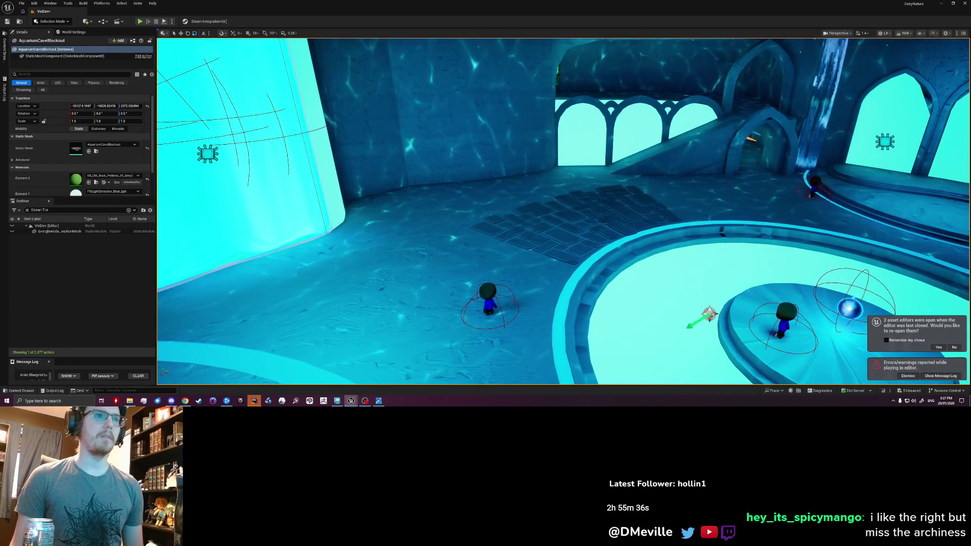
pyautogui.moveTo(394, 226); pyautogui.dragTo(393, 226, button='right')
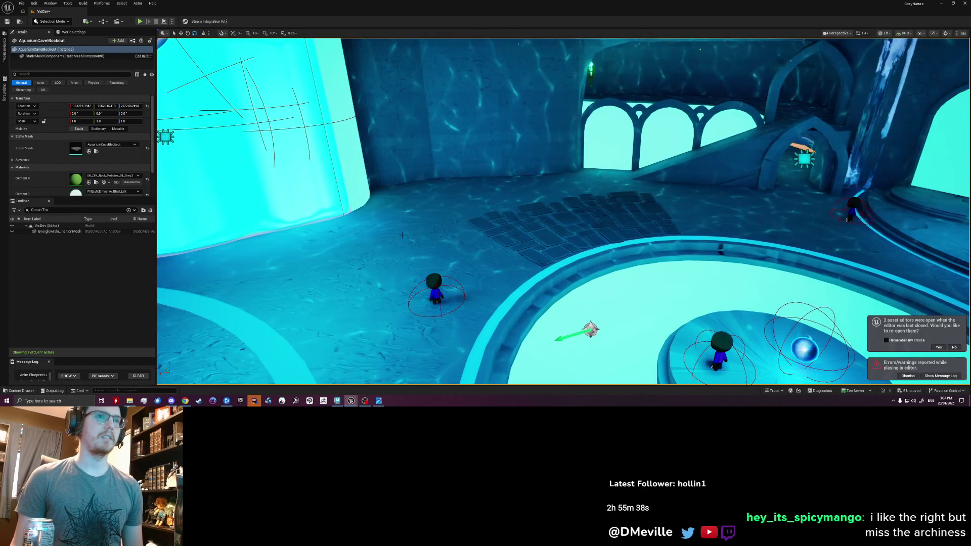
pyautogui.moveTo(498, 279); pyautogui.dragTo(498, 278, button='right')
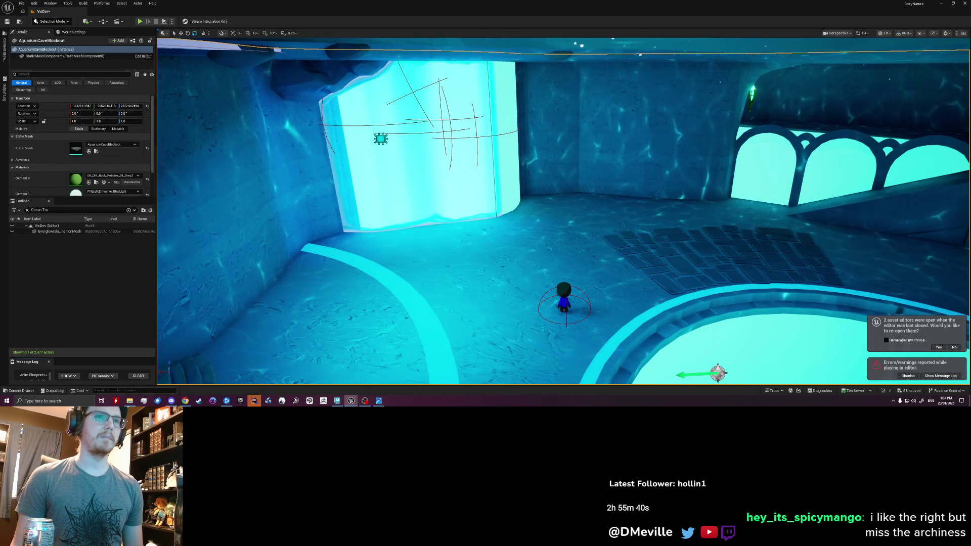
pyautogui.moveTo(514, 181); pyautogui.dragTo(514, 181, button='right')
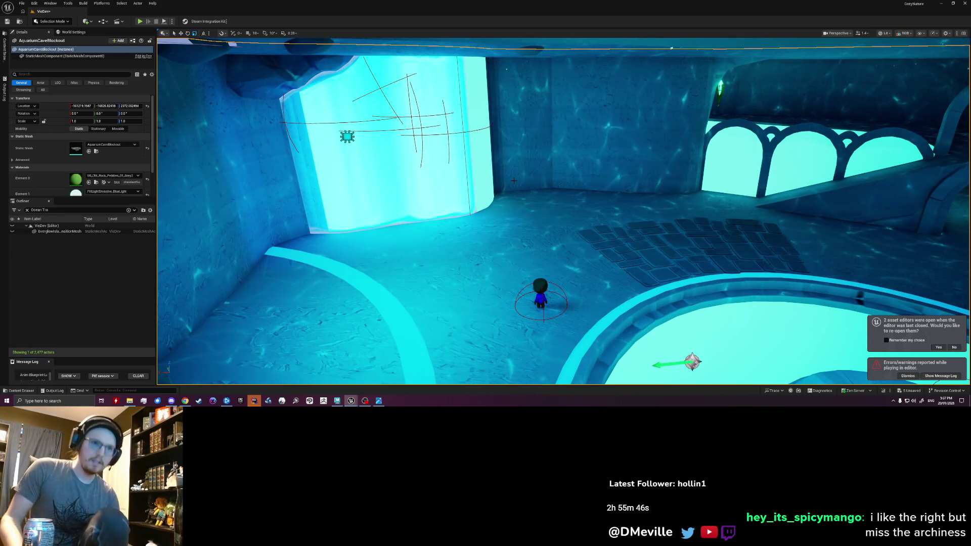
pyautogui.press('w')
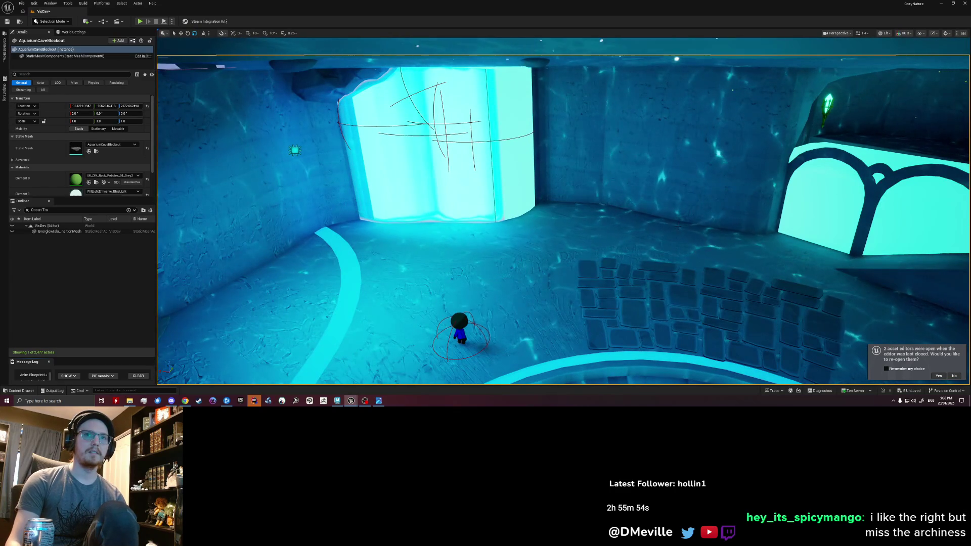
pyautogui.moveTo(600, 226); pyautogui.dragTo(660, 229, button='right')
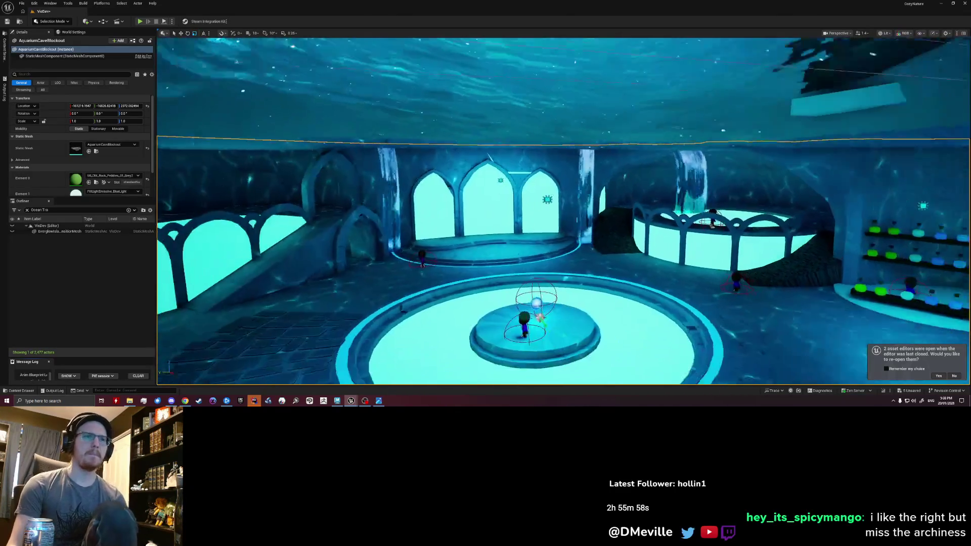
pyautogui.hotkey('ctrl', 's')
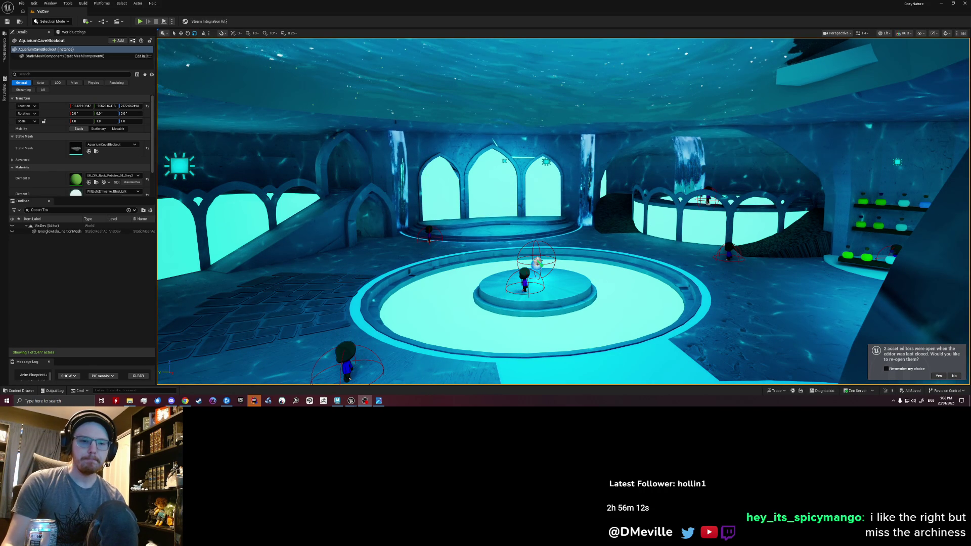
# - Frame the central platform and left wall, then start a region screen capture
pyautogui.moveTo(577, 317); pyautogui.dragTo(501, 303, button='right')
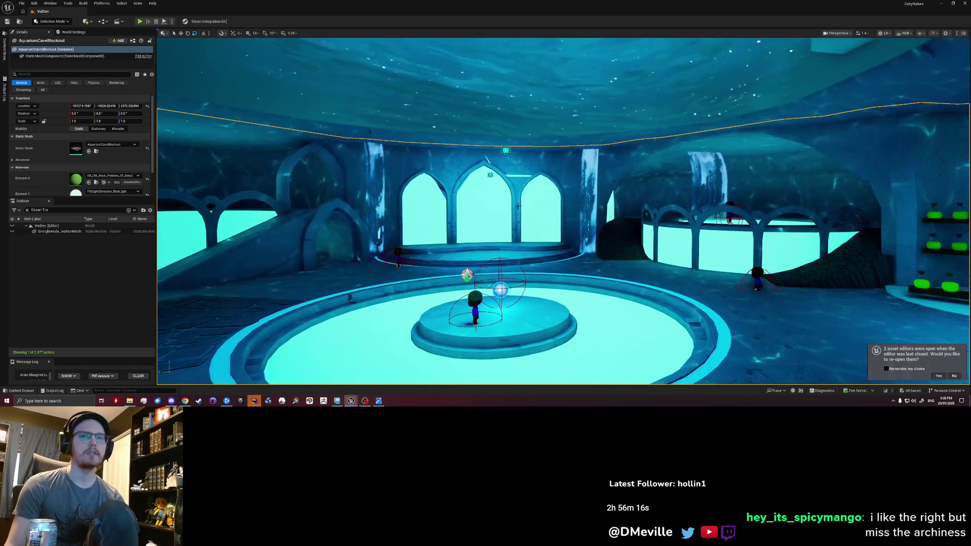
pyautogui.press('Escape')
pyautogui.moveTo(521, 204); pyautogui.dragTo(521, 203, button='right')
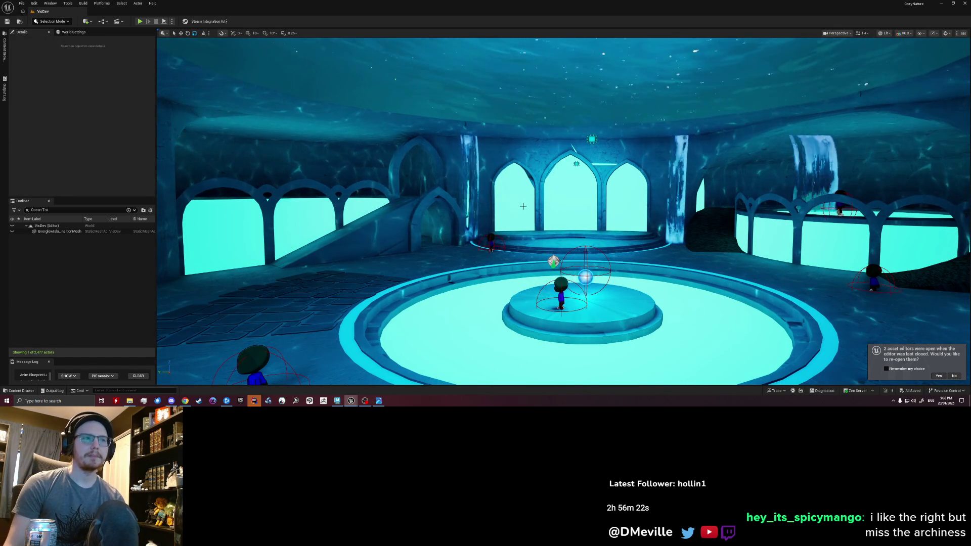
pyautogui.moveTo(521, 203); pyautogui.dragTo(521, 203, button='right')
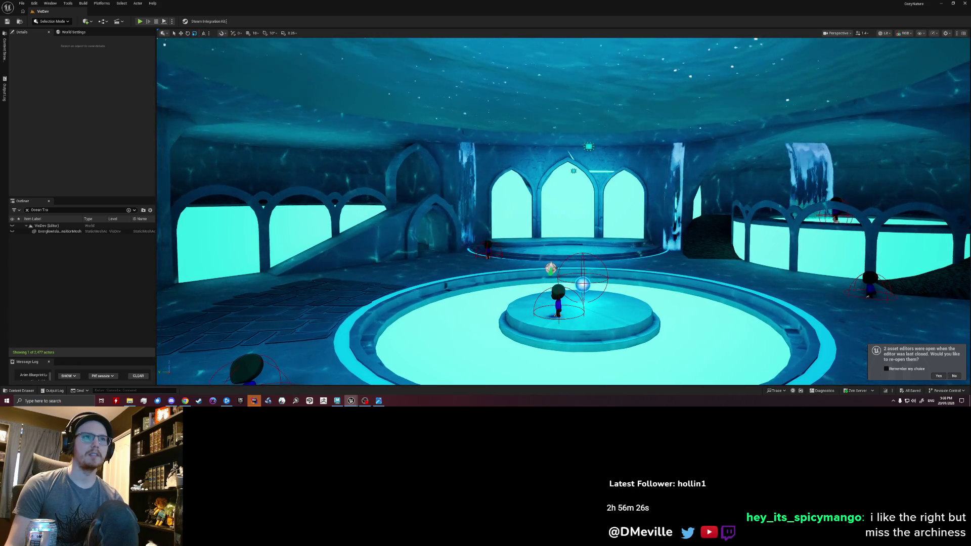
pyautogui.moveTo(521, 203); pyautogui.dragTo(455, 204, button='right')
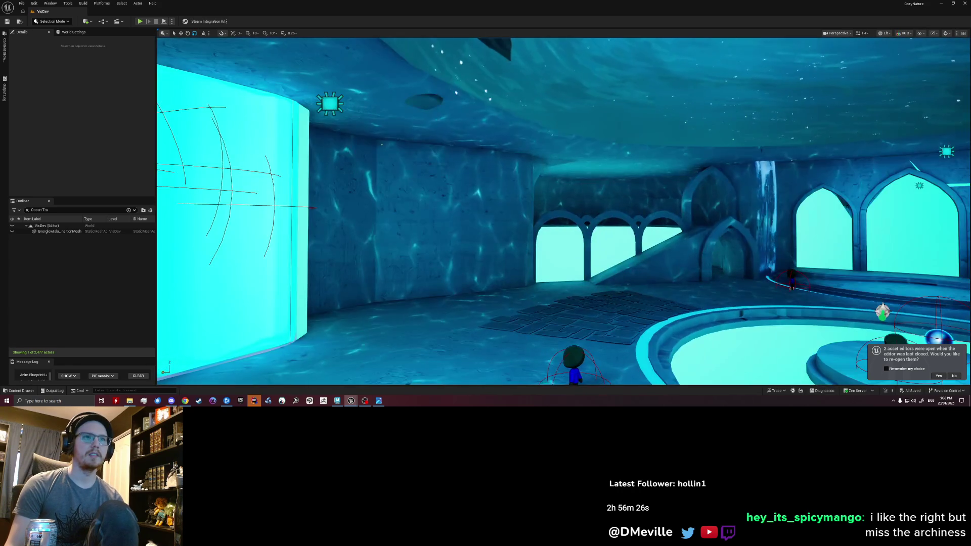
pyautogui.moveTo(521, 204)
pyautogui.mouseDown(button='right')
pyautogui.moveTo(521, 182)
pyautogui.moveTo(520, 204)
pyautogui.mouseUp(button='right')
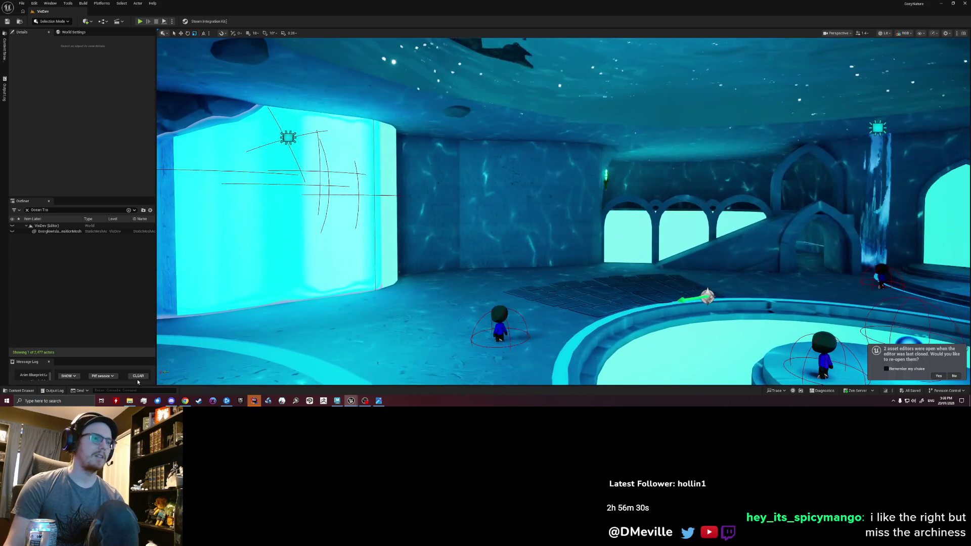
pyautogui.press('Escape')
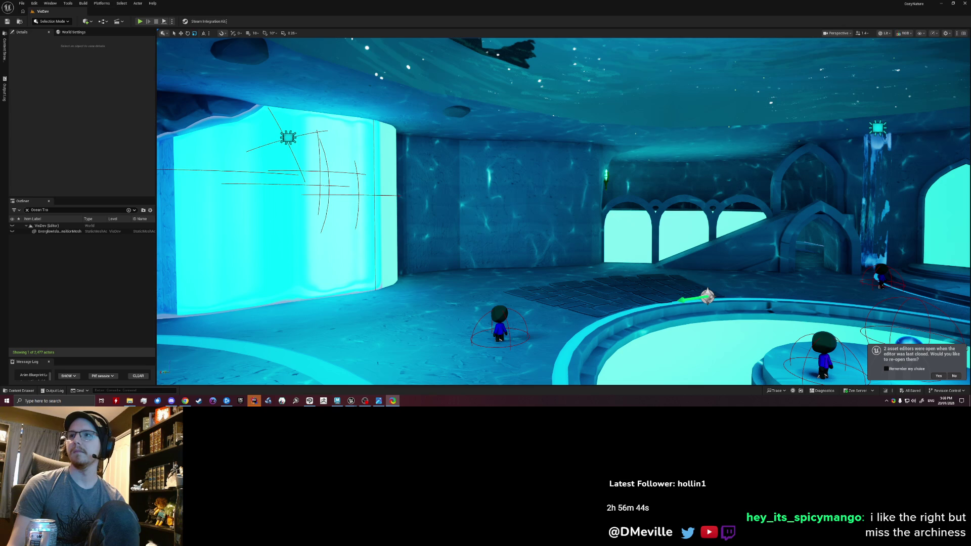
pyautogui.press('ctrl+Print')
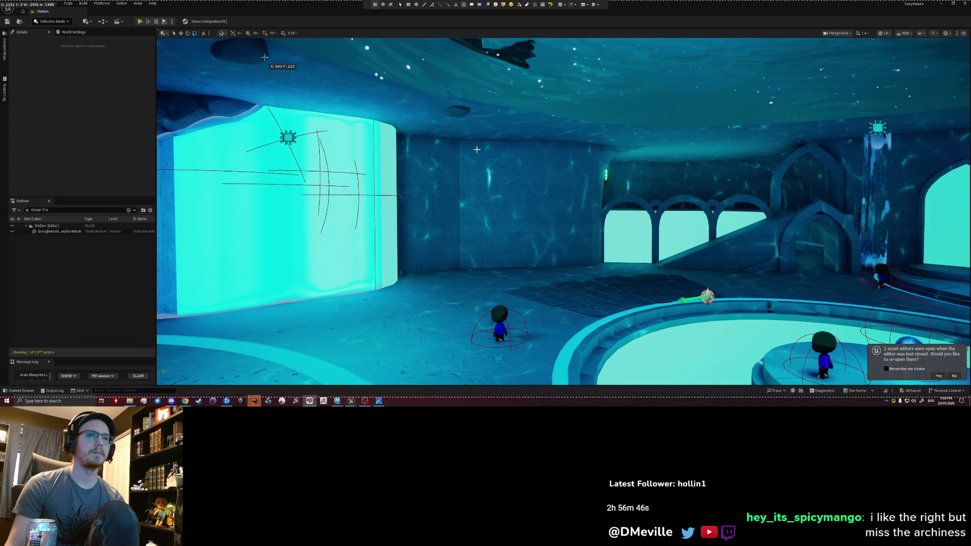
# - Capture the viewport area from (514,98) to (1618,750) and open the screenshot
pyautogui.moveTo(261, 49); pyautogui.dragTo(819, 380)
pyautogui.click(476, 149)
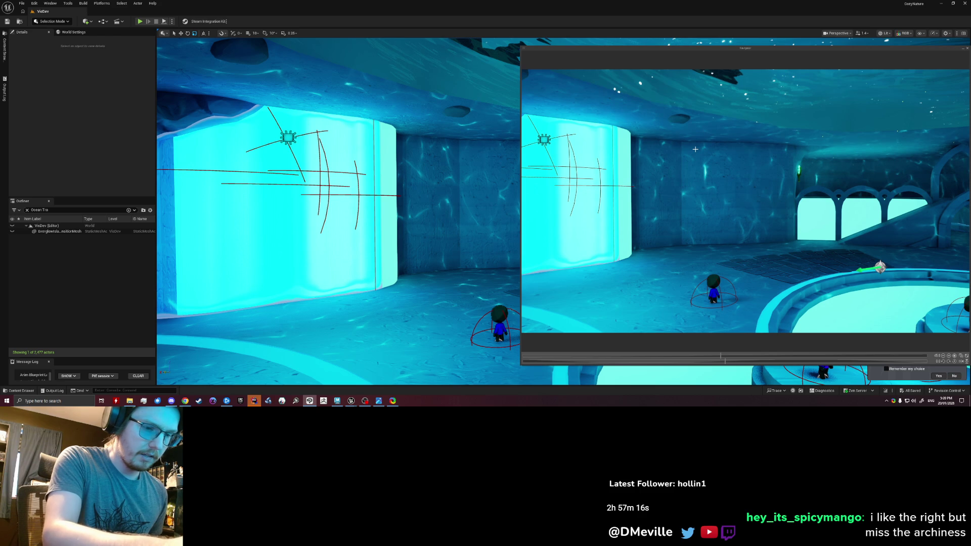
# - Sketch arch outlines and connecting lines over the back wall, undoing the wobbly strokes
pyautogui.click(694, 149)
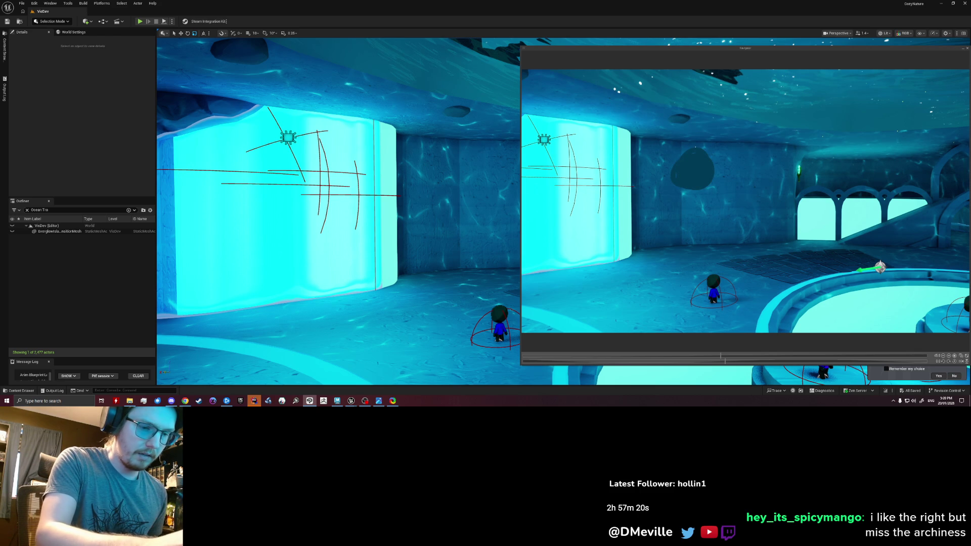
pyautogui.click(695, 223)
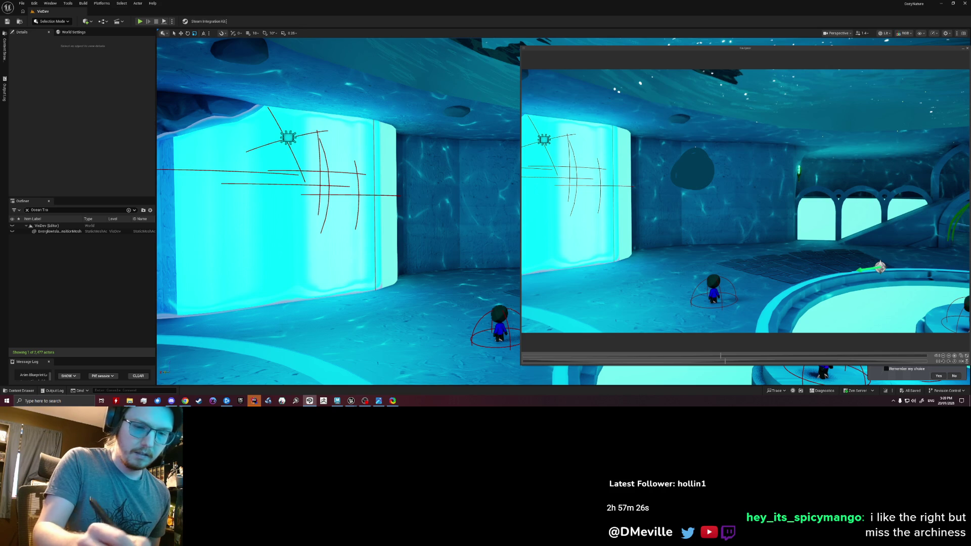
pyautogui.moveTo(664, 245)
pyautogui.mouseDown()
pyautogui.moveTo(687, 200)
pyautogui.moveTo(710, 242)
pyautogui.mouseUp()
pyautogui.moveTo(948, 241); pyautogui.dragTo(968, 201)
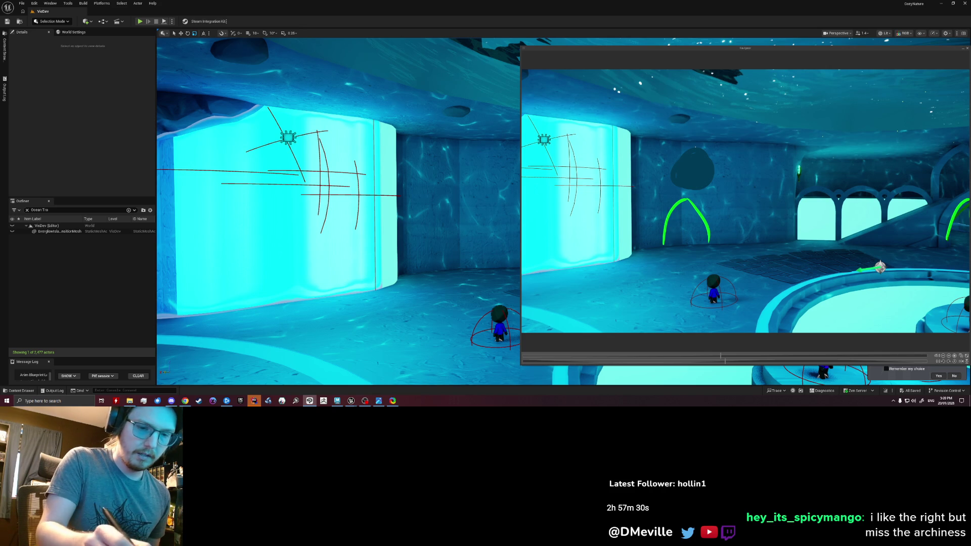
pyautogui.moveTo(683, 199); pyautogui.dragTo(951, 229)
pyautogui.hotkey('ctrl', 'z')
pyautogui.moveTo(690, 199); pyautogui.dragTo(939, 196)
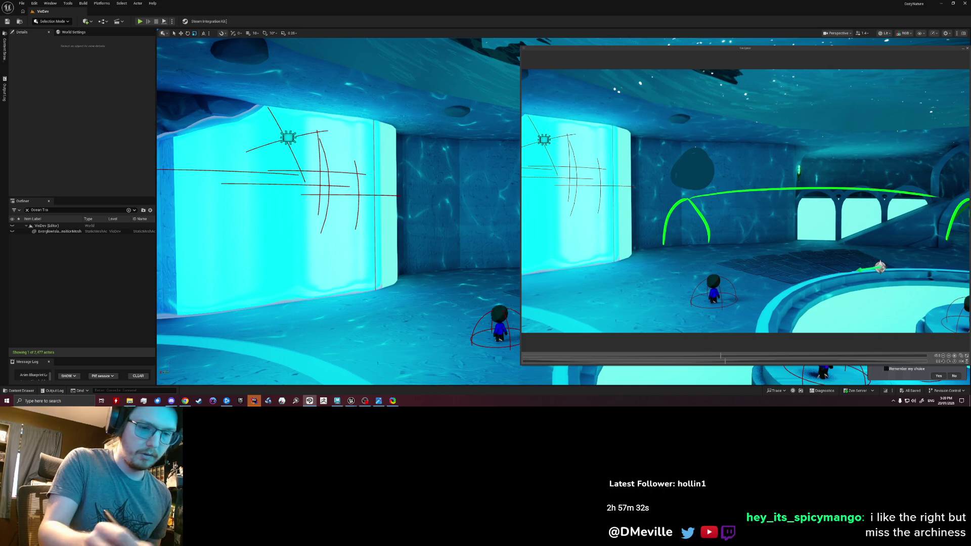
pyautogui.moveTo(708, 241); pyautogui.dragTo(934, 238)
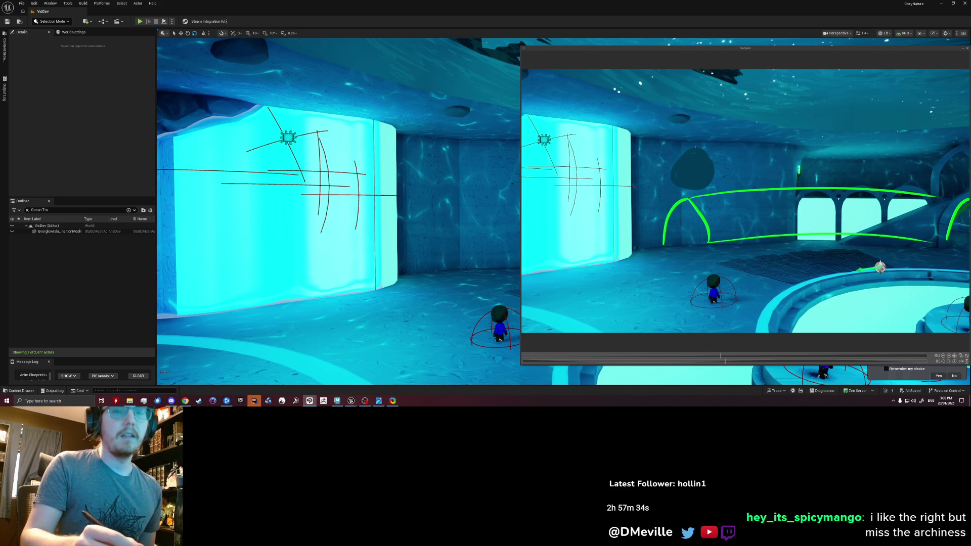
pyautogui.hotkey('ctrl', 'z')
pyautogui.hotkey('ctrl', 'z')
pyautogui.hotkey('ctrl', 'z')
pyautogui.hotkey('ctrl', 'z')
pyautogui.hotkey('ctrl', 'z')
pyautogui.hotkey('ctrl', 'z')
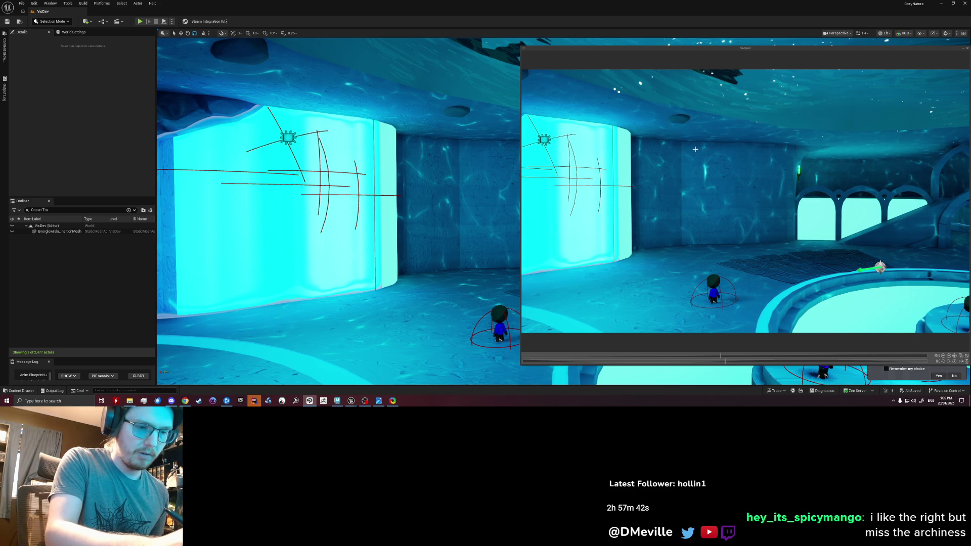
# - Circle a wall spot and link it to the arches, undo those notes, then paint the filled blue floor shape
pyautogui.moveTo(695, 149); pyautogui.dragTo(695, 150)
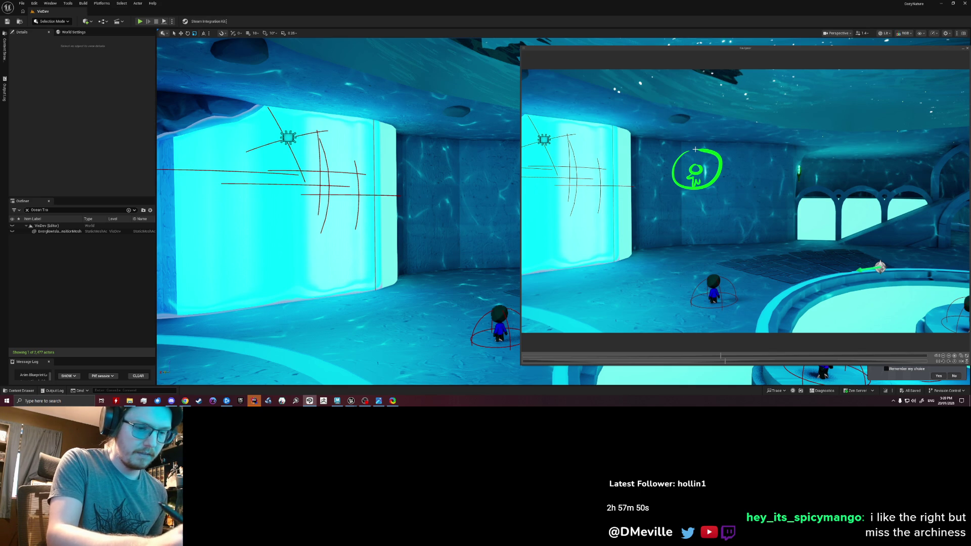
pyautogui.moveTo(698, 193); pyautogui.dragTo(801, 198)
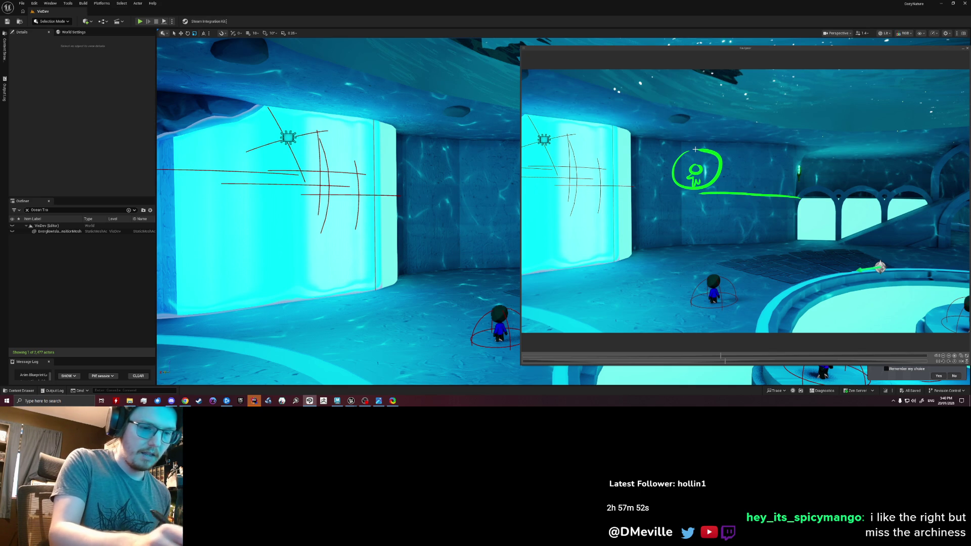
pyautogui.hotkey('ctrl', 'z')
pyautogui.hotkey('ctrl', 'z')
pyautogui.hotkey('ctrl', 'z')
pyautogui.hotkey('ctrl', 'z')
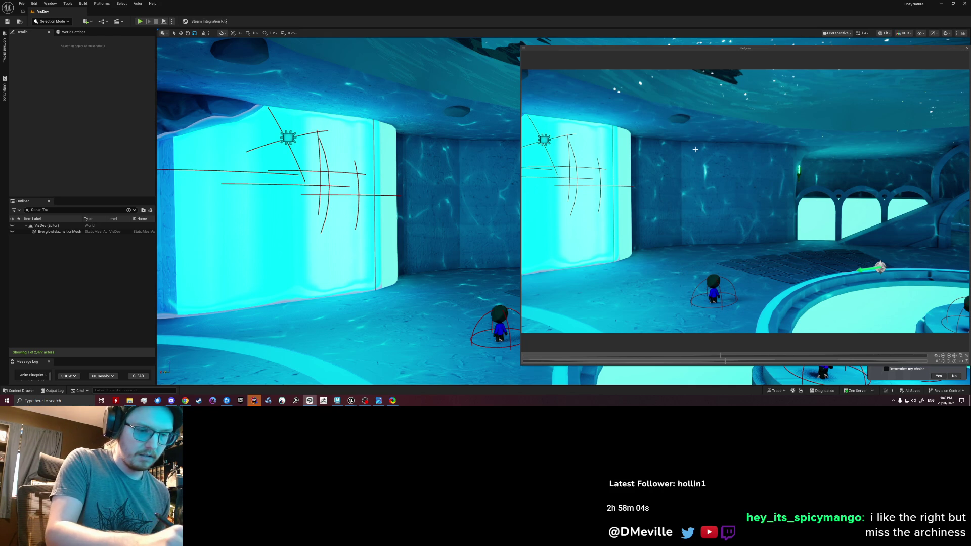
pyautogui.moveTo(790, 245); pyautogui.dragTo(651, 244)
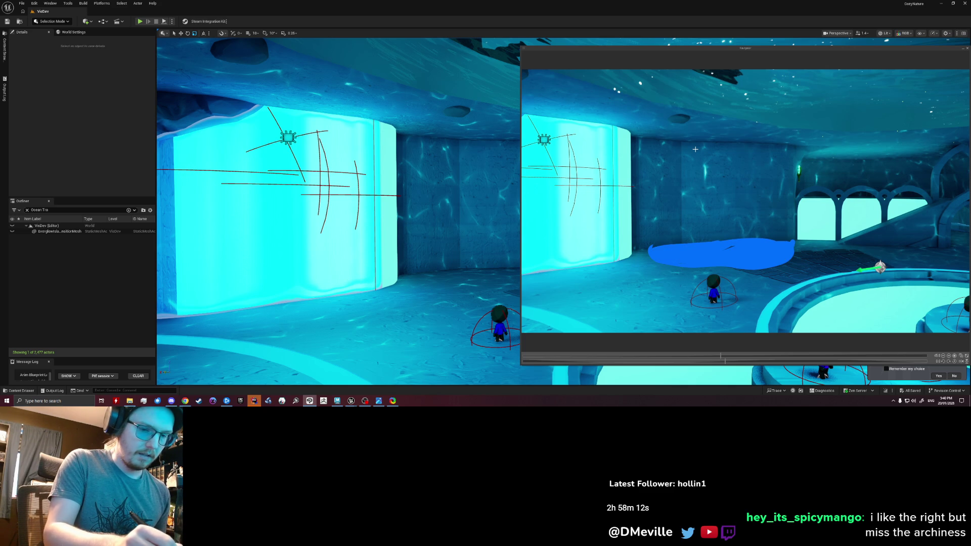
pyautogui.moveTo(793, 255); pyautogui.dragTo(800, 255)
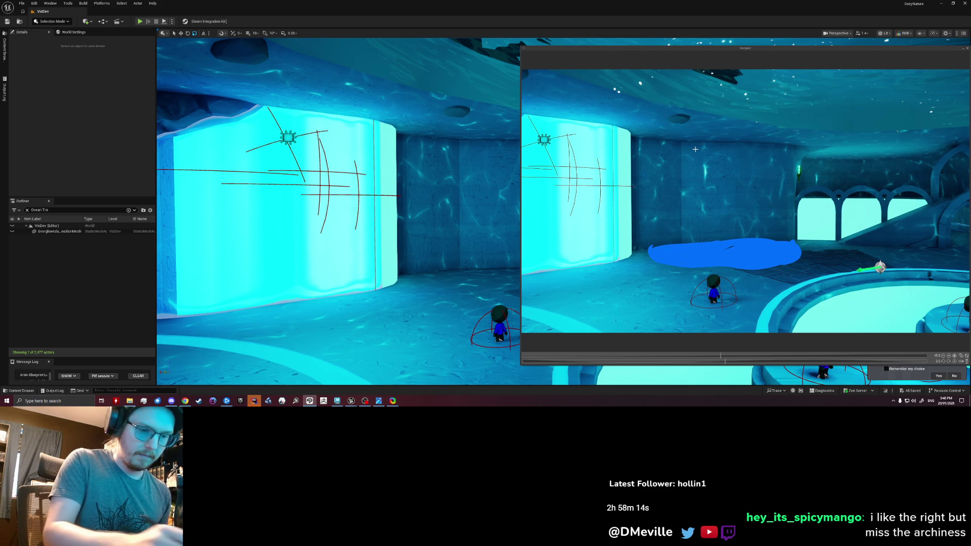
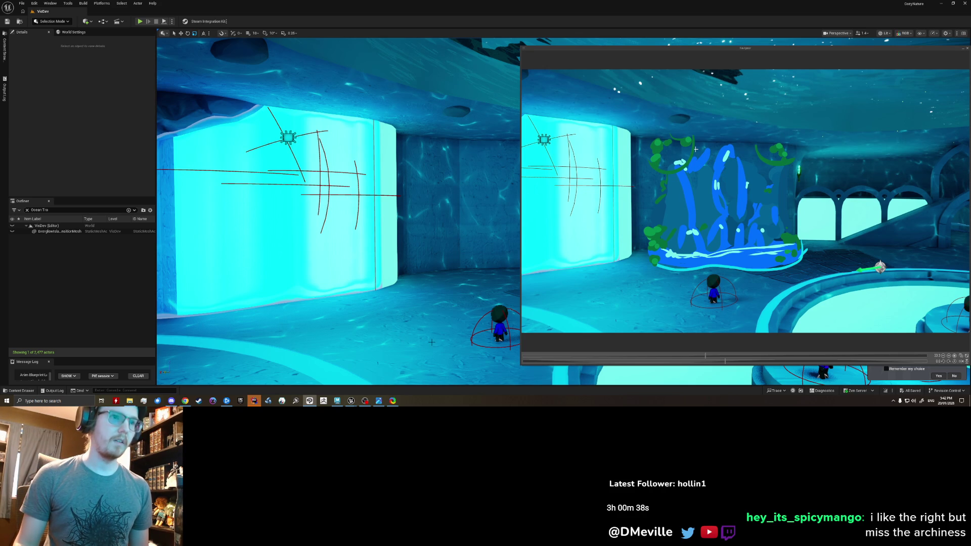
# - Close the video preview, frame the waterfall pool and fly the camera through the cave
pyautogui.hotkey('alt', 'F4')
pyautogui.press('f')
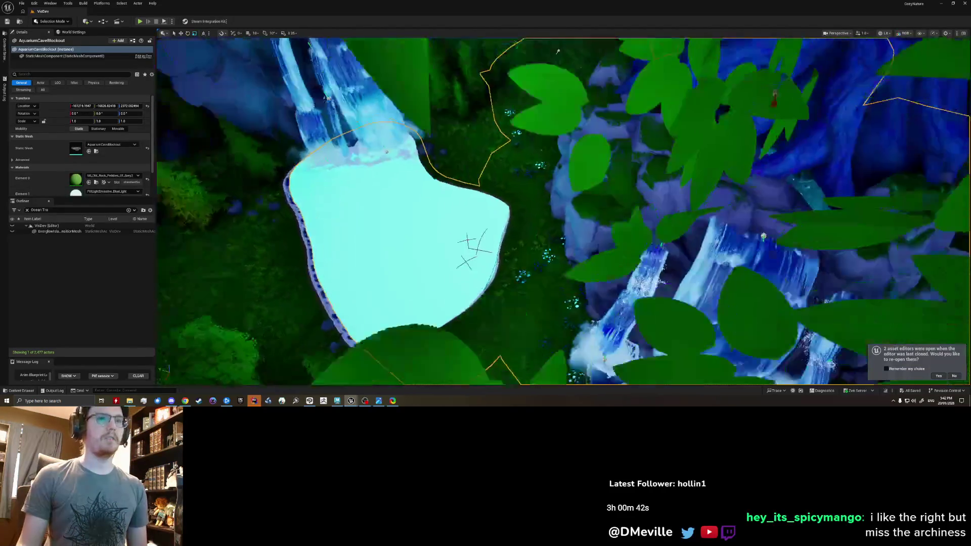
pyautogui.moveTo(486, 213)
pyautogui.mouseDown(button='right')
pyautogui.moveTo(531, 213)
pyautogui.moveTo(517, 213)
pyautogui.moveTo(524, 228)
pyautogui.mouseUp(button='right')
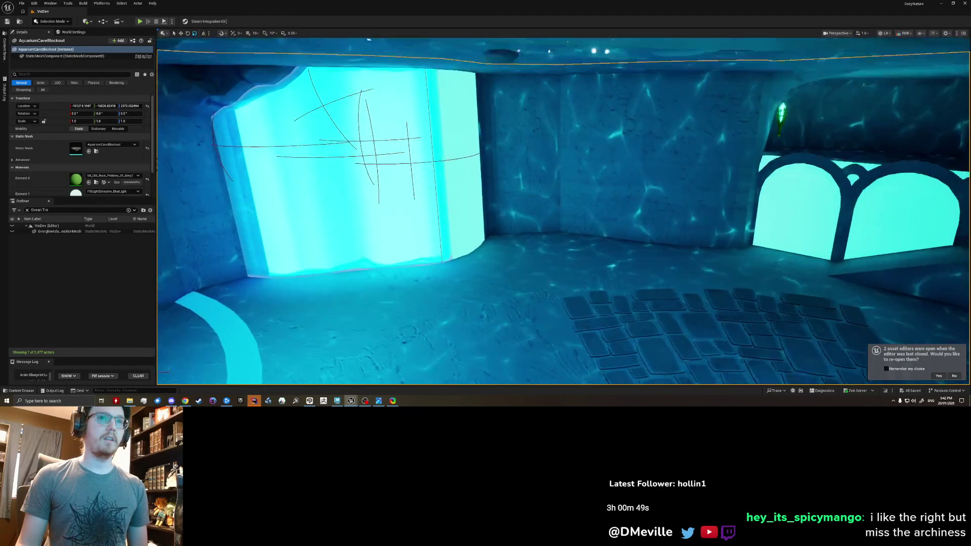
pyautogui.moveTo(524, 228); pyautogui.dragTo(546, 190, button='right')
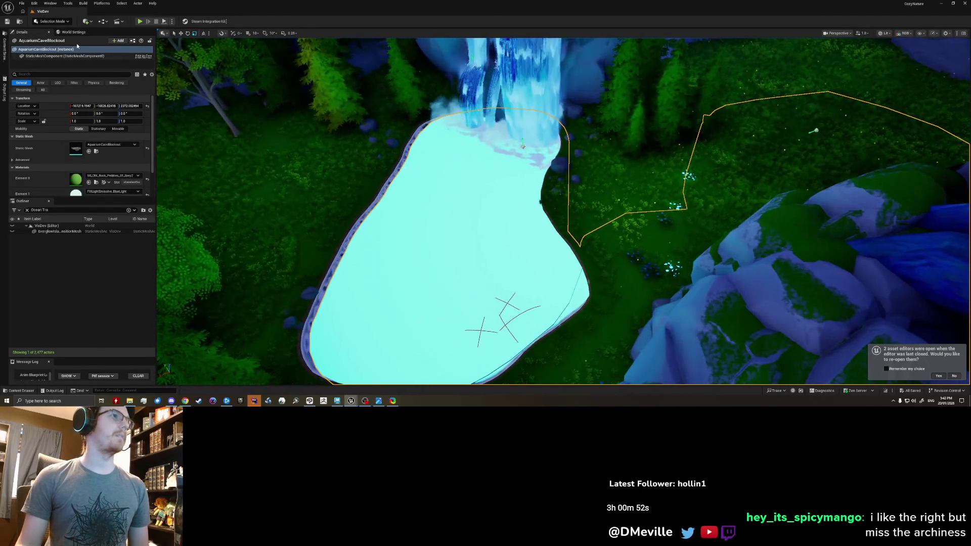
pyautogui.click(86, 22)
pyautogui.moveTo(107, 87)
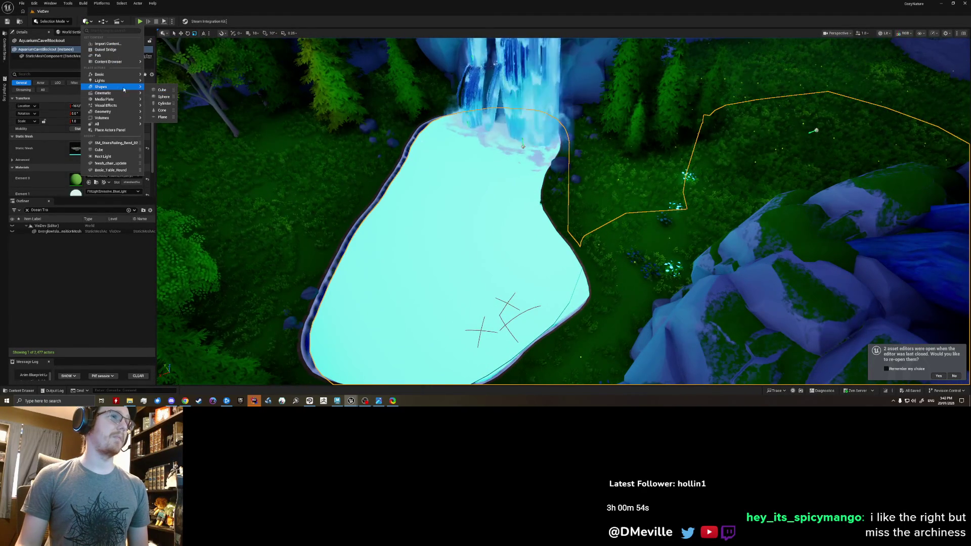
# - Place a Quick Add cylinder at the pool edge and scale it up on Z into a tall pole
pyautogui.click(161, 102)
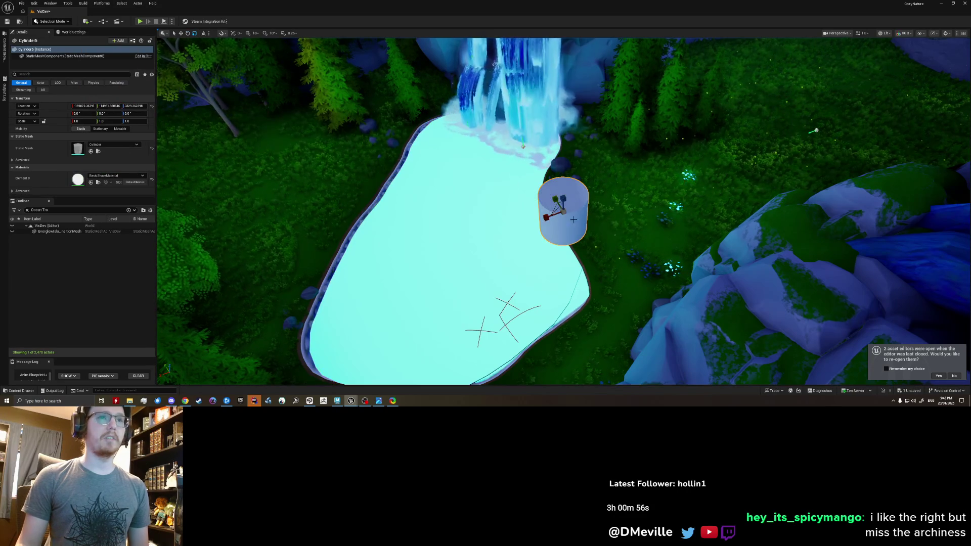
pyautogui.moveTo(558, 212)
pyautogui.mouseDown()
pyautogui.moveTo(602, 260)
pyautogui.moveTo(595, 317)
pyautogui.moveTo(592, 223)
pyautogui.moveTo(612, 197)
pyautogui.mouseUp()
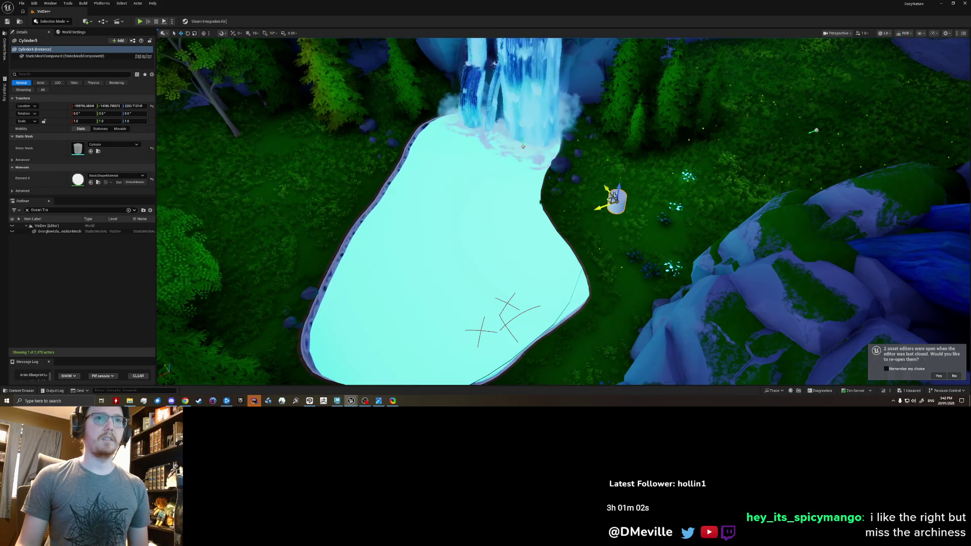
pyautogui.moveTo(610, 242)
pyautogui.mouseDown()
pyautogui.moveTo(602, 304)
pyautogui.moveTo(602, 296)
pyautogui.mouseUp()
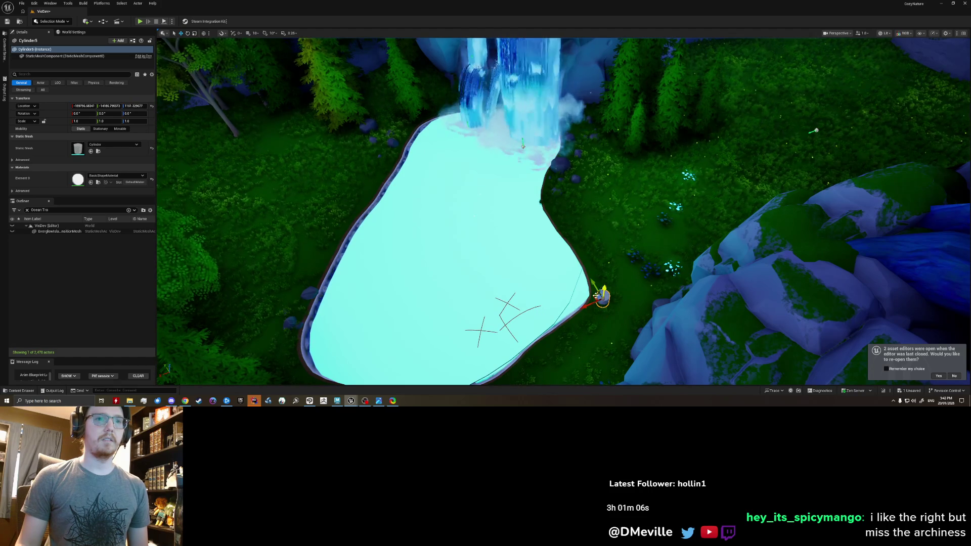
pyautogui.moveTo(613, 241); pyautogui.dragTo(618, 190)
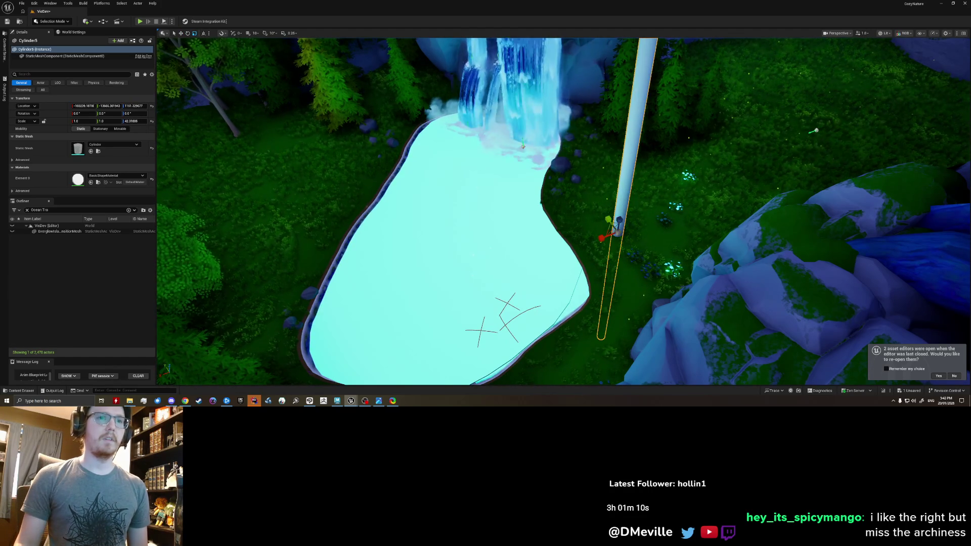
# - Fly the camera into and around the pool to review the new pole
pyautogui.moveTo(618, 224); pyautogui.dragTo(618, 152, button='right')
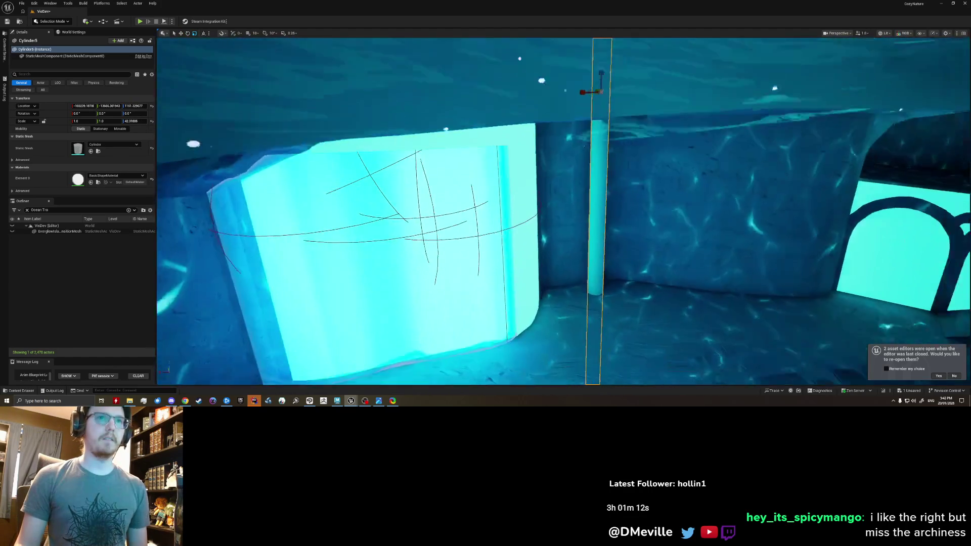
pyautogui.moveTo(599, 213)
pyautogui.mouseDown(button='right')
pyautogui.moveTo(554, 213)
pyautogui.moveTo(516, 190)
pyautogui.mouseUp(button='right')
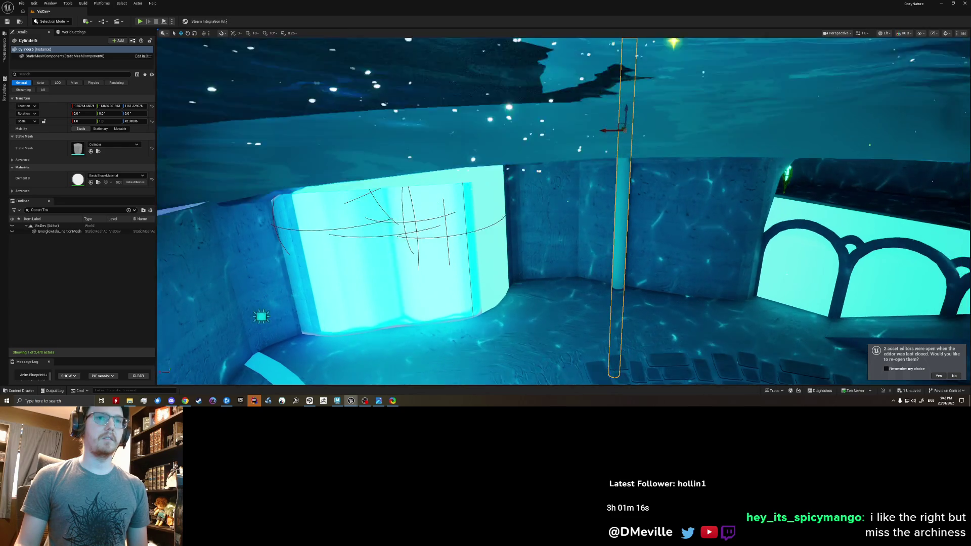
pyautogui.moveTo(562, 213)
pyautogui.mouseDown(button='right')
pyautogui.moveTo(546, 205)
pyautogui.moveTo(555, 258)
pyautogui.mouseUp(button='right')
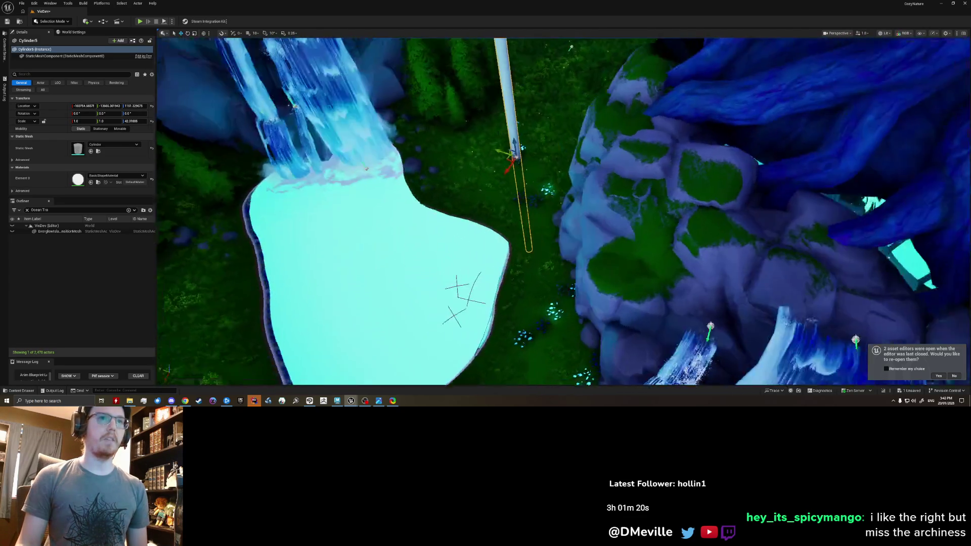
pyautogui.moveTo(562, 212); pyautogui.dragTo(531, 206, button='right')
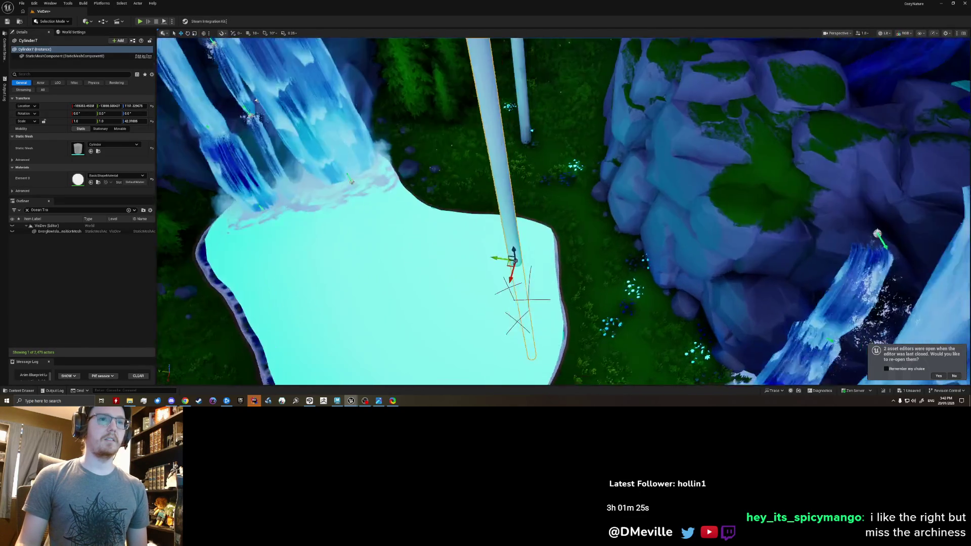
# - Fly the camera down into the underwater room and back up above the pool
pyautogui.moveTo(562, 212)
pyautogui.mouseDown(button='right')
pyautogui.moveTo(562, 228)
pyautogui.moveTo(561, 198)
pyautogui.moveTo(562, 220)
pyautogui.mouseUp(button='right')
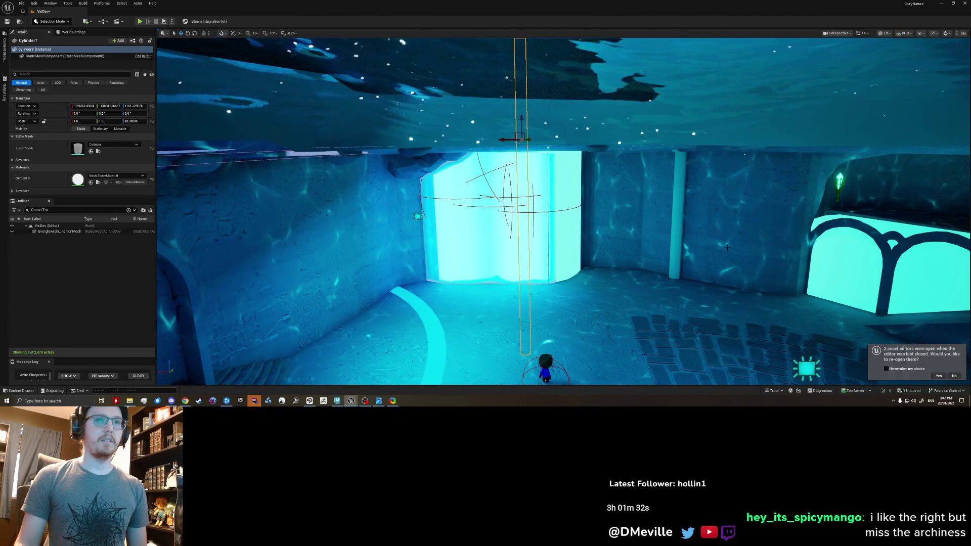
pyautogui.moveTo(774, 209); pyautogui.dragTo(612, 167, button='right')
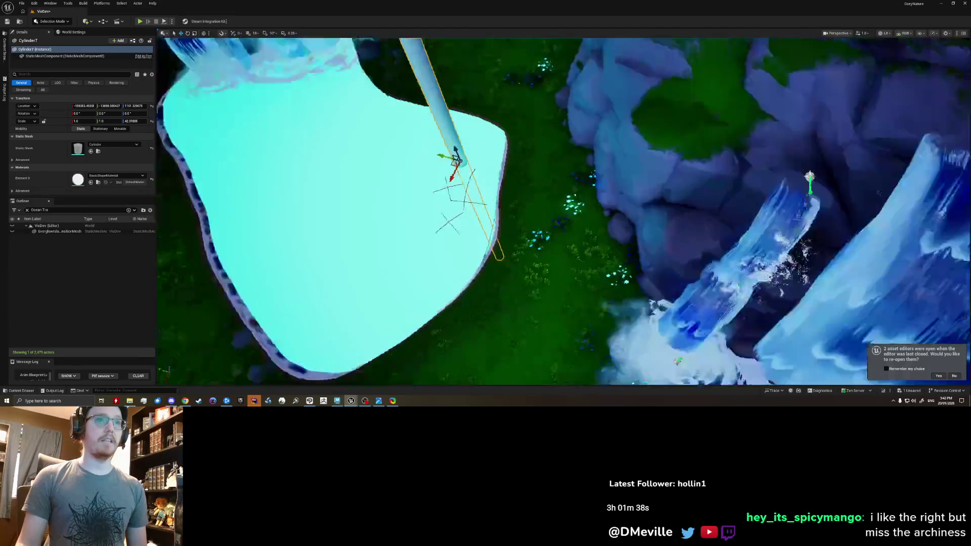
pyautogui.moveTo(612, 168); pyautogui.dragTo(611, 168, button='right')
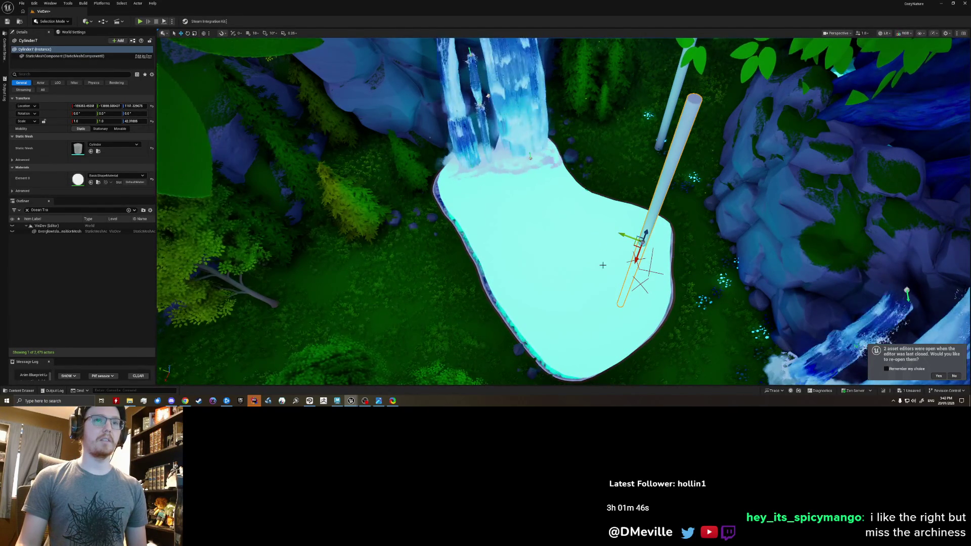
pyautogui.moveTo(520, 276); pyautogui.dragTo(520, 275, button='right')
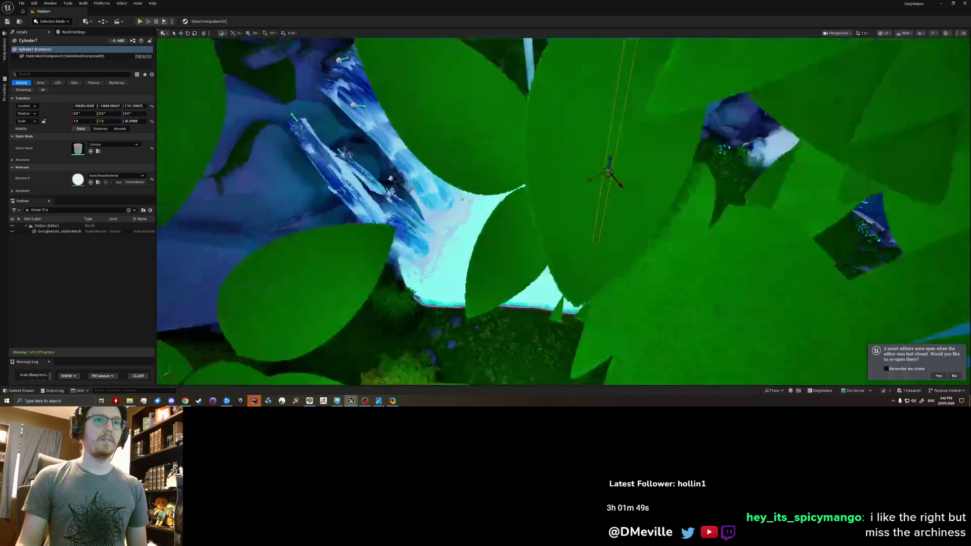
pyautogui.moveTo(564, 212); pyautogui.dragTo(564, 212, button='right')
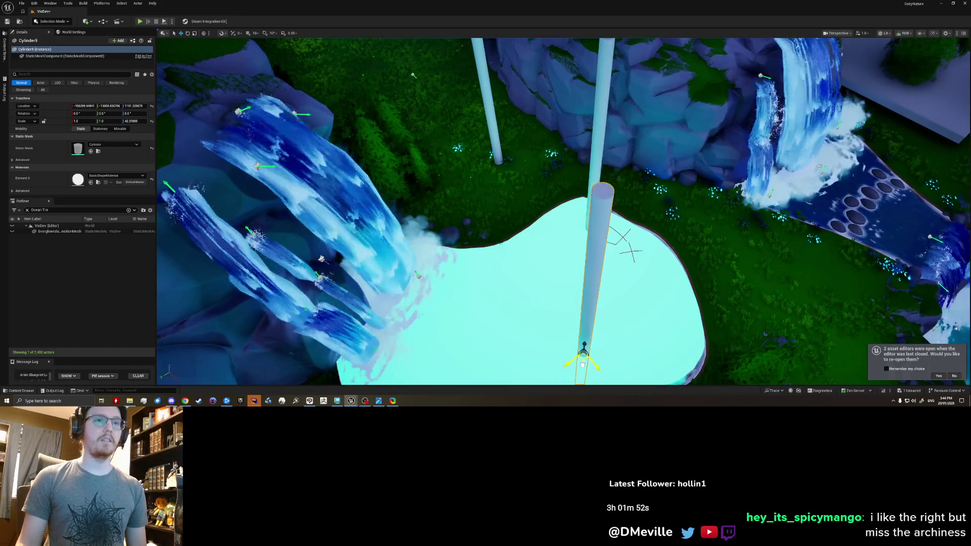
# - Duplicate a pole onto the left waterfall and review it from above and across the grass
pyautogui.moveTo(564, 211); pyautogui.dragTo(564, 212, button='right')
pyautogui.moveTo(578, 280); pyautogui.dragTo(406, 163)
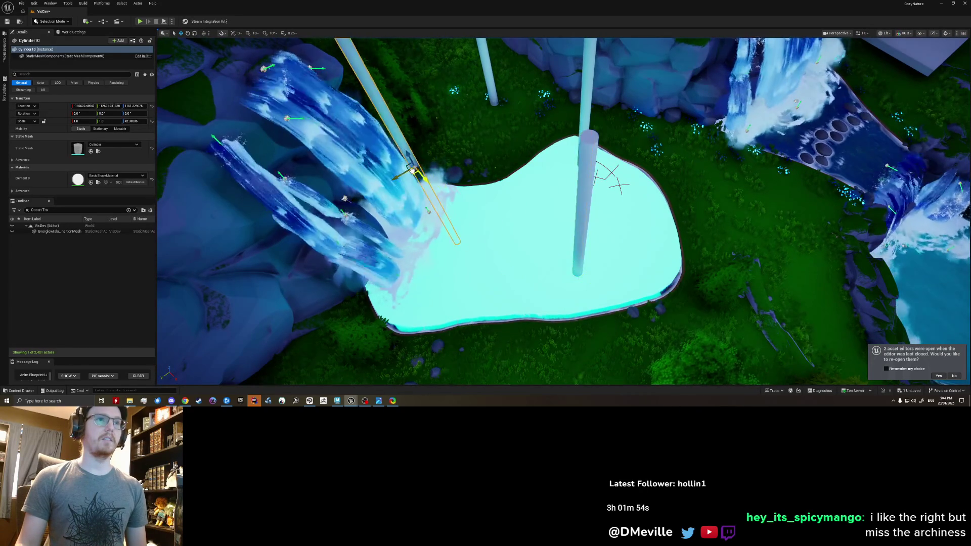
pyautogui.moveTo(406, 163); pyautogui.dragTo(419, 193, button='right')
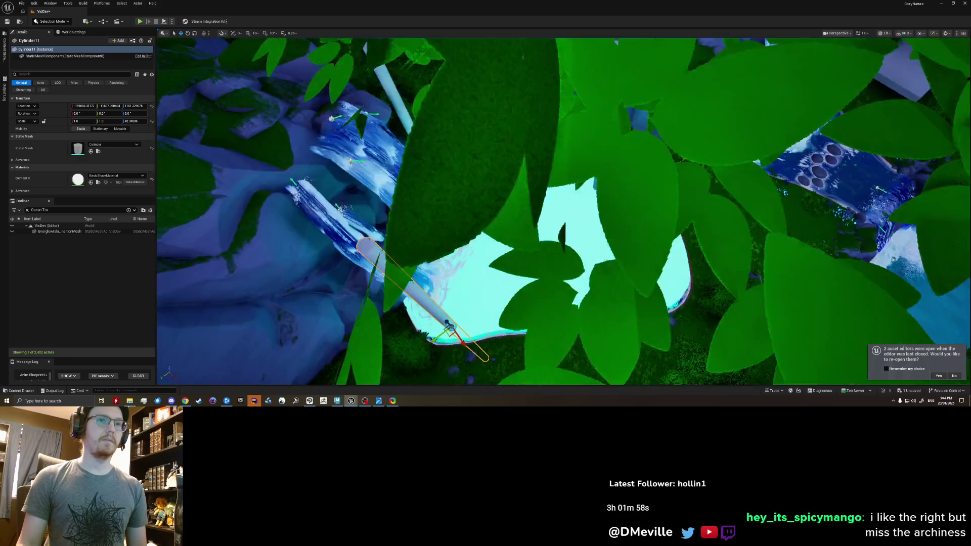
pyautogui.moveTo(418, 192); pyautogui.dragTo(419, 194, button='right')
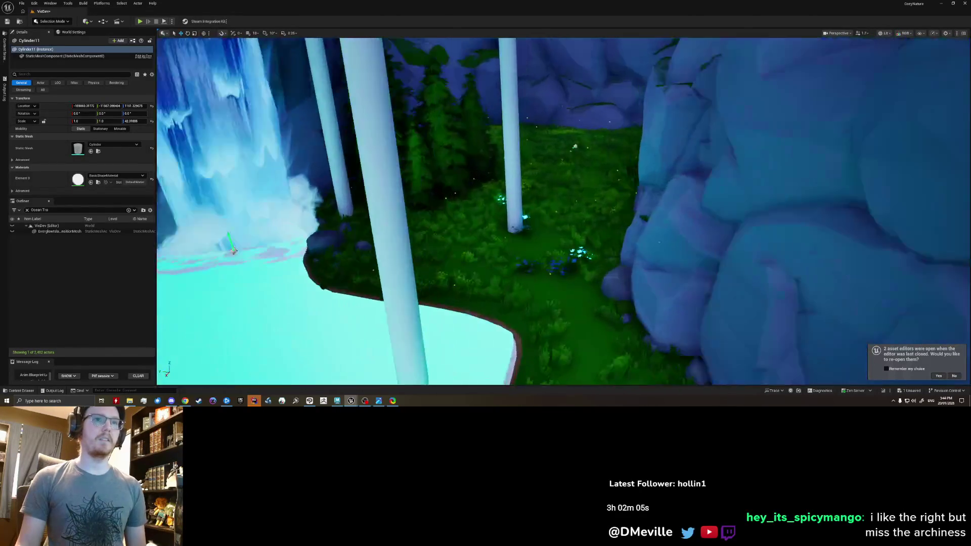
pyautogui.moveTo(419, 193); pyautogui.dragTo(419, 193, button='right')
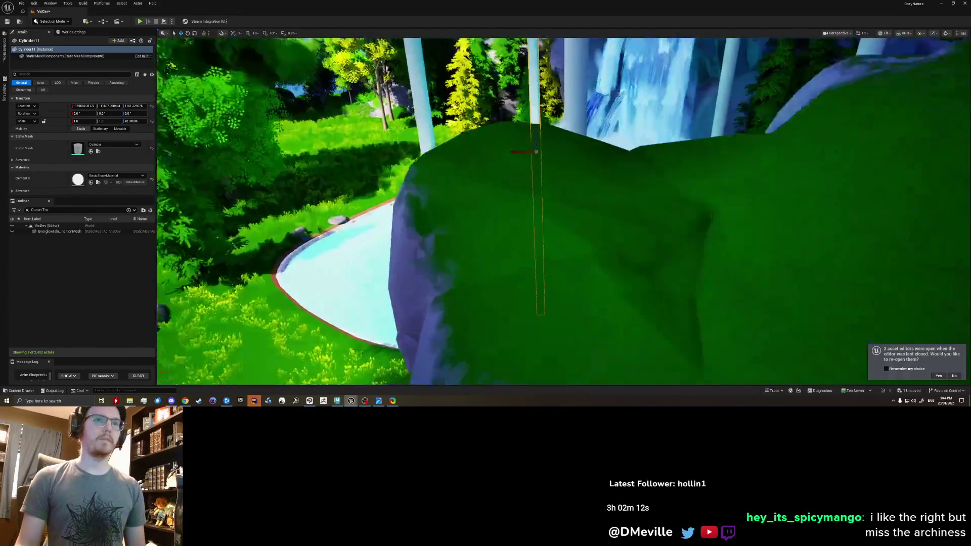
pyautogui.moveTo(421, 326); pyautogui.dragTo(421, 326, button='right')
# - Fly through the waterfall room past the platform and potion shelves, then undo the pole's last move
pyautogui.moveTo(514, 236); pyautogui.dragTo(512, 236, button='right')
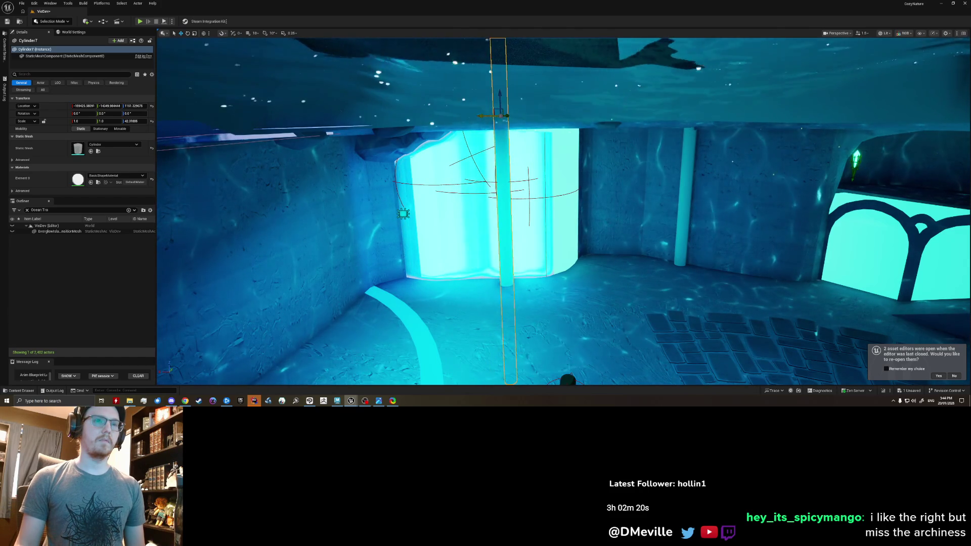
pyautogui.moveTo(514, 236); pyautogui.dragTo(513, 236, button='right')
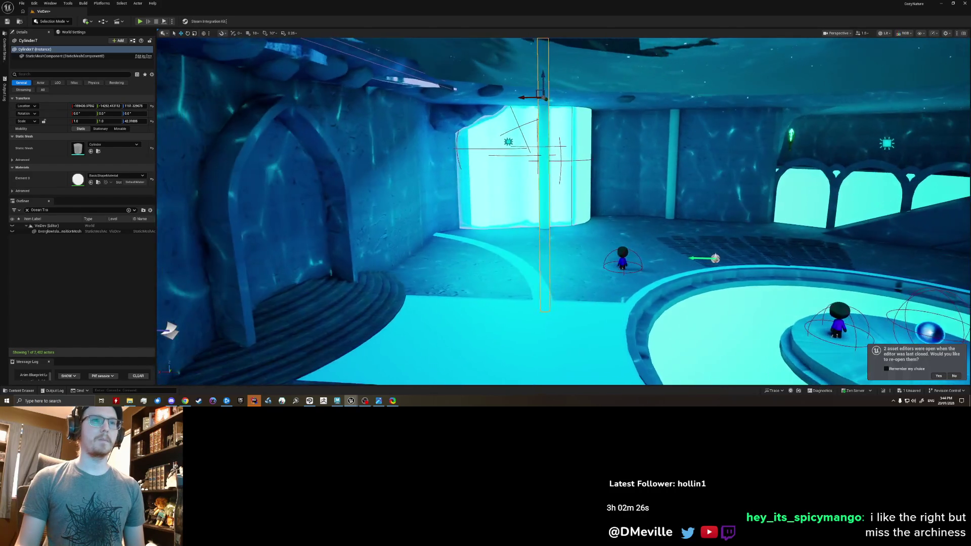
pyautogui.moveTo(562, 212); pyautogui.dragTo(546, 212, button='right')
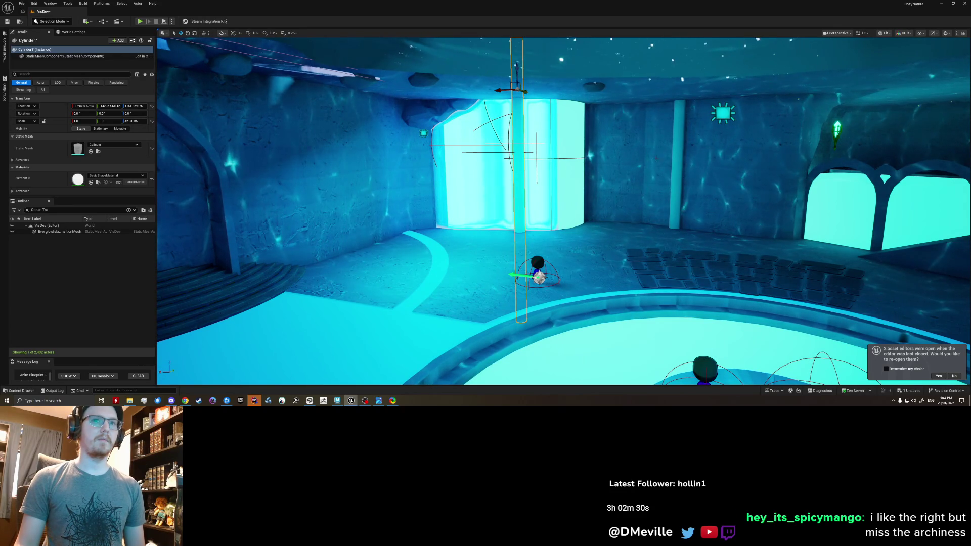
pyautogui.moveTo(572, 201); pyautogui.dragTo(622, 202, button='right')
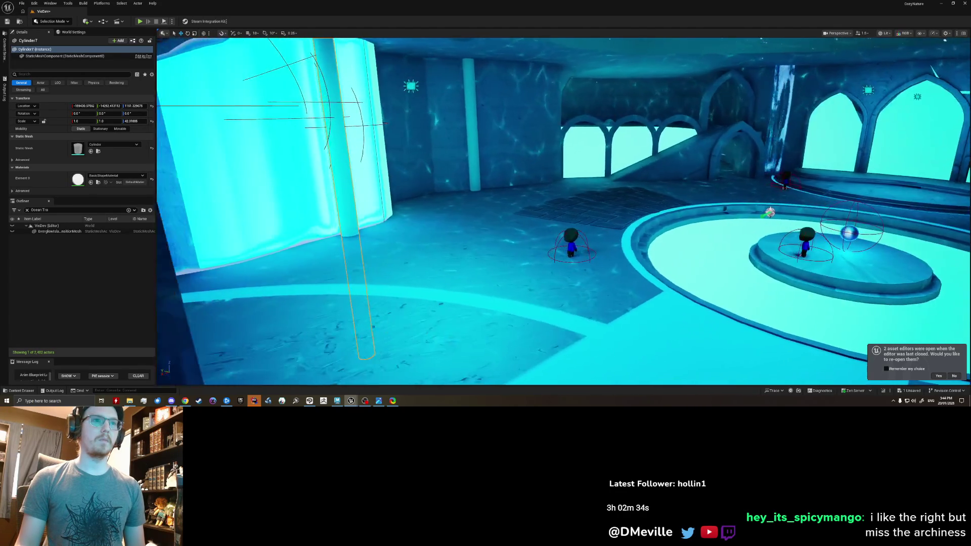
pyautogui.moveTo(562, 213); pyautogui.dragTo(684, 212, button='right')
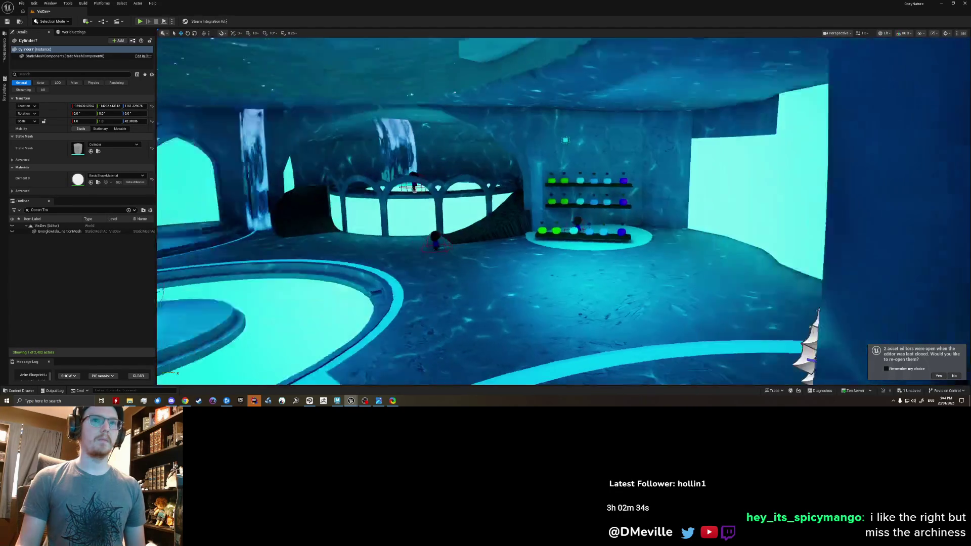
pyautogui.moveTo(562, 212); pyautogui.dragTo(455, 213, button='right')
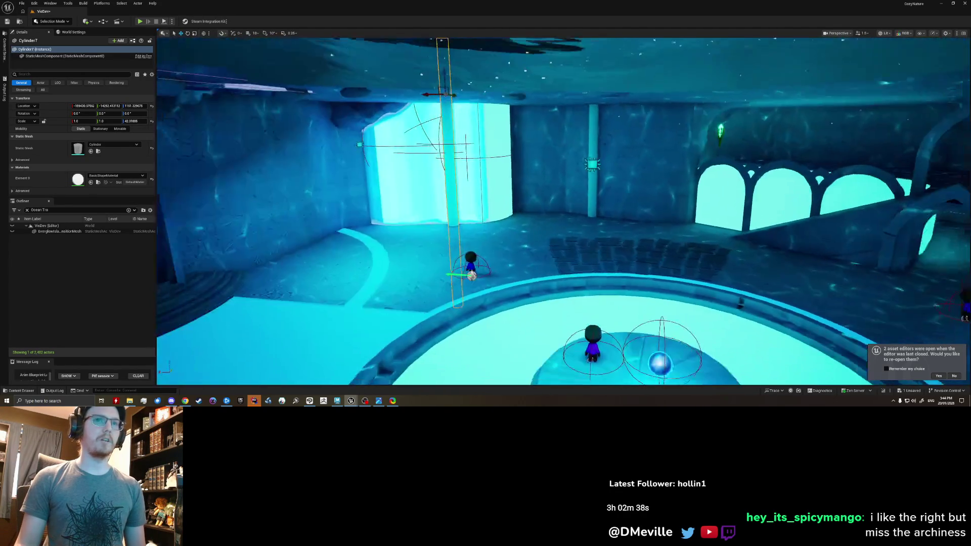
pyautogui.moveTo(715, 184); pyautogui.dragTo(714, 183, button='right')
pyautogui.hotkey('ctrl', 'z')
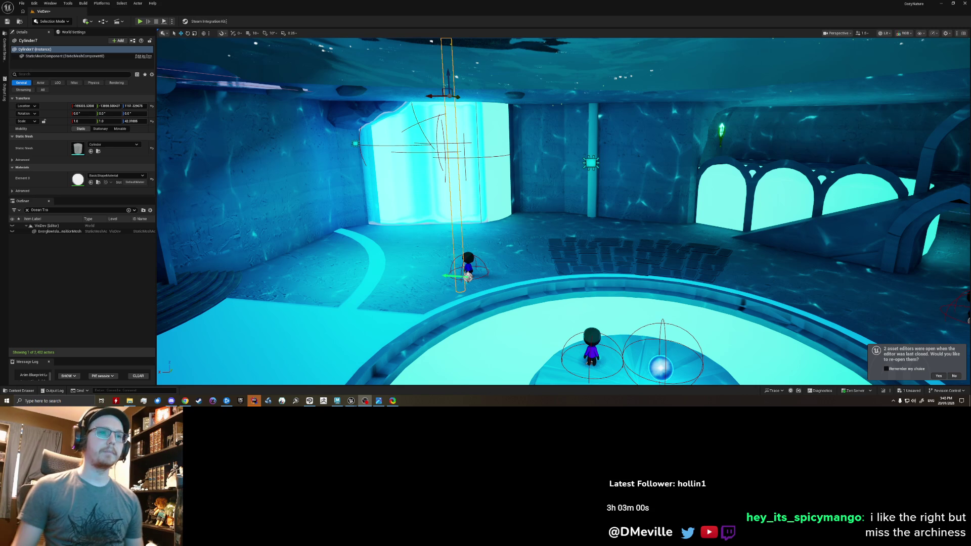
pyautogui.scroll(-3, 564, 211)
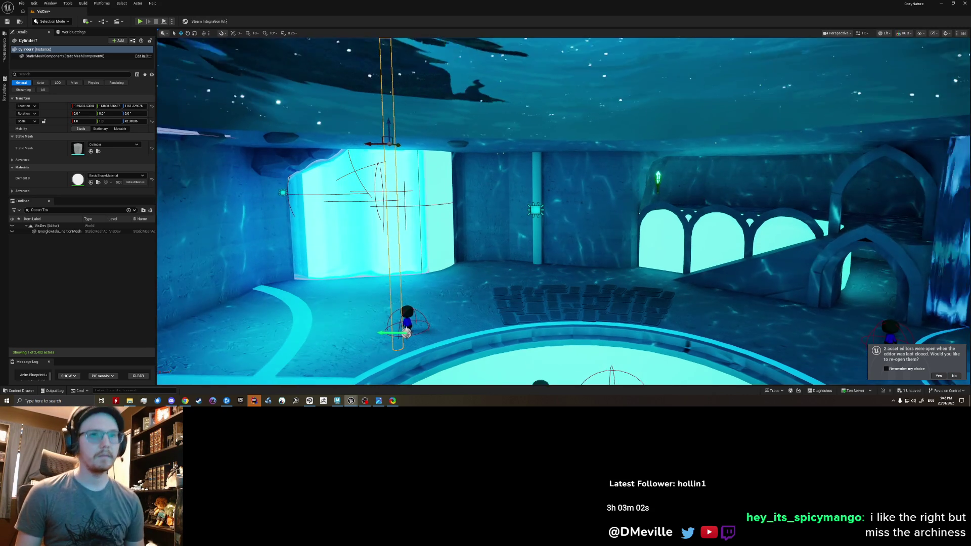
# - Clear the selection and select the pillar standing in the underwater room
pyautogui.press('Escape')
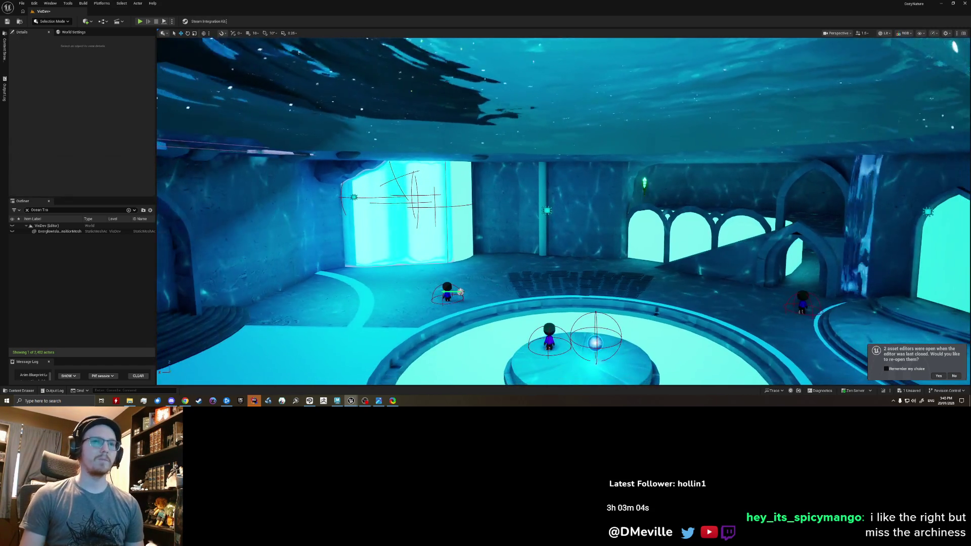
pyautogui.scroll(3, 583, 199)
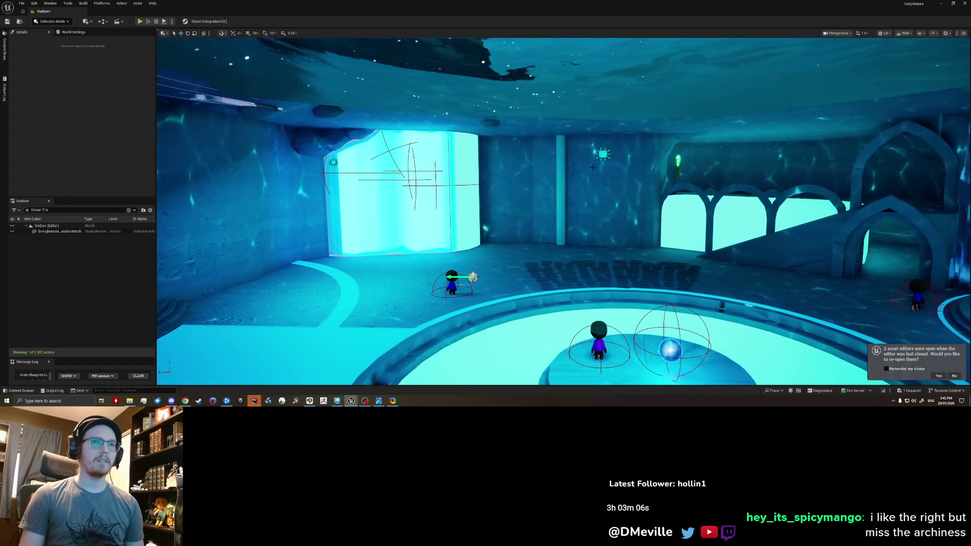
pyautogui.scroll(5, 583, 198)
pyautogui.scroll(2, 533, 205)
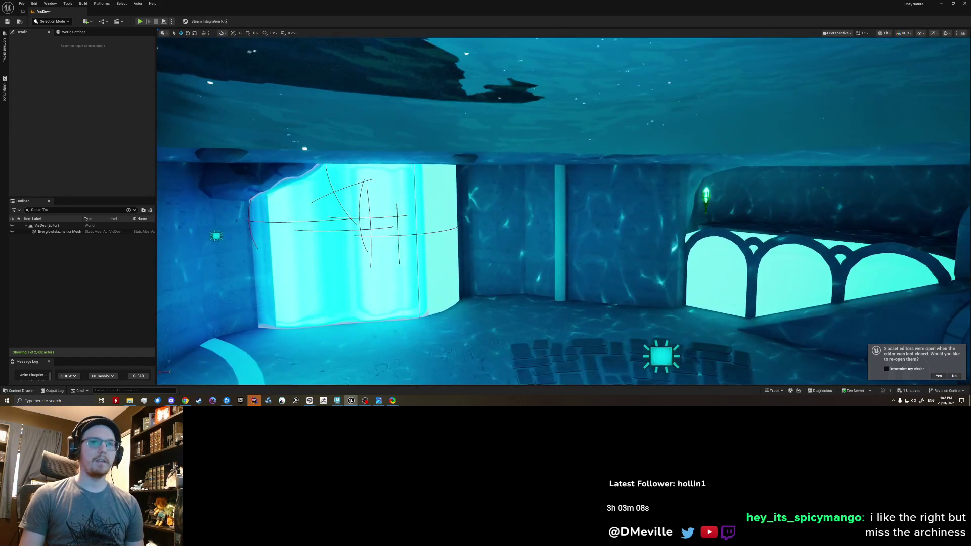
pyautogui.scroll(1, 534, 205)
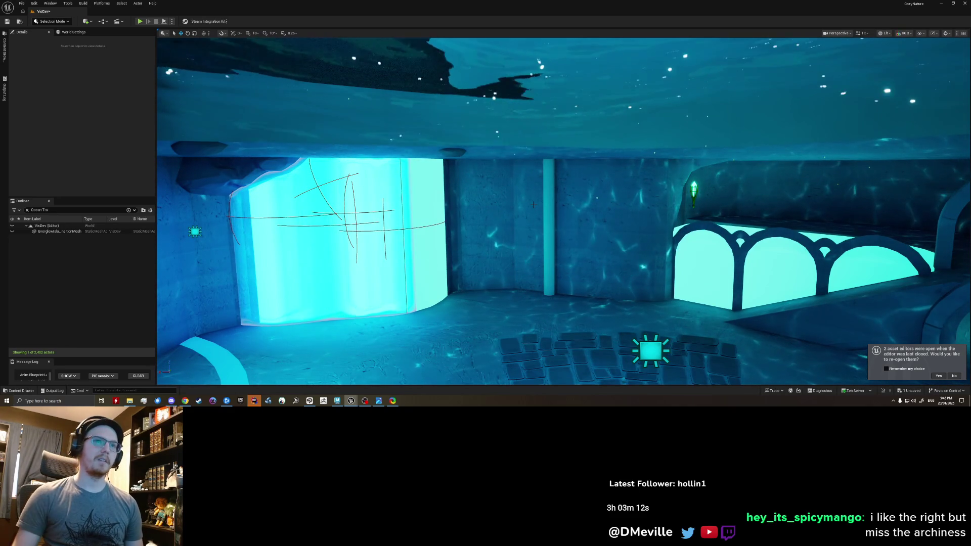
pyautogui.click(549, 231)
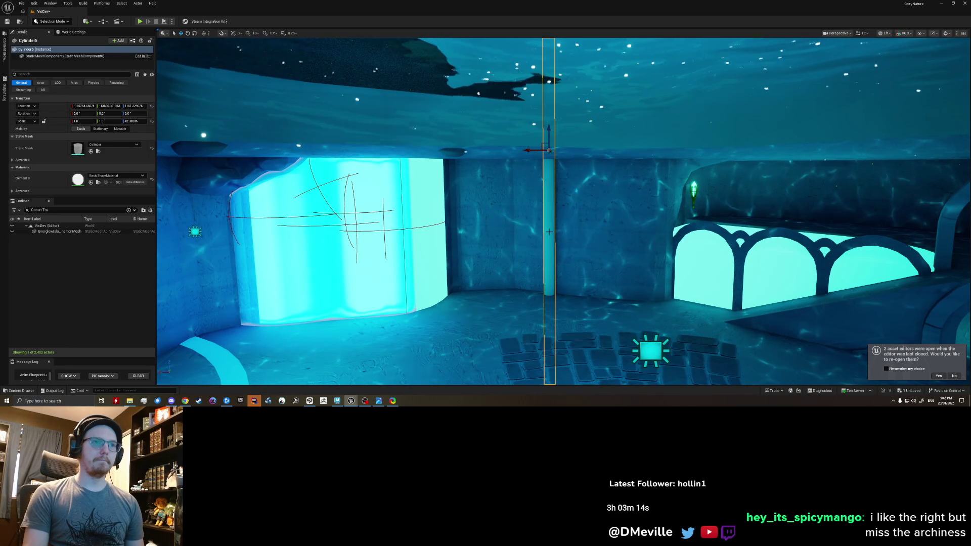
# - Delete the pillar, undo it, and fly down into the blue cave room
pyautogui.press('Delete')
pyautogui.hotkey('ctrl', 'z')
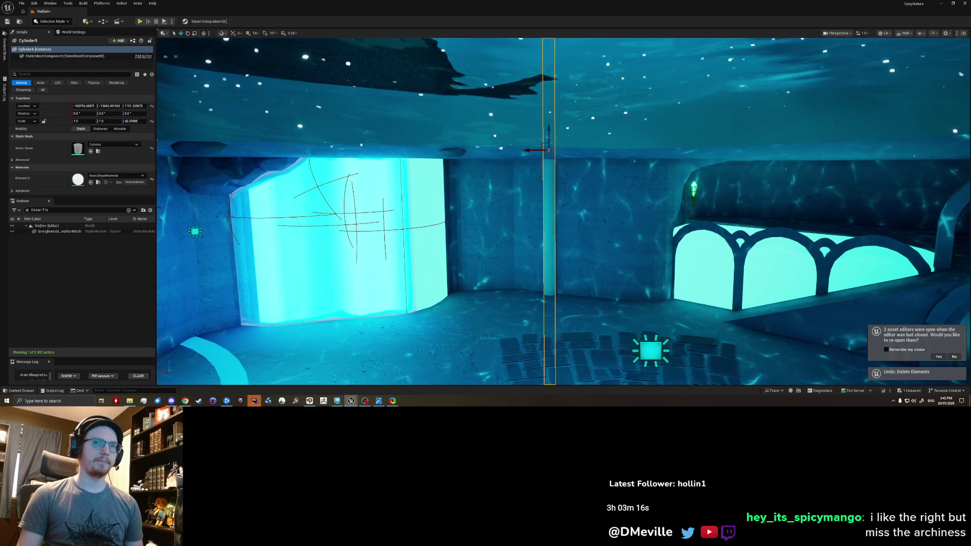
pyautogui.moveTo(474, 281); pyautogui.dragTo(576, 282, button='right')
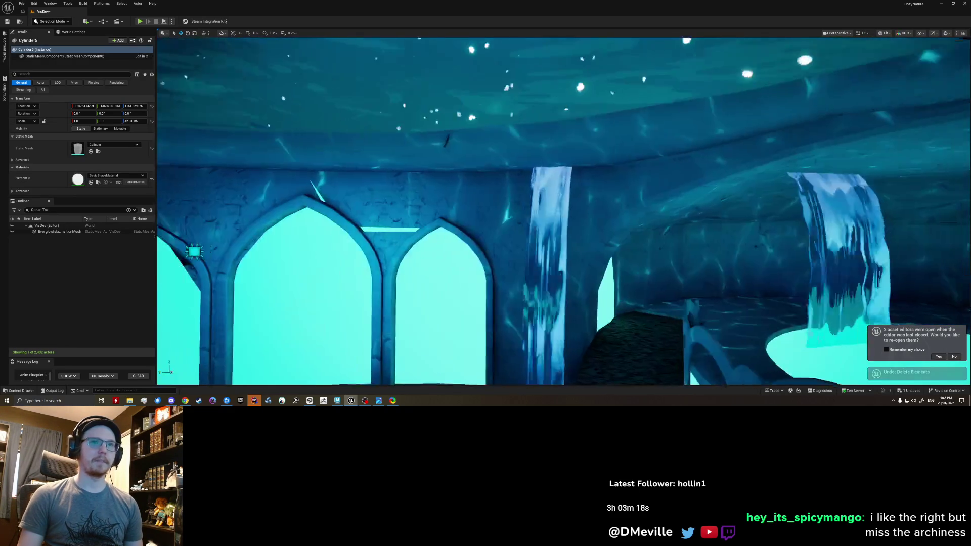
pyautogui.moveTo(563, 212); pyautogui.dragTo(563, 213, button='right')
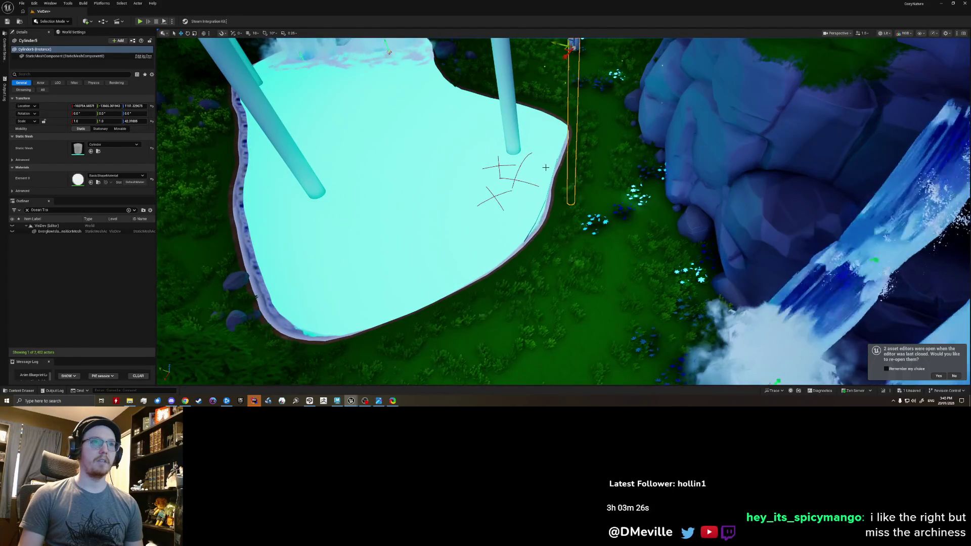
pyautogui.moveTo(563, 213); pyautogui.dragTo(563, 213, button='right')
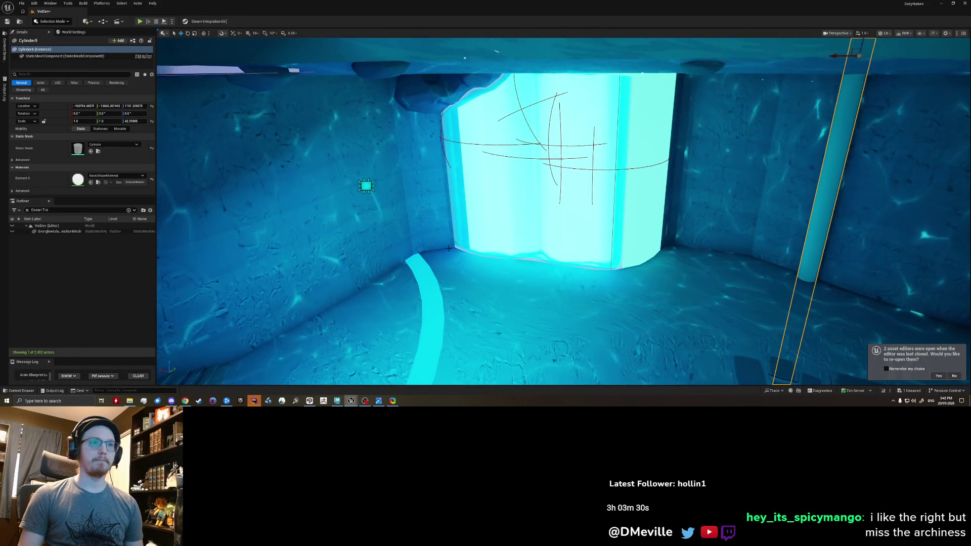
pyautogui.press('Escape')
pyautogui.moveTo(584, 260); pyautogui.dragTo(584, 260, button='right')
# - Delete the thin pillar Cylinder5 in the cave room and switch over to Maya
pyautogui.moveTo(563, 213); pyautogui.dragTo(532, 243, button='right')
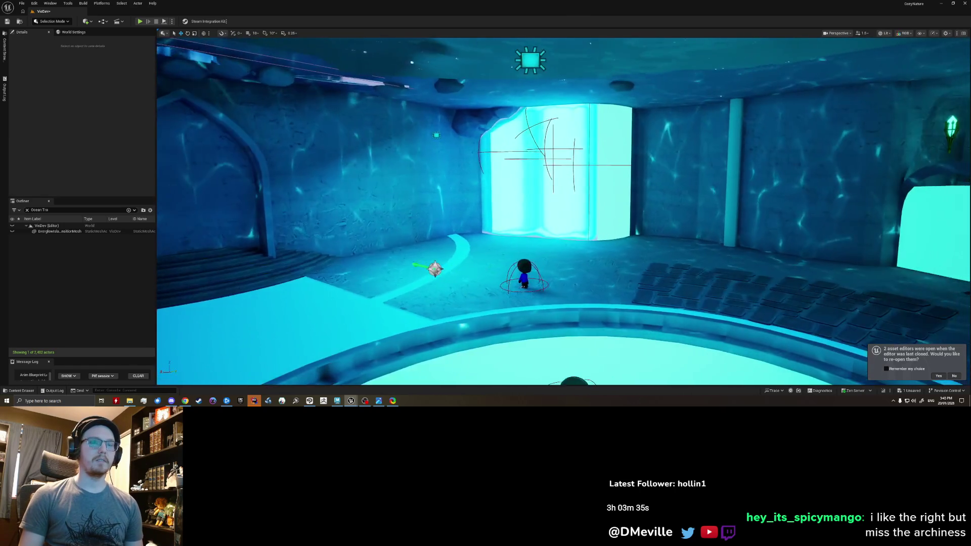
pyautogui.moveTo(564, 213); pyautogui.dragTo(556, 242, button='right')
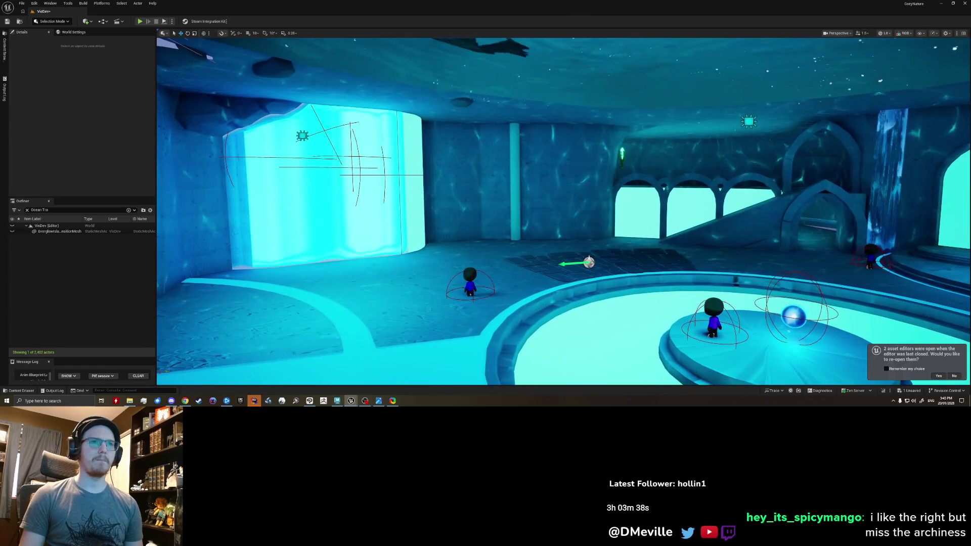
pyautogui.click(517, 209)
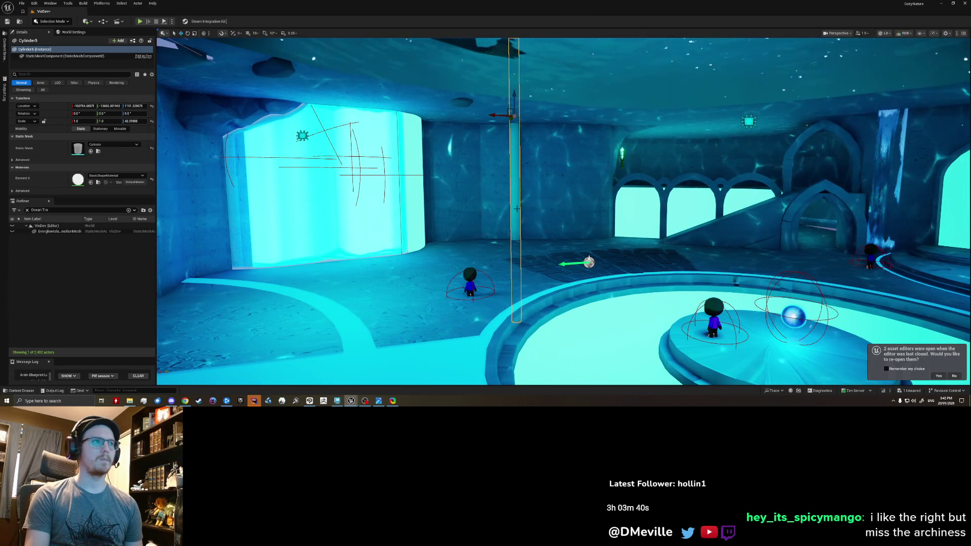
pyautogui.press('Delete')
pyautogui.moveTo(517, 212); pyautogui.dragTo(517, 212, button='right')
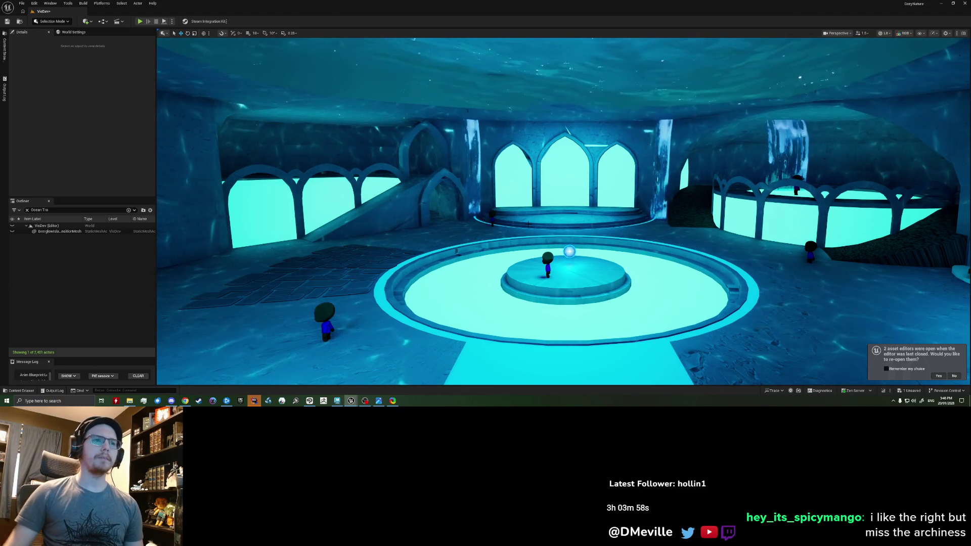
pyautogui.click(337, 402)
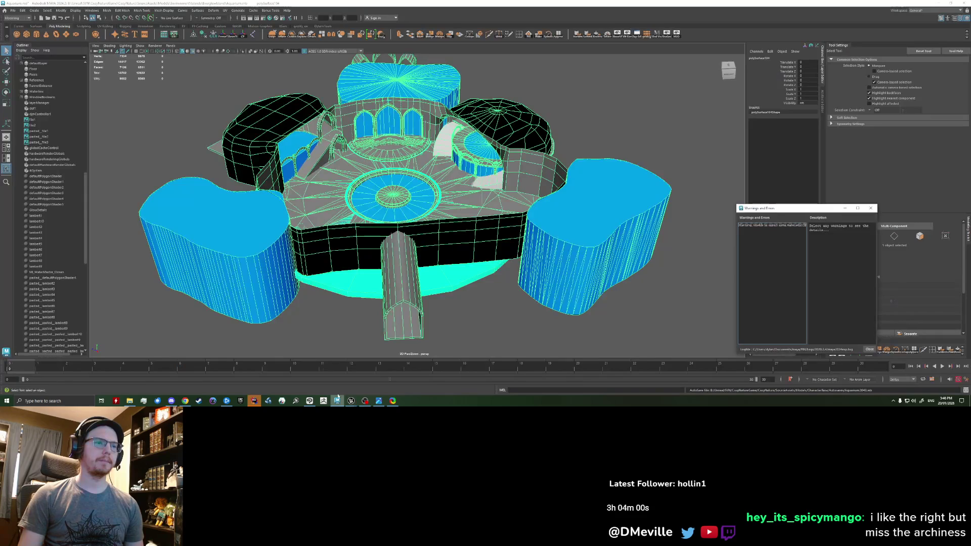
# - Select only the fountain ring, zoom in on it and close the Warnings and Errors window
pyautogui.keyDown('alt'); pyautogui.moveTo(410, 288); pyautogui.dragTo(453, 292); pyautogui.keyUp('alt')
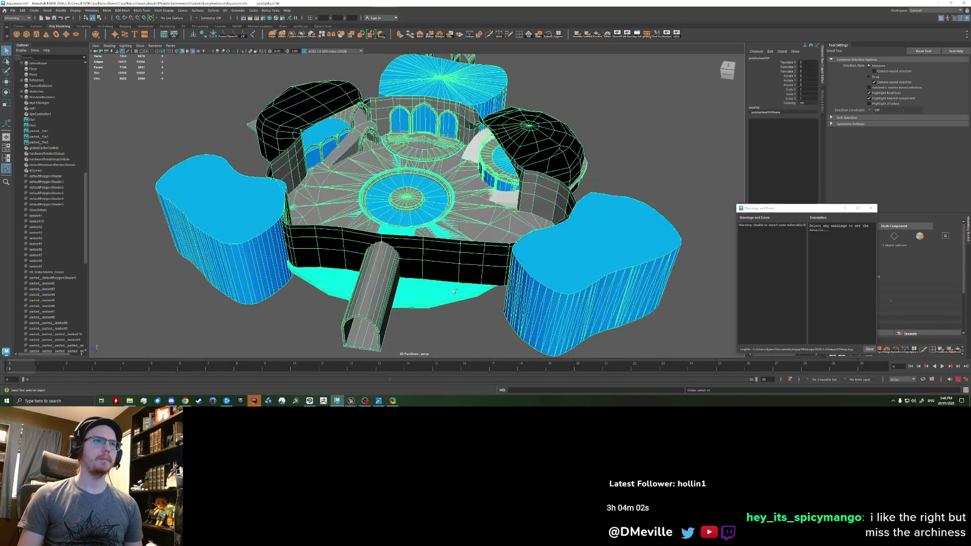
pyautogui.click(453, 293)
pyautogui.click(452, 201)
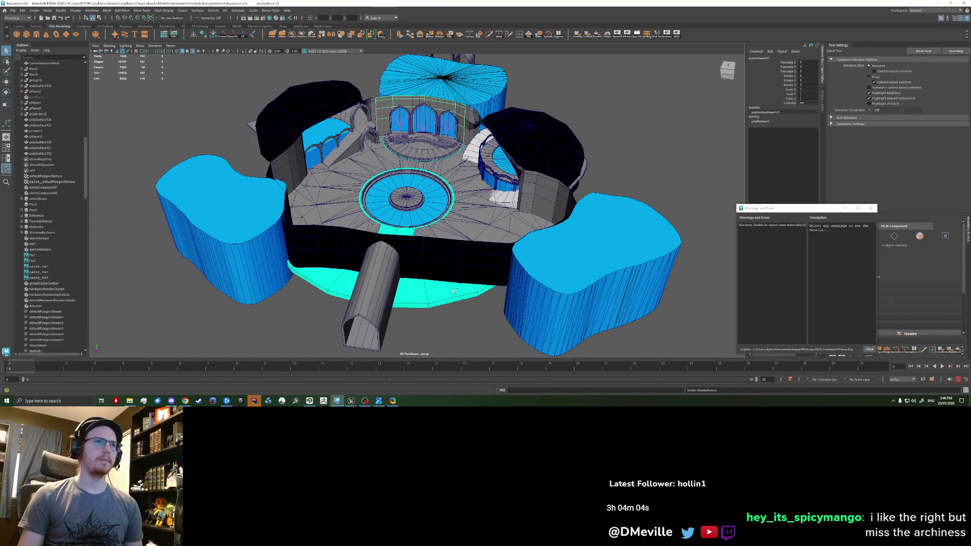
pyautogui.keyDown('alt'); pyautogui.moveTo(608, 203); pyautogui.dragTo(335, 221); pyautogui.keyUp('alt')
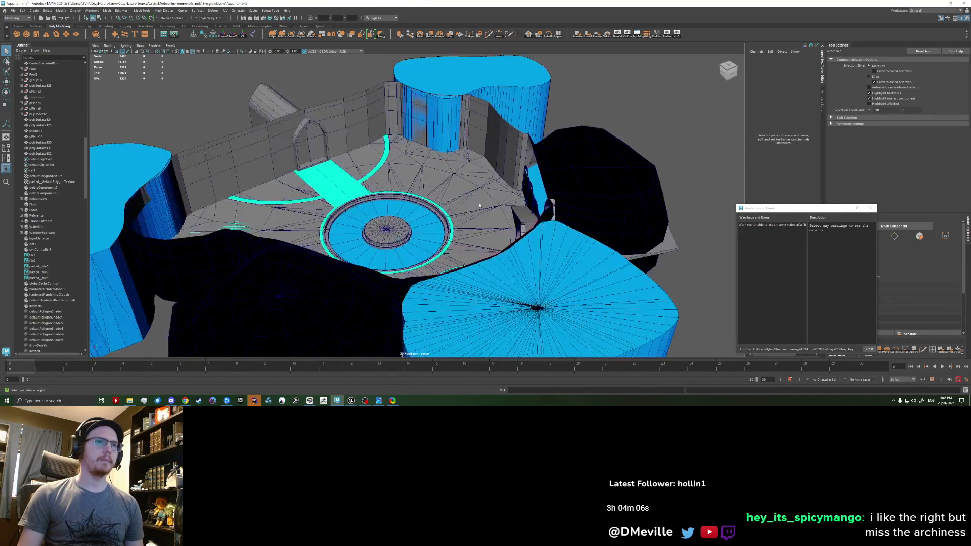
pyautogui.moveTo(336, 221)
pyautogui.keyDown('alt'); pyautogui.mouseDown()
pyautogui.moveTo(401, 194)
pyautogui.moveTo(364, 211)
pyautogui.mouseUp(); pyautogui.keyUp('alt')
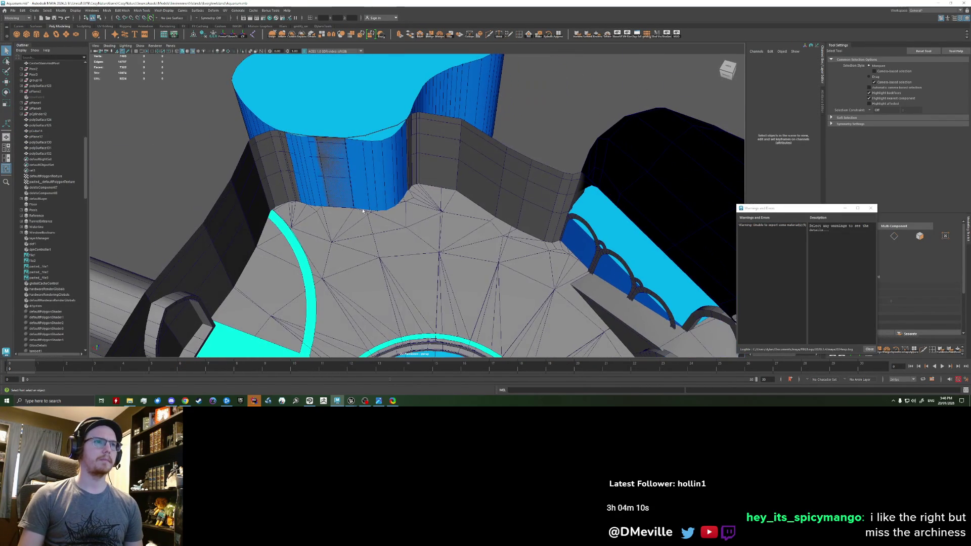
pyautogui.click(872, 208)
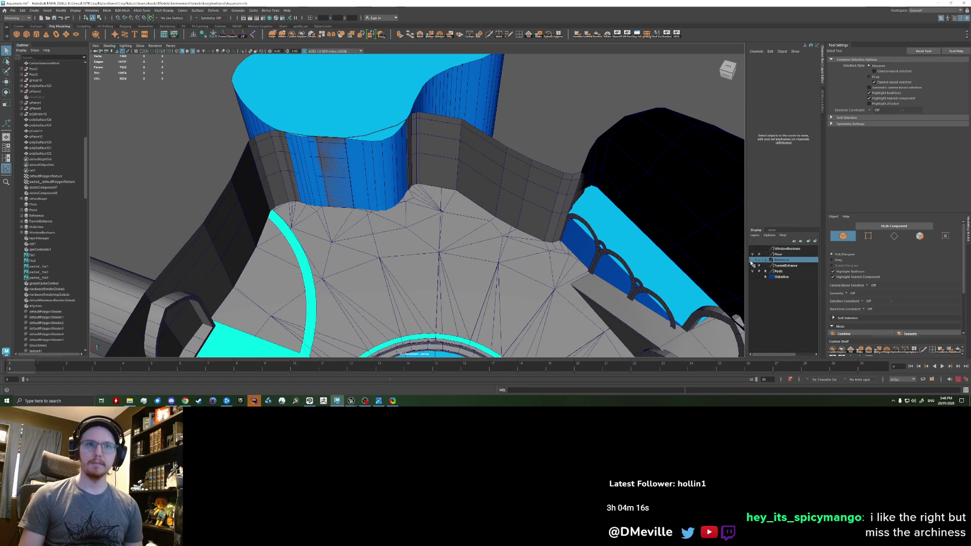
# - Template the blue top's display layer to inspect the underside, then restore it to shaded and selectable
pyautogui.click(753, 262)
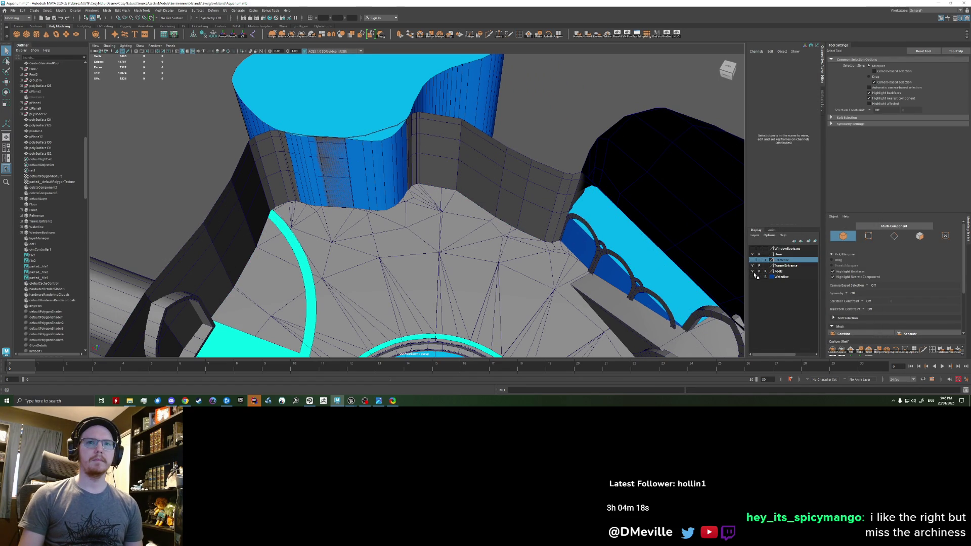
pyautogui.click(767, 273)
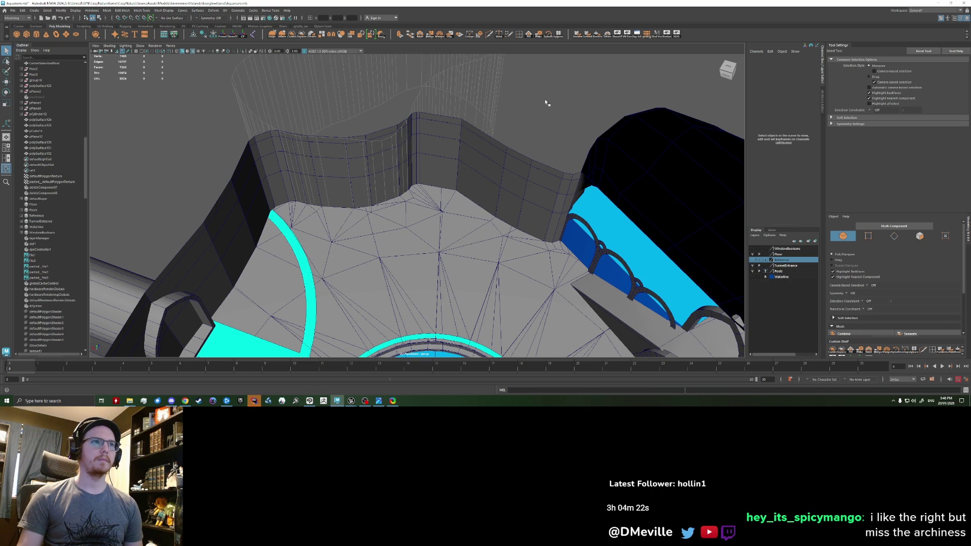
pyautogui.moveTo(426, 155)
pyautogui.keyDown('alt'); pyautogui.mouseDown()
pyautogui.moveTo(438, 271)
pyautogui.moveTo(438, 214)
pyautogui.mouseUp(); pyautogui.keyUp('alt')
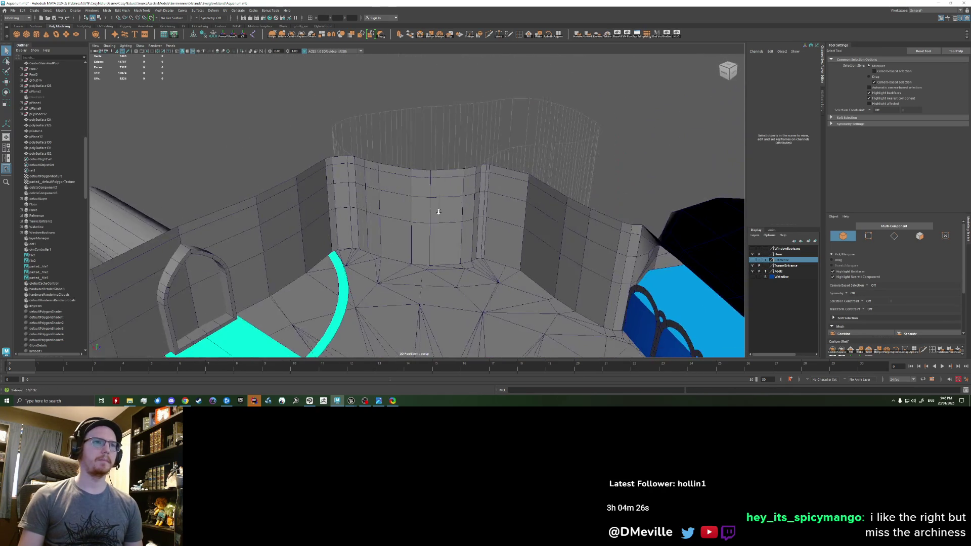
pyautogui.moveTo(438, 213)
pyautogui.keyDown('alt'); pyautogui.mouseDown()
pyautogui.moveTo(418, 203)
pyautogui.moveTo(479, 237)
pyautogui.mouseUp(); pyautogui.keyUp('alt')
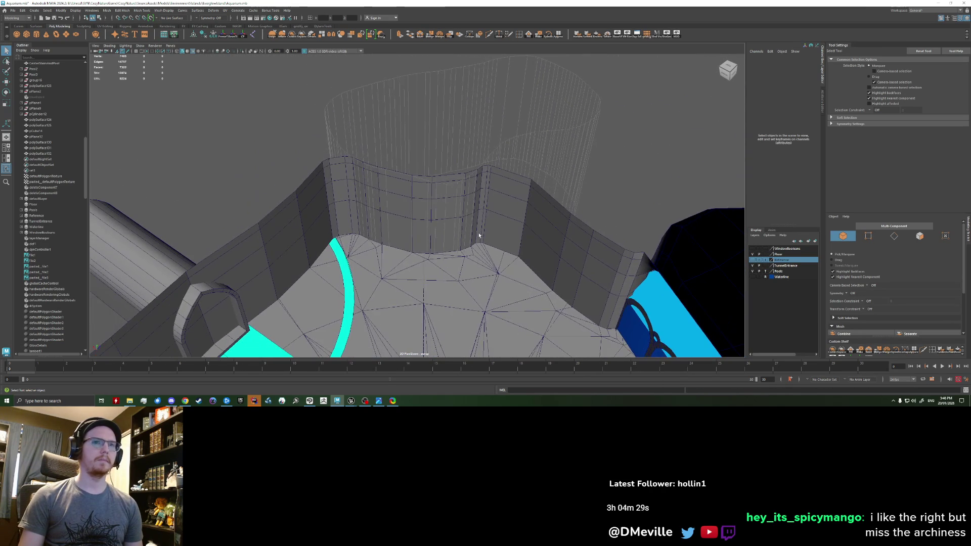
pyautogui.click(767, 275)
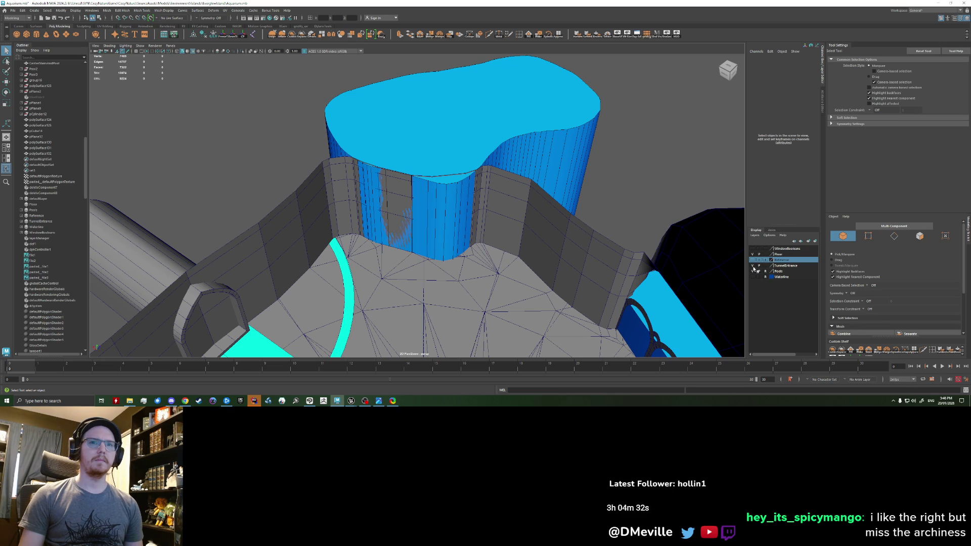
# - Soft-select a column of faces on the blue tank and shift it sideways with the Move tool
pyautogui.click(447, 161)
pyautogui.press('w')
pyautogui.moveTo(446, 161); pyautogui.dragTo(453, 243, button='right')
pyautogui.click(454, 245)
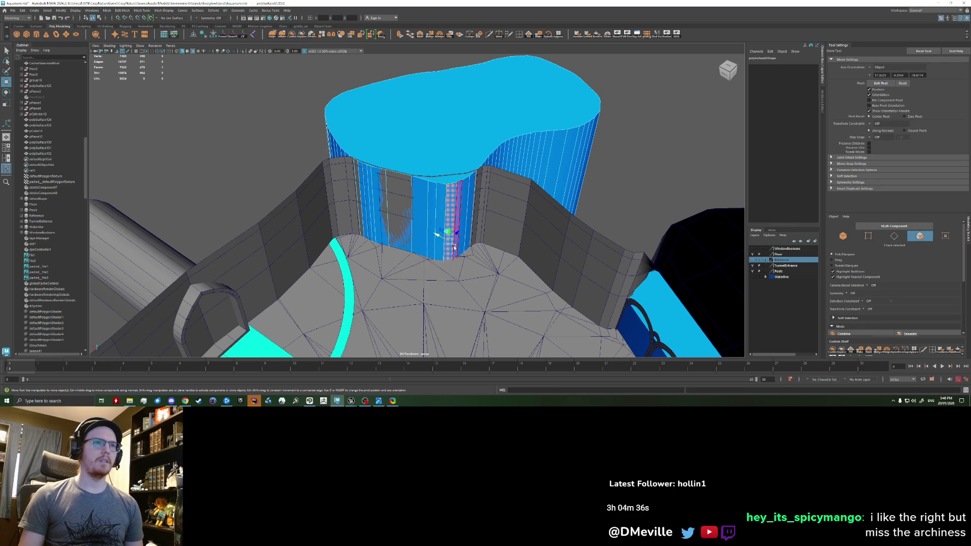
pyautogui.keyDown('alt'); pyautogui.moveTo(448, 244); pyautogui.dragTo(486, 297); pyautogui.keyUp('alt')
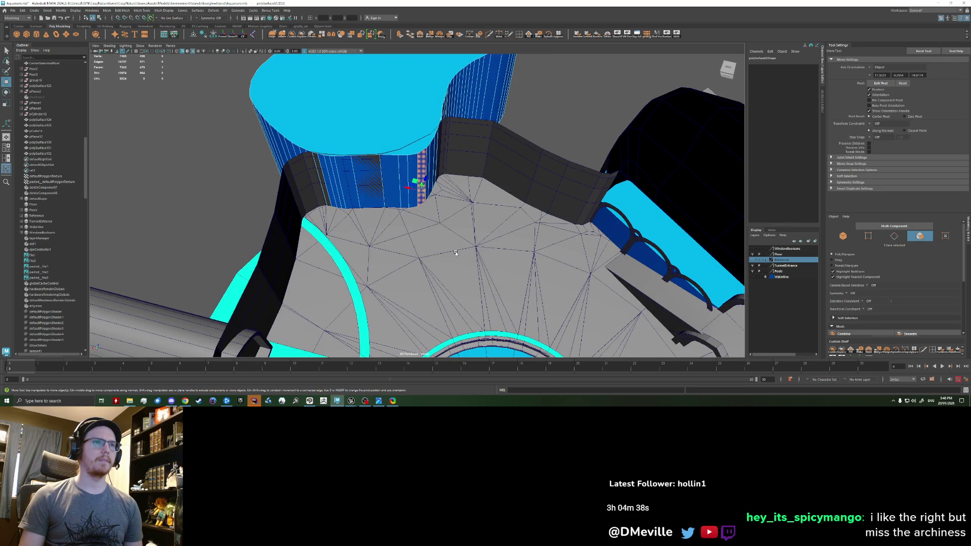
pyautogui.press('b')
pyautogui.moveTo(459, 265); pyautogui.dragTo(499, 271, button='middle')
pyautogui.moveTo(418, 181)
pyautogui.mouseDown()
pyautogui.moveTo(408, 176)
pyautogui.moveTo(517, 272)
pyautogui.mouseUp()
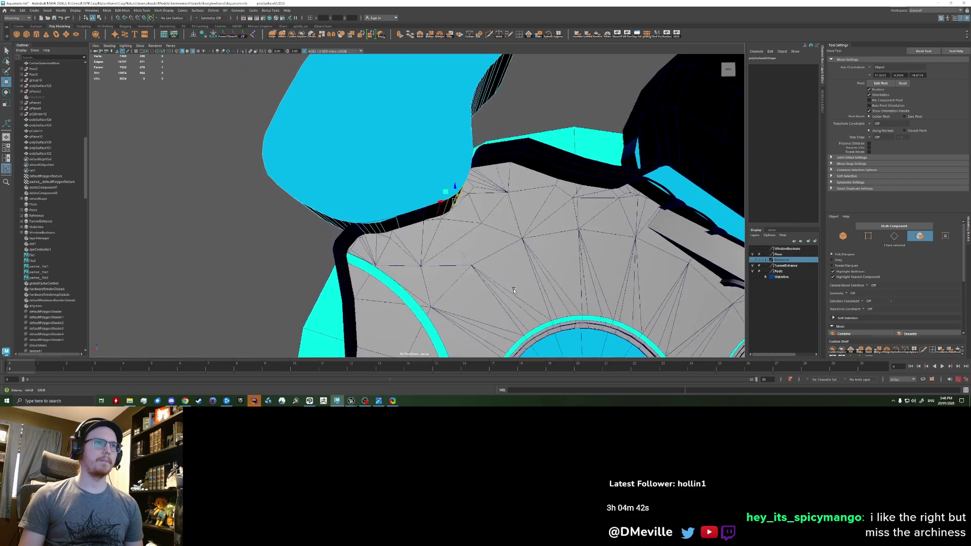
pyautogui.moveTo(429, 175); pyautogui.dragTo(422, 173)
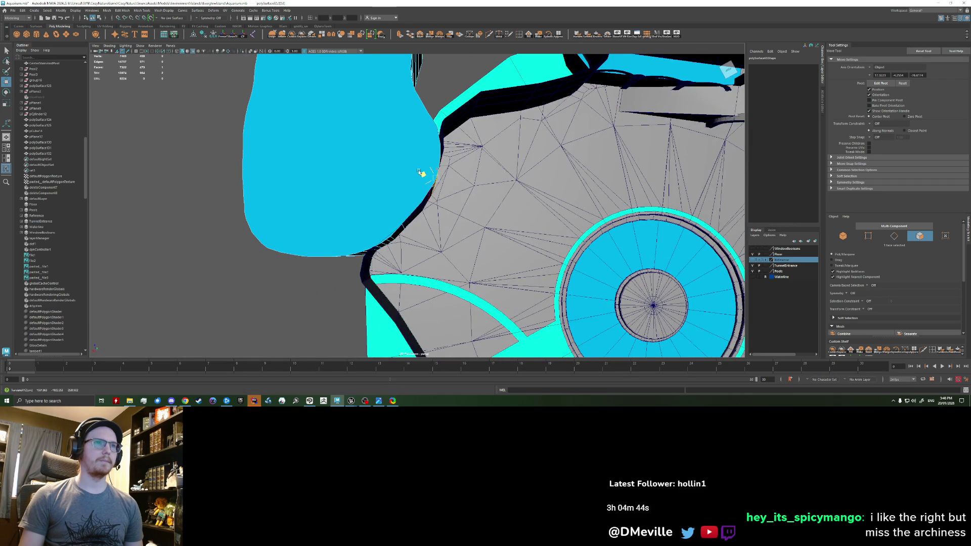
# - Return to object mode and orbit out to review the blue tank and whole courtyard
pyautogui.moveTo(507, 206)
pyautogui.keyDown('alt'); pyautogui.mouseDown()
pyautogui.moveTo(492, 315)
pyautogui.moveTo(442, 222)
pyautogui.moveTo(386, 250)
pyautogui.mouseUp(); pyautogui.keyUp('alt')
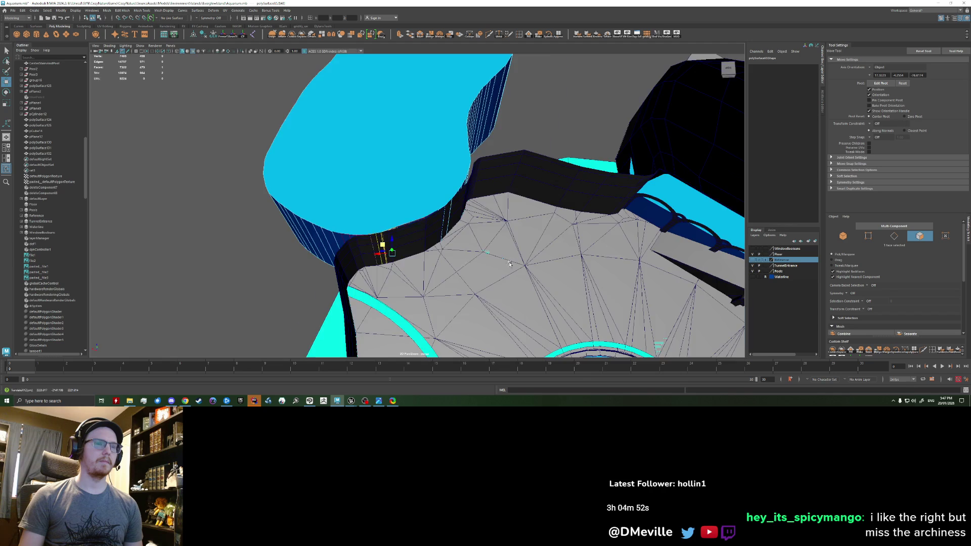
pyautogui.keyDown('alt'); pyautogui.moveTo(509, 264); pyautogui.dragTo(442, 219); pyautogui.keyUp('alt')
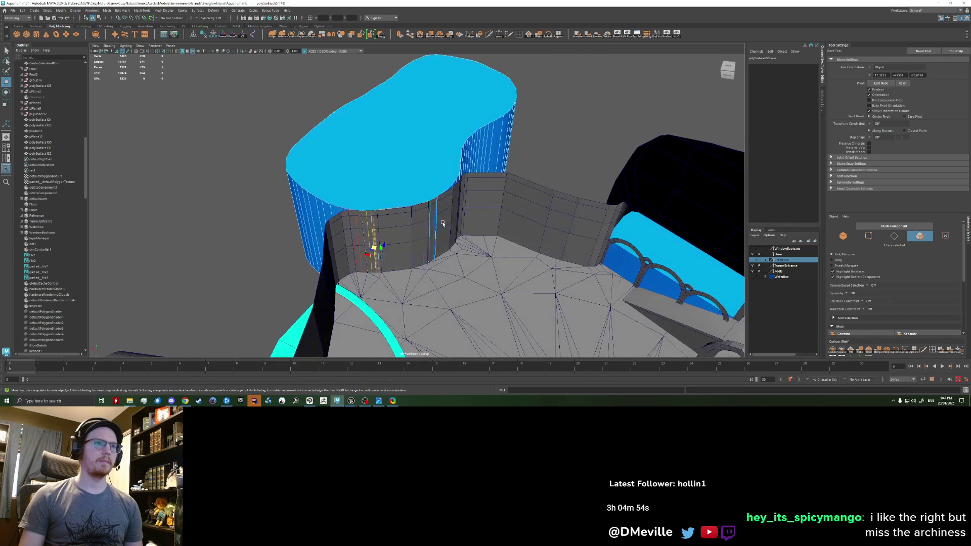
pyautogui.keyDown('alt'); pyautogui.moveTo(436, 228); pyautogui.dragTo(416, 215); pyautogui.keyUp('alt')
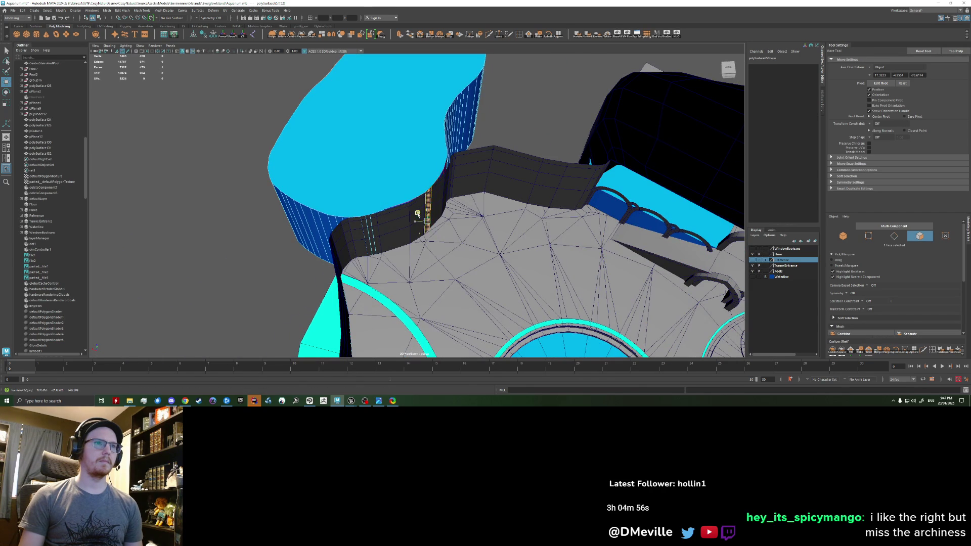
pyautogui.moveTo(402, 186); pyautogui.dragTo(426, 171, button='right')
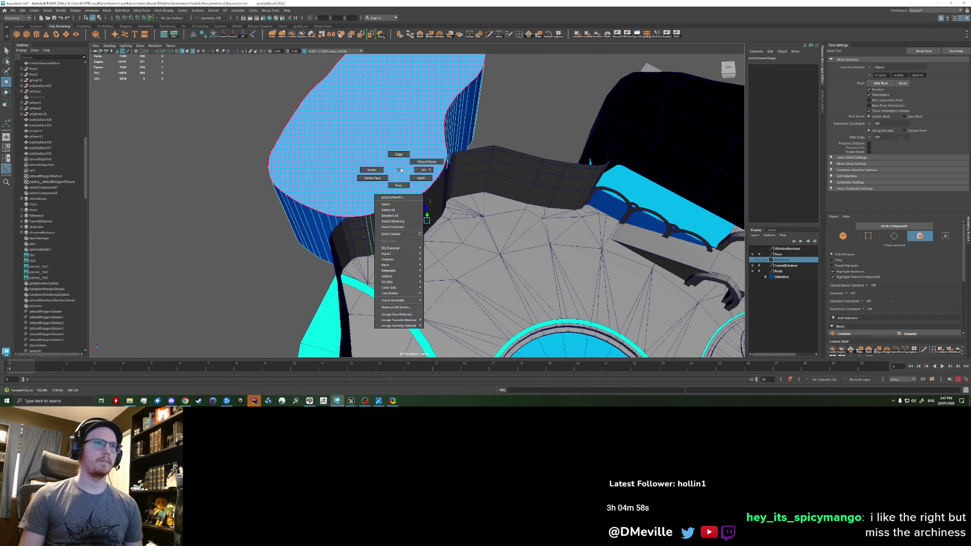
pyautogui.moveTo(426, 183)
pyautogui.keyDown('alt'); pyautogui.mouseDown()
pyautogui.moveTo(467, 215)
pyautogui.moveTo(441, 220)
pyautogui.mouseUp(); pyautogui.keyUp('alt')
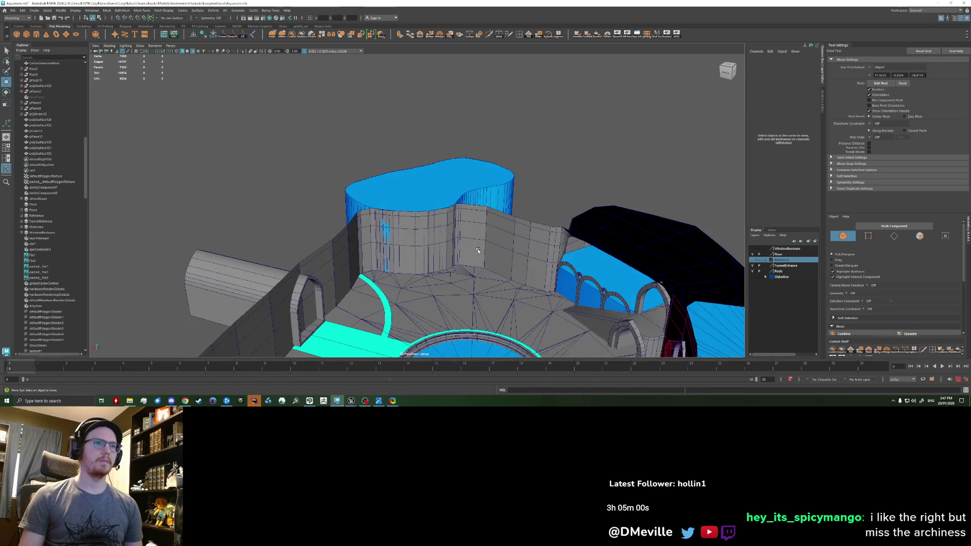
pyautogui.scroll(5, 429, 223)
pyautogui.scroll(-2, 430, 222)
pyautogui.moveTo(430, 223)
pyautogui.keyDown('alt'); pyautogui.mouseDown()
pyautogui.moveTo(380, 201)
pyautogui.moveTo(380, 182)
pyautogui.moveTo(394, 174)
pyautogui.mouseUp(); pyautogui.keyUp('alt')
pyautogui.scroll(-3, 365, 192)
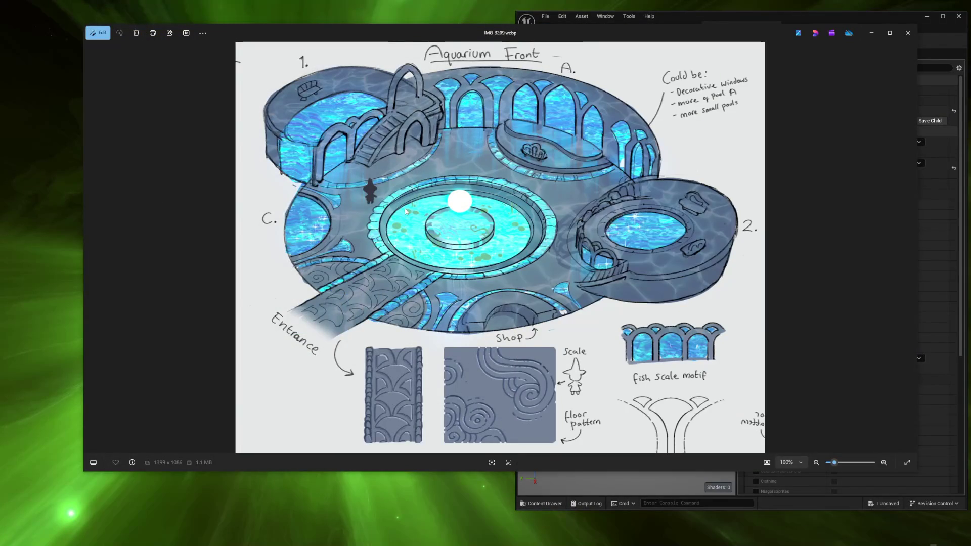
# - Page through the Aquarium Front, Back and Side View sketches IMG_3209 to IMG_3211
pyautogui.press('Right')
pyautogui.press('Left')
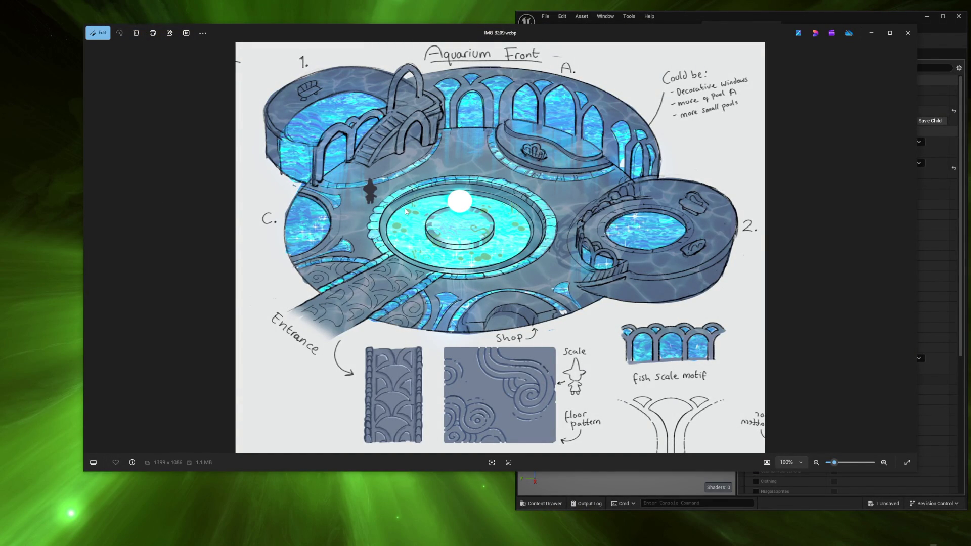
pyautogui.press('Right')
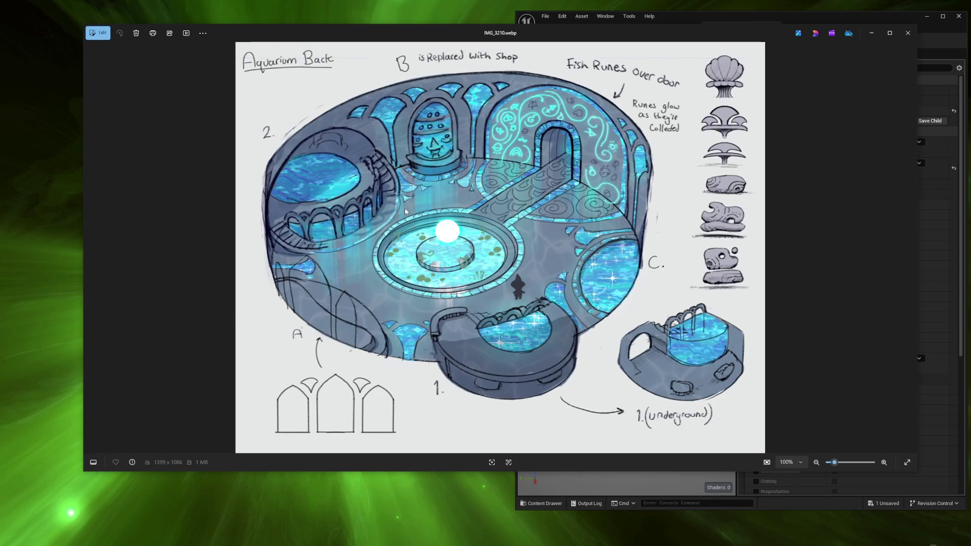
pyautogui.press('Right')
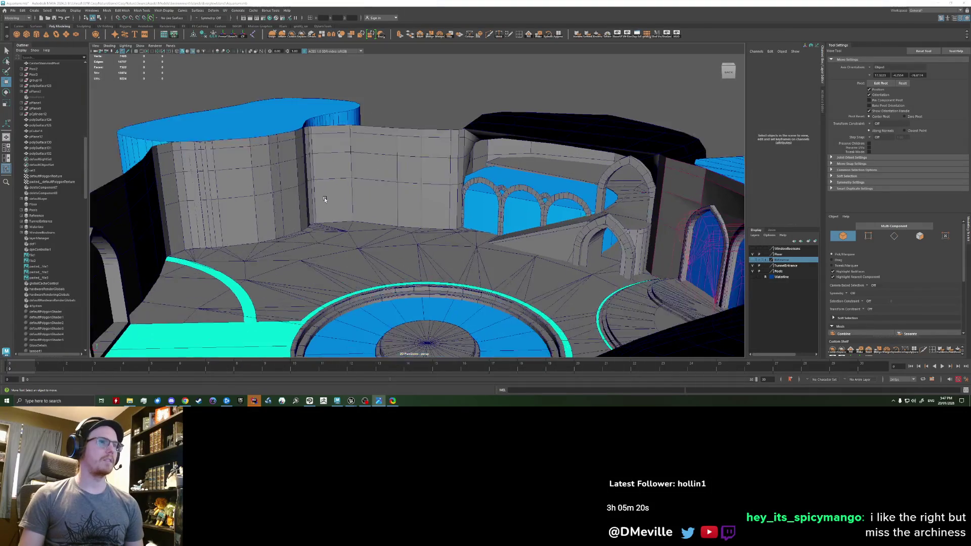
pyautogui.keyDown('alt'); pyautogui.moveTo(372, 199); pyautogui.dragTo(262, 178); pyautogui.keyUp('alt')
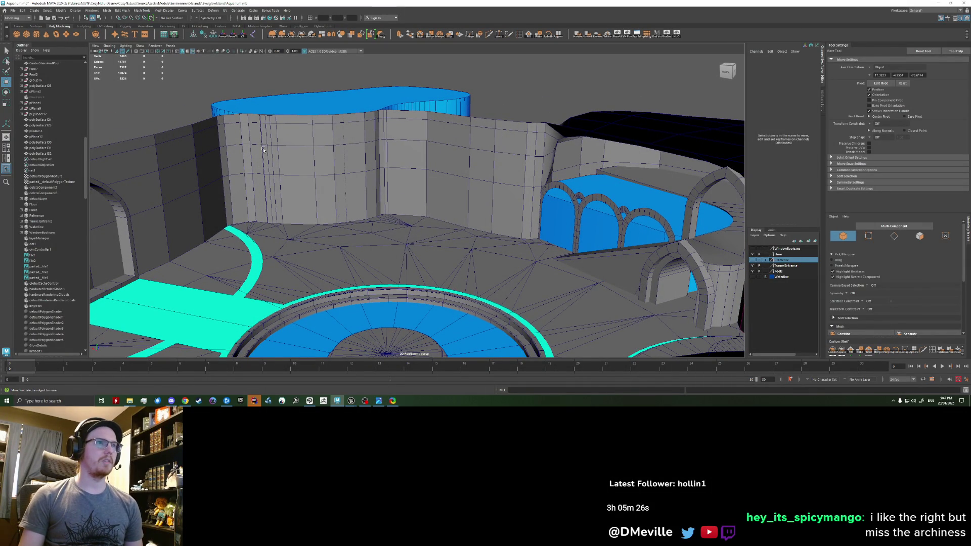
pyautogui.moveTo(402, 196)
pyautogui.keyDown('alt'); pyautogui.mouseDown()
pyautogui.moveTo(318, 199)
pyautogui.moveTo(332, 190)
pyautogui.moveTo(445, 206)
pyautogui.mouseUp(); pyautogui.keyUp('alt')
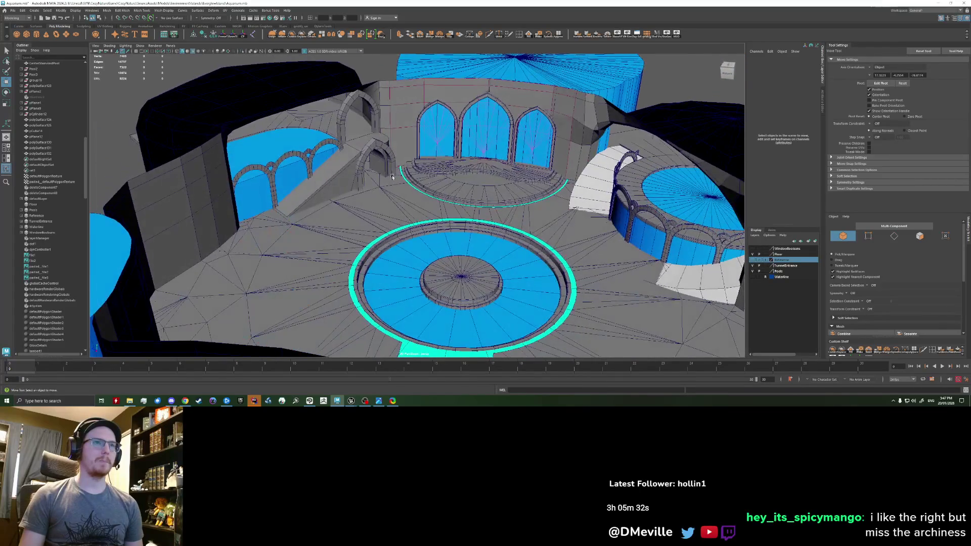
pyautogui.scroll(3, 446, 207)
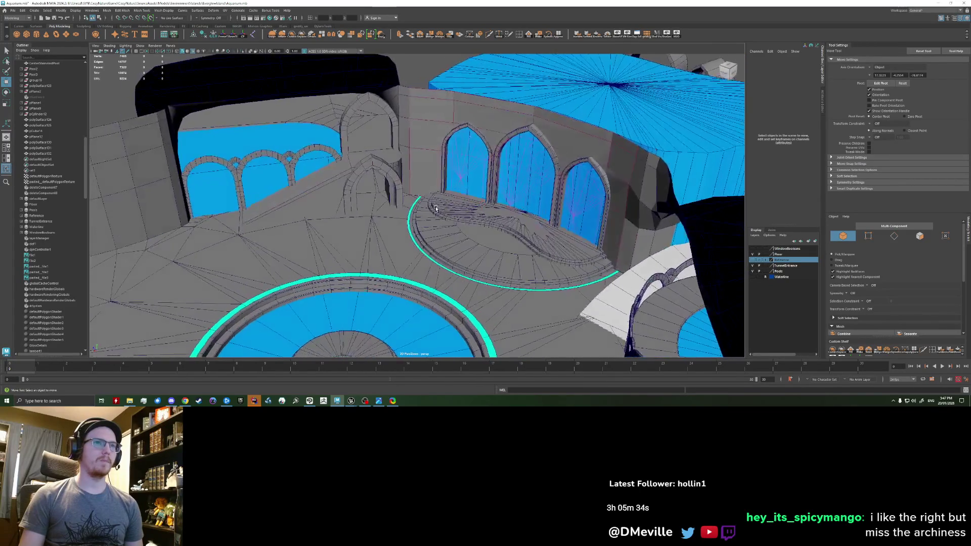
pyautogui.moveTo(445, 207)
pyautogui.keyDown('alt'); pyautogui.mouseDown()
pyautogui.moveTo(406, 192)
pyautogui.moveTo(531, 137)
pyautogui.mouseUp(); pyautogui.keyUp('alt')
pyautogui.scroll(-2, 407, 191)
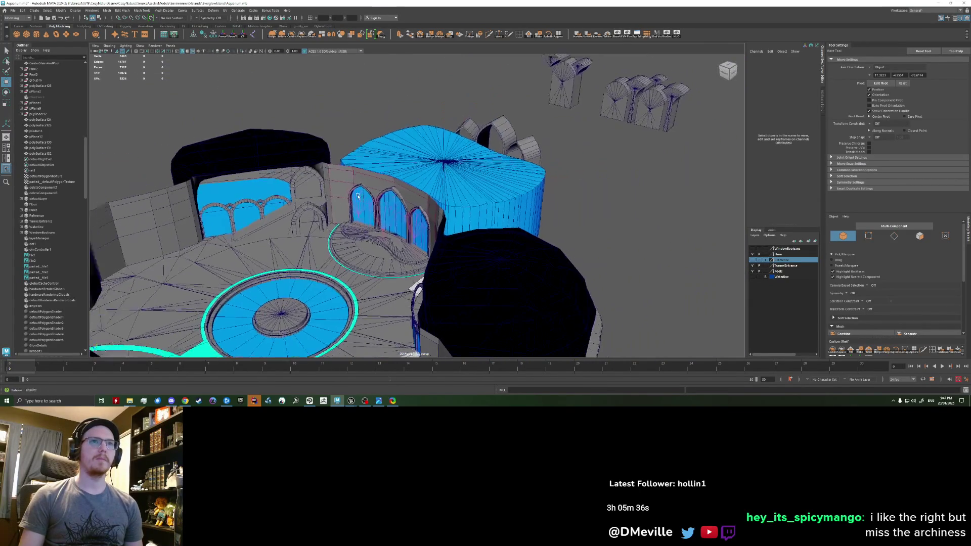
# - Select and frame the small standalone arch piece, then select its top edge loop
pyautogui.click(570, 99)
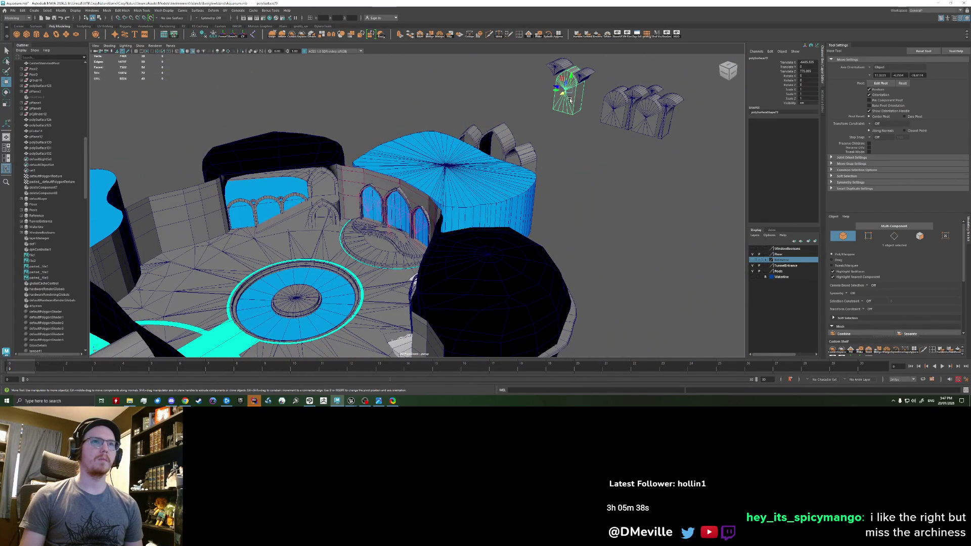
pyautogui.moveTo(565, 91); pyautogui.dragTo(526, 112)
pyautogui.press('f')
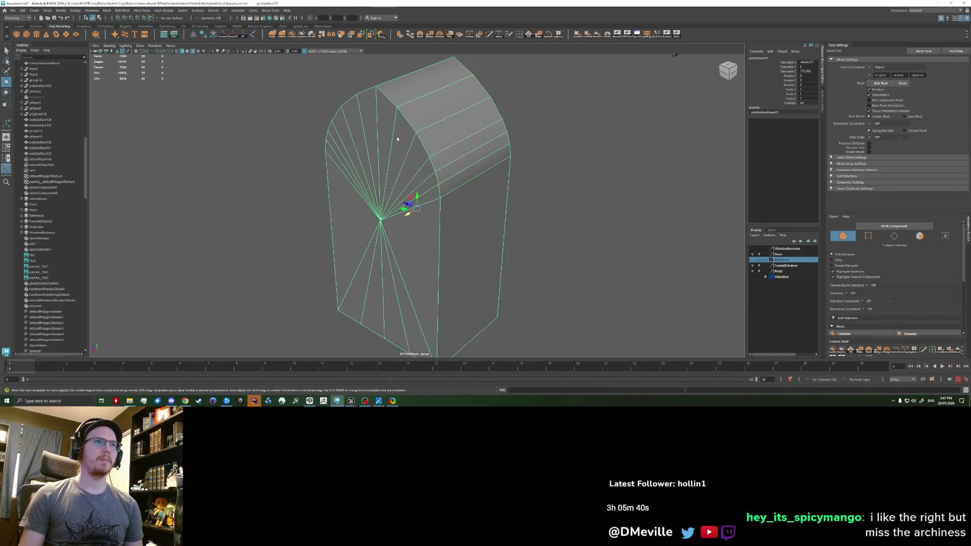
pyautogui.moveTo(396, 138); pyautogui.dragTo(403, 114, button='right')
pyautogui.doubleClick(446, 120)
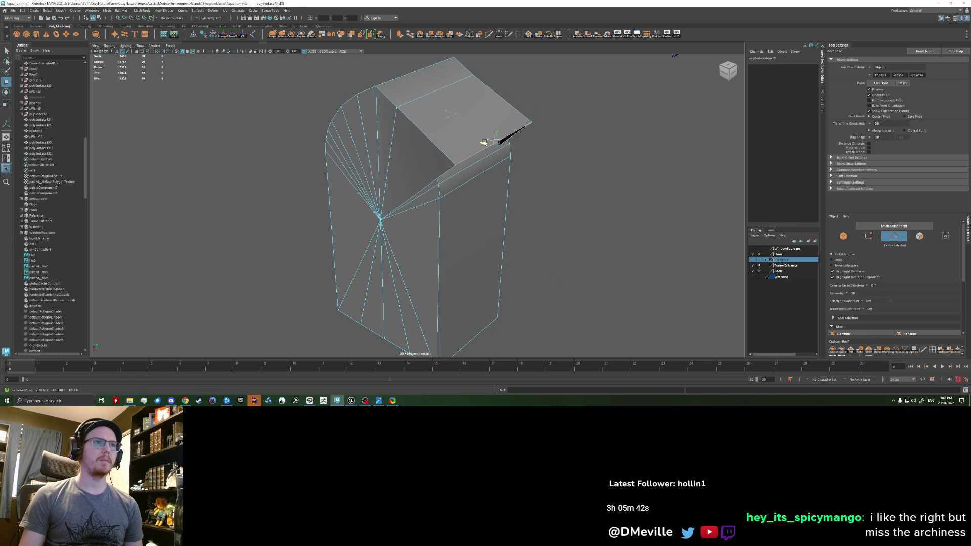
# - Pull the top edge loop out into a peaked top, undoing one stray vertex move
pyautogui.moveTo(425, 87)
pyautogui.mouseDown()
pyautogui.moveTo(435, 105)
pyautogui.moveTo(403, 143)
pyautogui.mouseUp()
pyautogui.moveTo(389, 106); pyautogui.dragTo(350, 89)
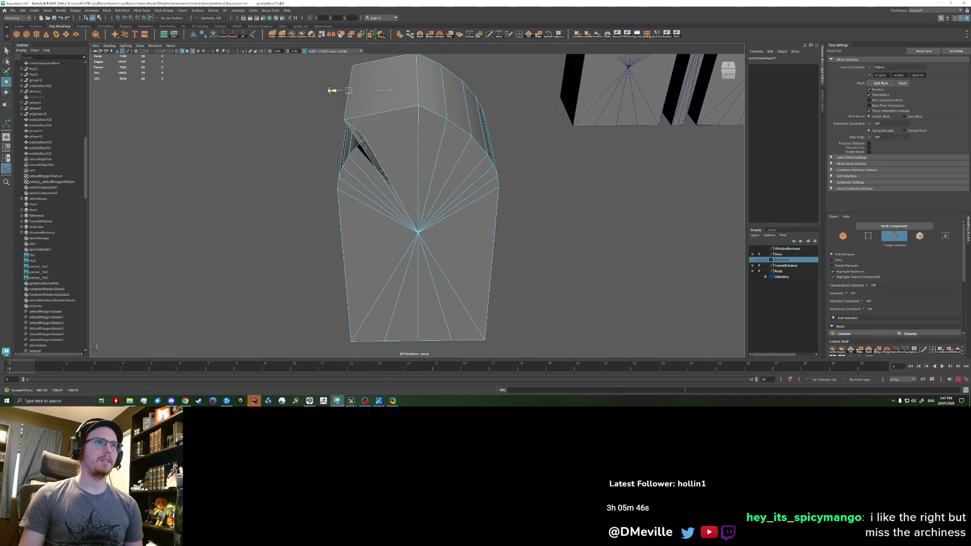
pyautogui.click(388, 122)
pyautogui.moveTo(389, 119); pyautogui.dragTo(326, 148)
pyautogui.hotkey('ctrl', 'z')
pyautogui.scroll(-3, 353, 154)
pyautogui.scroll(-5, 380, 185)
pyautogui.moveTo(379, 185)
pyautogui.keyDown('alt'); pyautogui.mouseDown()
pyautogui.moveTo(397, 151)
pyautogui.moveTo(405, 217)
pyautogui.moveTo(401, 207)
pyautogui.moveTo(440, 204)
pyautogui.mouseUp(); pyautogui.keyUp('alt')
pyautogui.scroll(3, 456, 203)
pyautogui.scroll(3, 470, 202)
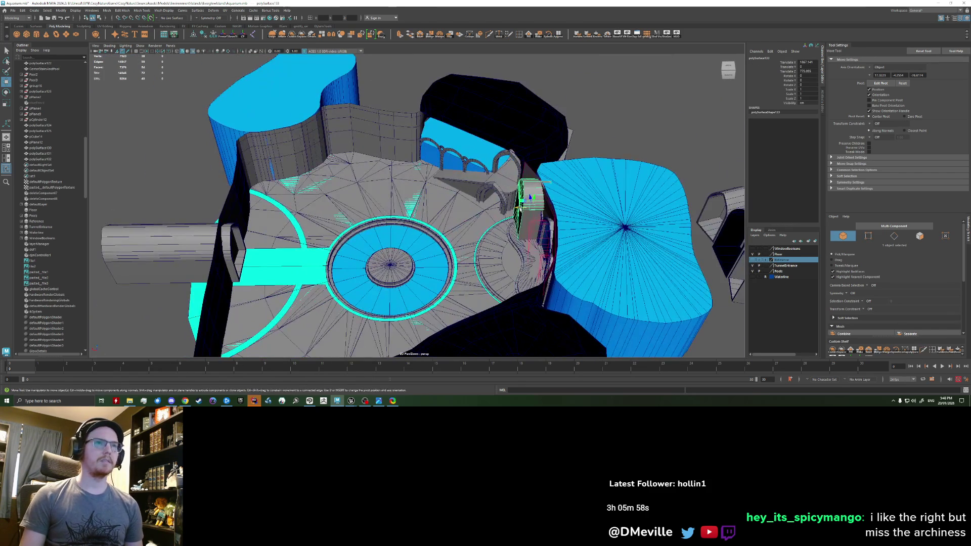
pyautogui.scroll(3, 288, 201)
# - Rotate the arch piece to line up with the courtyard's stone wall and move it against it
pyautogui.moveTo(288, 201)
pyautogui.keyDown('alt'); pyautogui.mouseDown()
pyautogui.moveTo(423, 222)
pyautogui.moveTo(334, 211)
pyautogui.mouseUp(); pyautogui.keyUp('alt')
pyautogui.press('e')
pyautogui.moveTo(288, 190)
pyautogui.mouseDown()
pyautogui.moveTo(308, 240)
pyautogui.moveTo(337, 69)
pyautogui.mouseUp()
pyautogui.keyDown('alt'); pyautogui.moveTo(320, 171); pyautogui.dragTo(369, 195); pyautogui.keyUp('alt')
pyautogui.press('w')
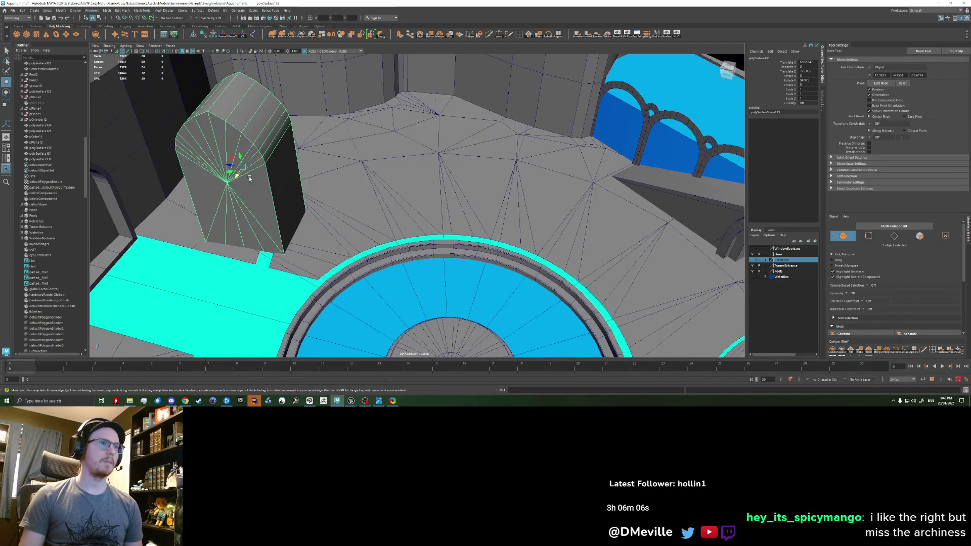
pyautogui.moveTo(235, 174)
pyautogui.keyDown('alt'); pyautogui.mouseDown()
pyautogui.moveTo(314, 208)
pyautogui.moveTo(279, 208)
pyautogui.mouseUp(); pyautogui.keyUp('alt')
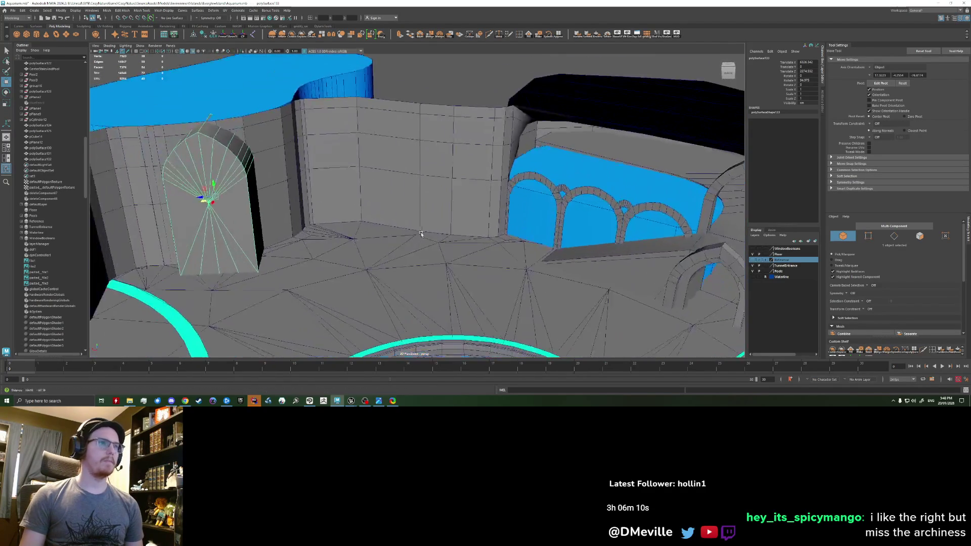
pyautogui.press('e')
pyautogui.moveTo(280, 207)
pyautogui.mouseDown()
pyautogui.moveTo(280, 189)
pyautogui.moveTo(411, 259)
pyautogui.moveTo(351, 174)
pyautogui.mouseUp()
pyautogui.press('w')
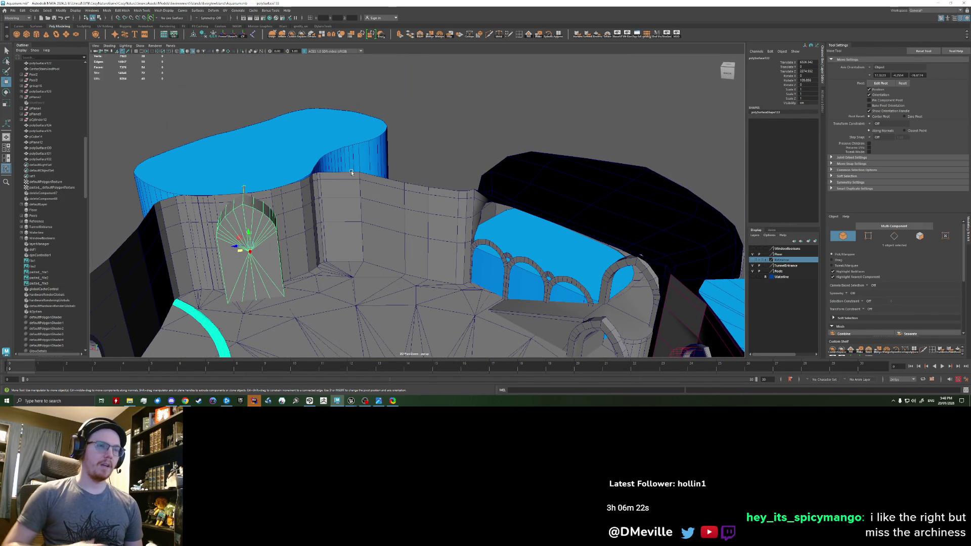
# - Orbit around the pool structure to check the arch placement, then switch back to Unreal Engine
pyautogui.moveTo(395, 254)
pyautogui.keyDown('alt'); pyautogui.mouseDown()
pyautogui.moveTo(459, 173)
pyautogui.moveTo(416, 241)
pyautogui.moveTo(321, 218)
pyautogui.mouseUp(); pyautogui.keyUp('alt')
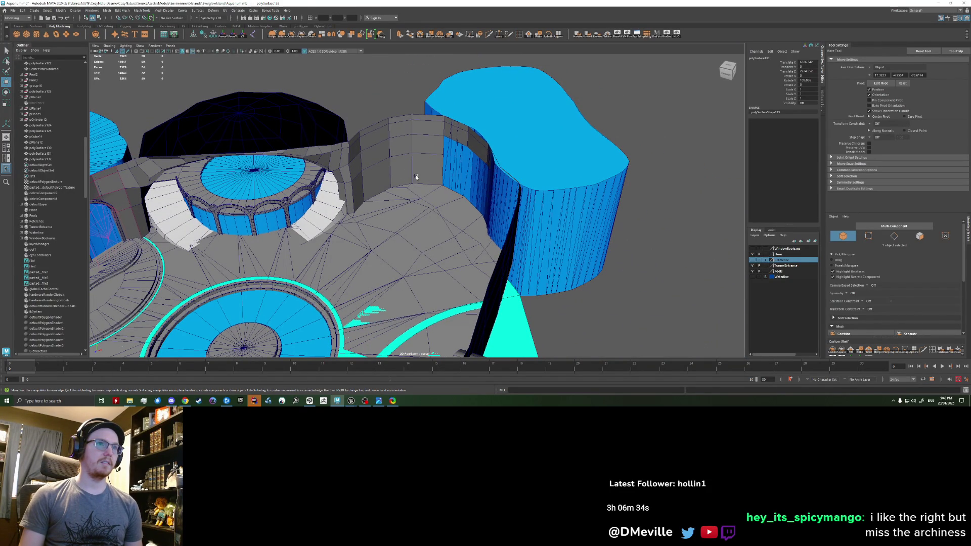
pyautogui.moveTo(394, 224)
pyautogui.keyDown('alt'); pyautogui.mouseDown()
pyautogui.moveTo(376, 179)
pyautogui.moveTo(393, 238)
pyautogui.moveTo(382, 241)
pyautogui.mouseUp(); pyautogui.keyUp('alt')
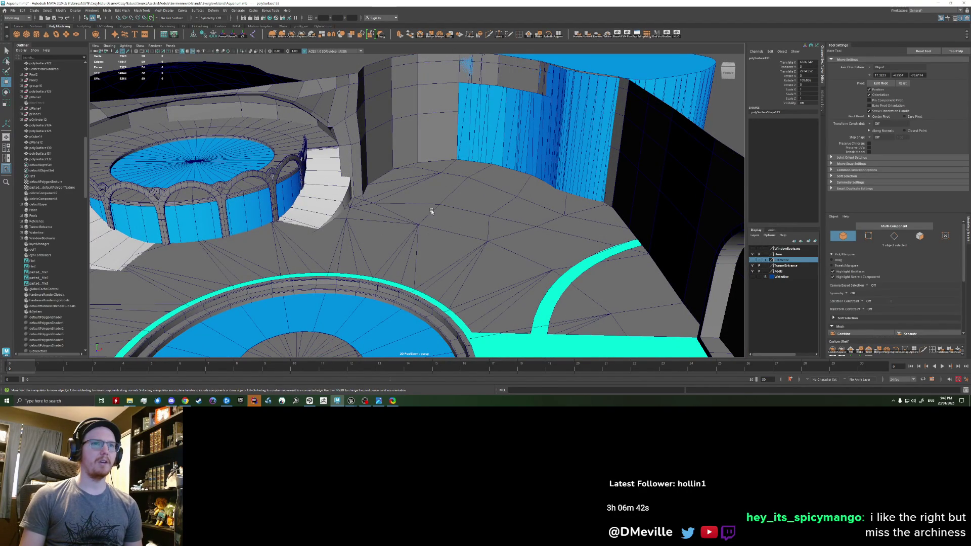
pyautogui.moveTo(486, 268)
pyautogui.keyDown('alt'); pyautogui.mouseDown()
pyautogui.moveTo(425, 219)
pyautogui.moveTo(242, 157)
pyautogui.mouseUp(); pyautogui.keyUp('alt')
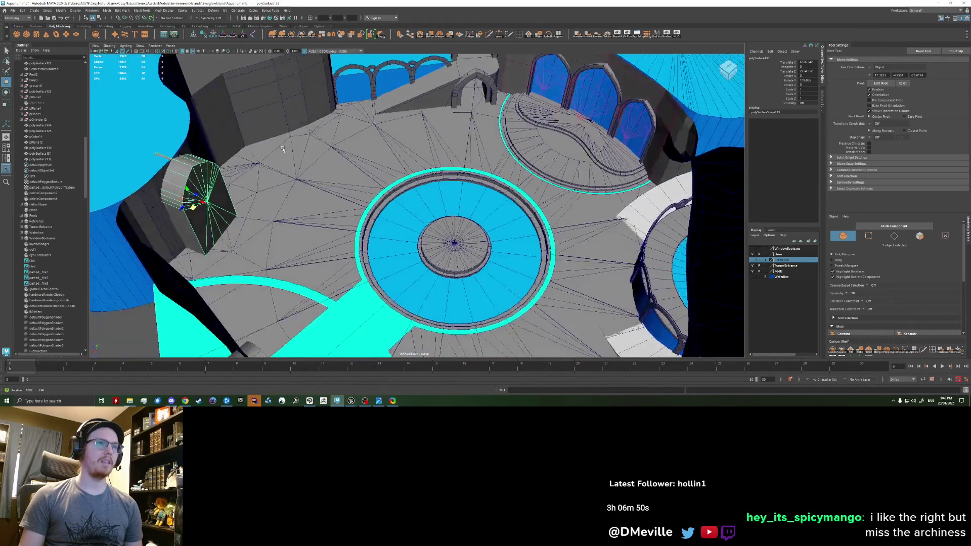
pyautogui.keyDown('alt'); pyautogui.moveTo(294, 154); pyautogui.dragTo(274, 176); pyautogui.keyUp('alt')
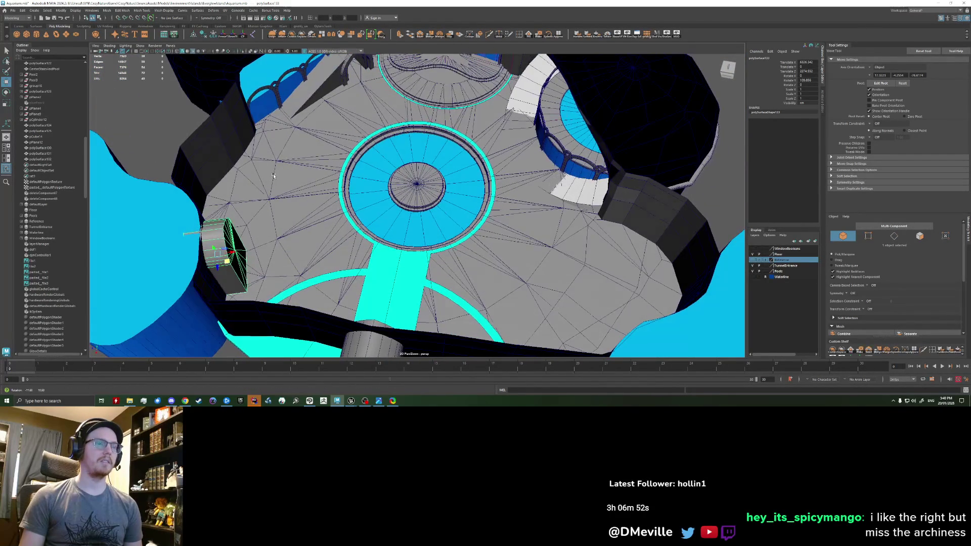
pyautogui.scroll(-5, 274, 176)
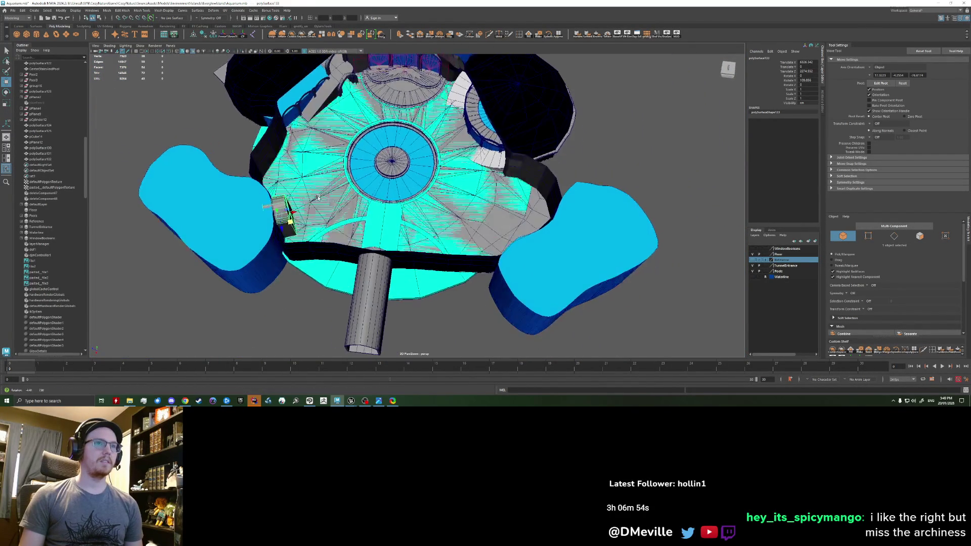
pyautogui.keyDown('alt'); pyautogui.moveTo(274, 177); pyautogui.dragTo(529, 241); pyautogui.keyUp('alt')
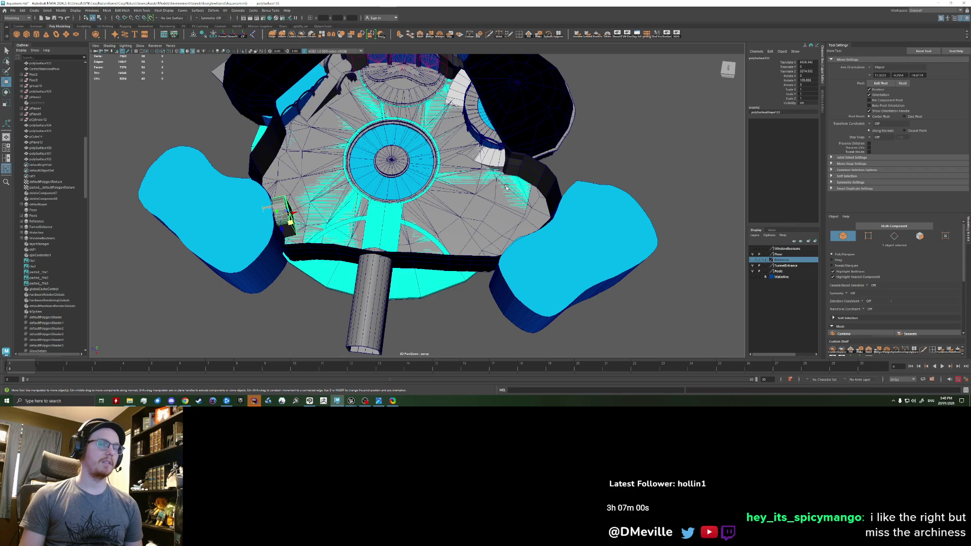
pyautogui.click(351, 401)
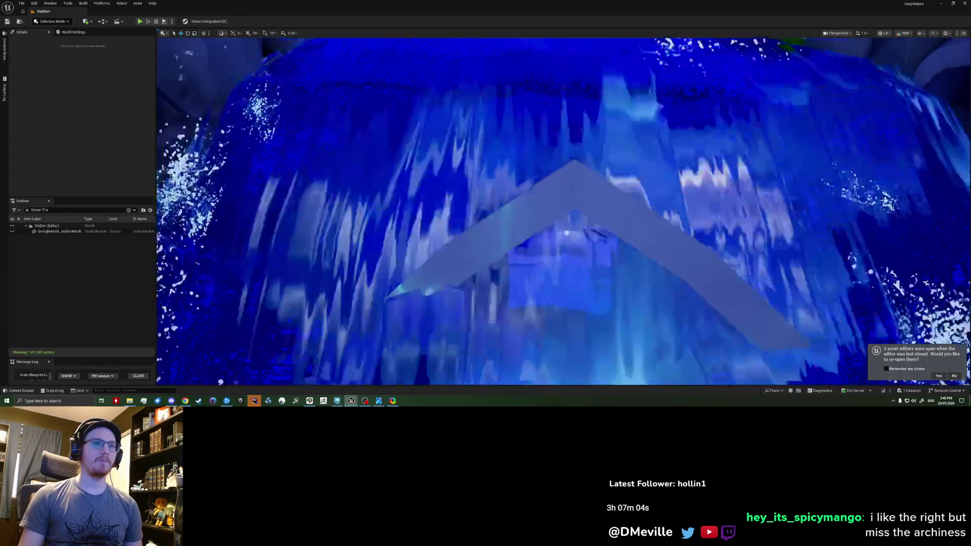
# - Pull back to a top-down view of the Unreal level, briefly selecting the foliage and a cylinder pole
pyautogui.moveTo(563, 211); pyautogui.dragTo(563, 274, button='right')
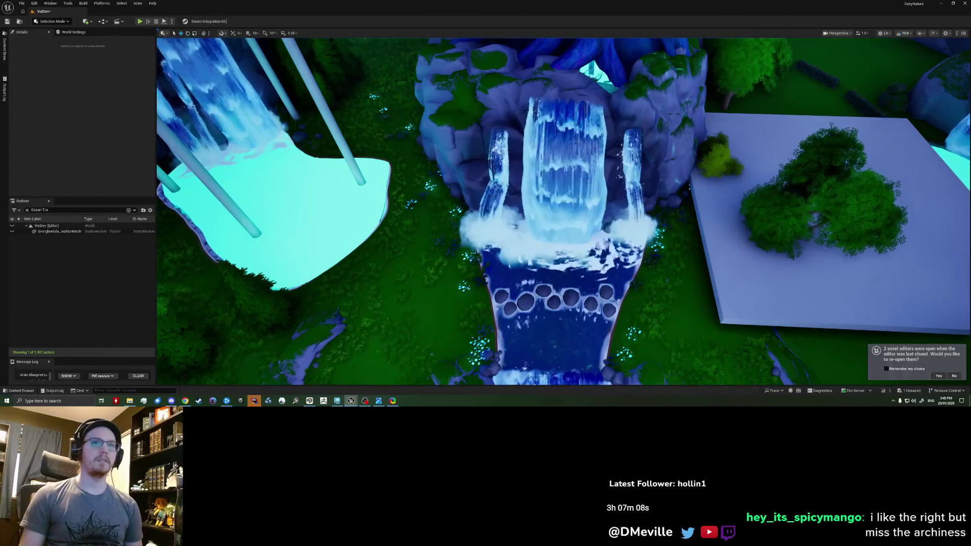
pyautogui.click(351, 158)
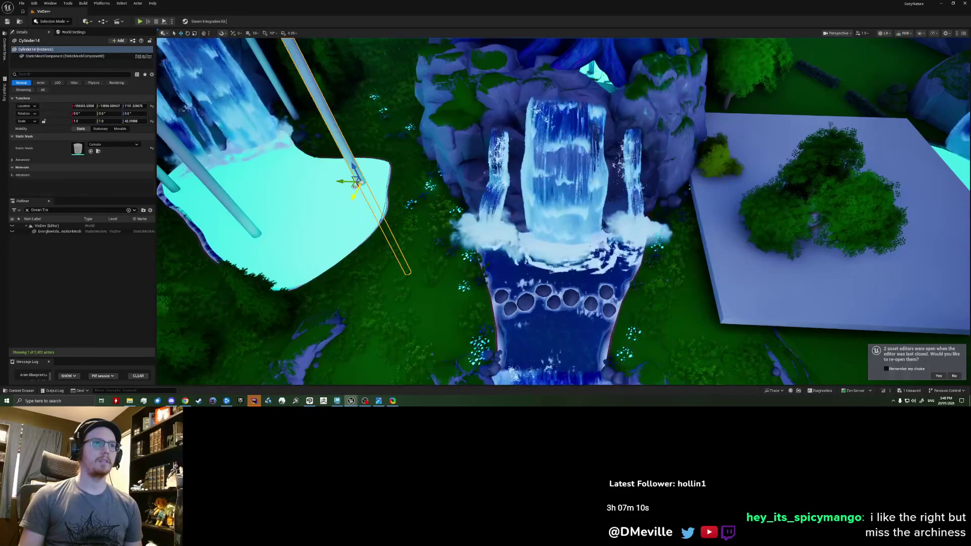
pyautogui.moveTo(351, 159); pyautogui.dragTo(765, 228)
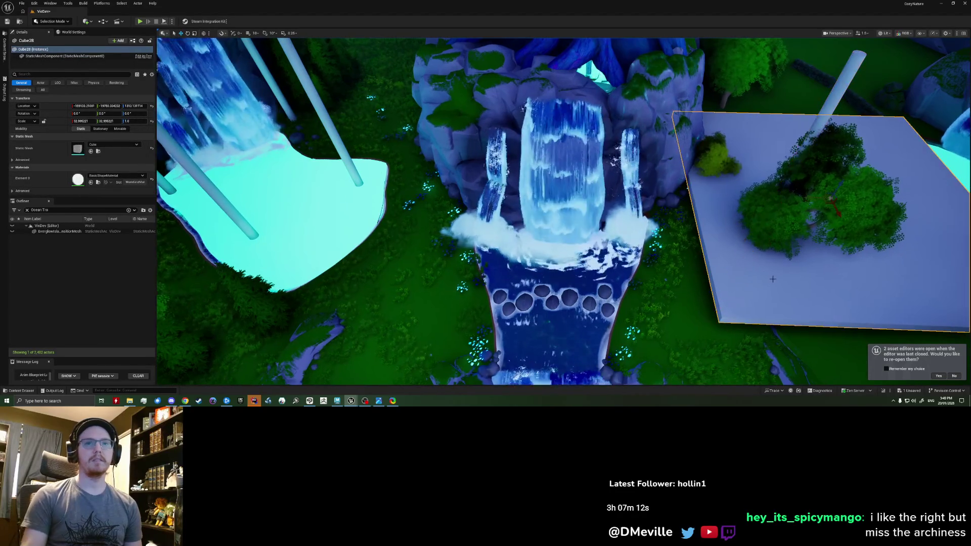
pyautogui.press('Escape')
pyautogui.moveTo(765, 227); pyautogui.dragTo(765, 228, button='right')
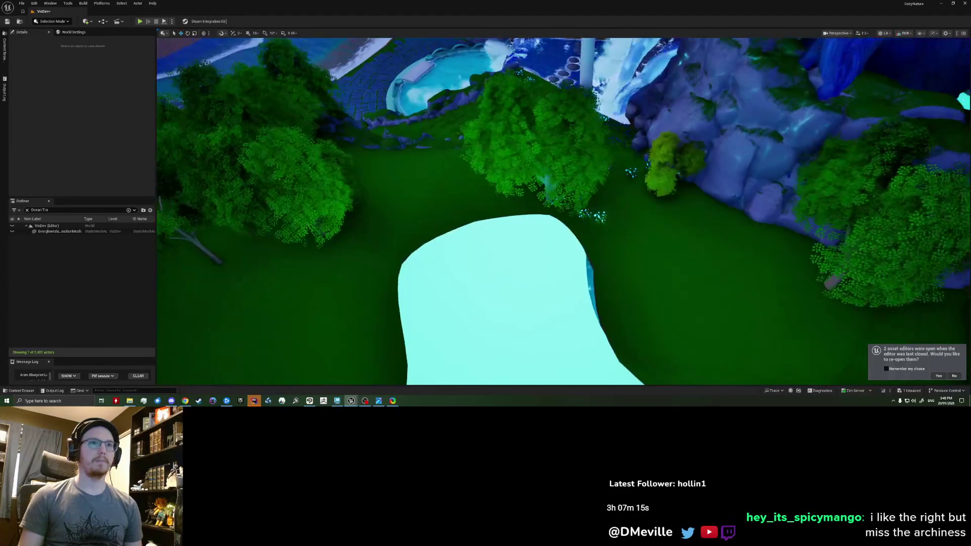
# - Select the two poles by the pool and nudge them down and slightly left
pyautogui.click(590, 65)
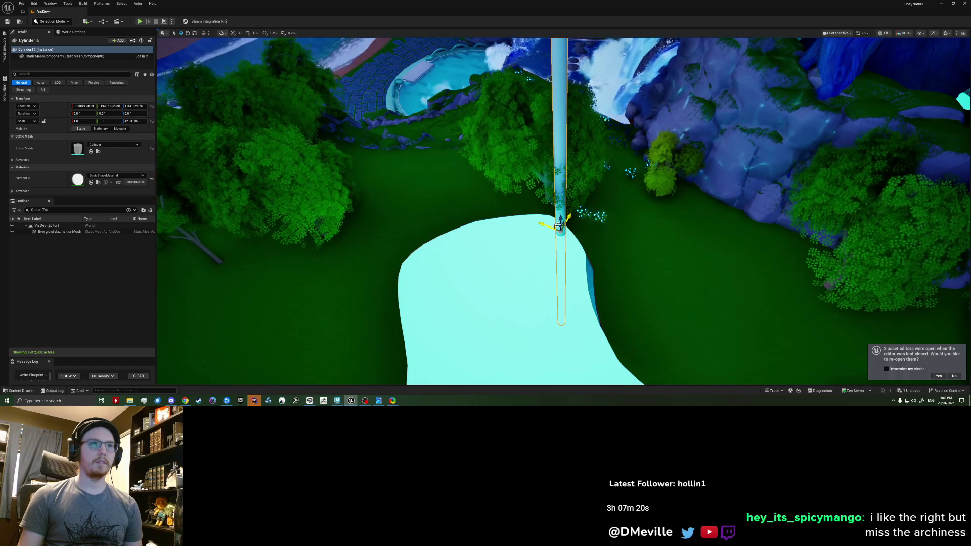
pyautogui.moveTo(578, 254)
pyautogui.mouseDown()
pyautogui.moveTo(611, 340)
pyautogui.moveTo(490, 104)
pyautogui.moveTo(516, 371)
pyautogui.mouseUp()
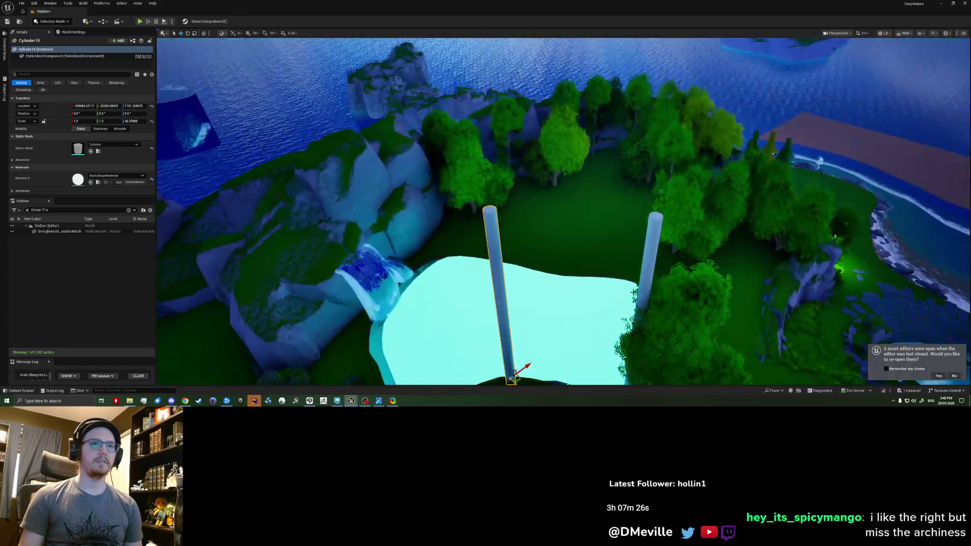
pyautogui.keyDown('ctrl'); pyautogui.click(647, 263); pyautogui.keyUp('ctrl')
pyautogui.moveTo(628, 376)
pyautogui.keyDown('shift'); pyautogui.mouseDown()
pyautogui.moveTo(644, 87)
pyautogui.moveTo(597, 300)
pyautogui.mouseUp(); pyautogui.keyUp('shift')
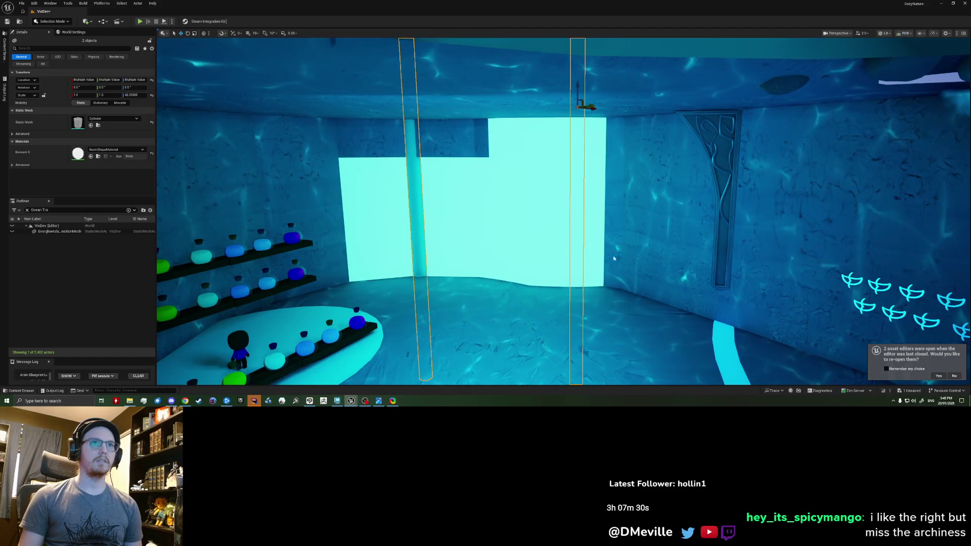
pyautogui.moveTo(587, 106); pyautogui.dragTo(553, 103)
pyautogui.moveTo(553, 104)
pyautogui.mouseDown(button='right')
pyautogui.moveTo(561, 228)
pyautogui.moveTo(584, 197)
pyautogui.moveTo(531, 190)
pyautogui.moveTo(554, 197)
pyautogui.mouseUp(button='right')
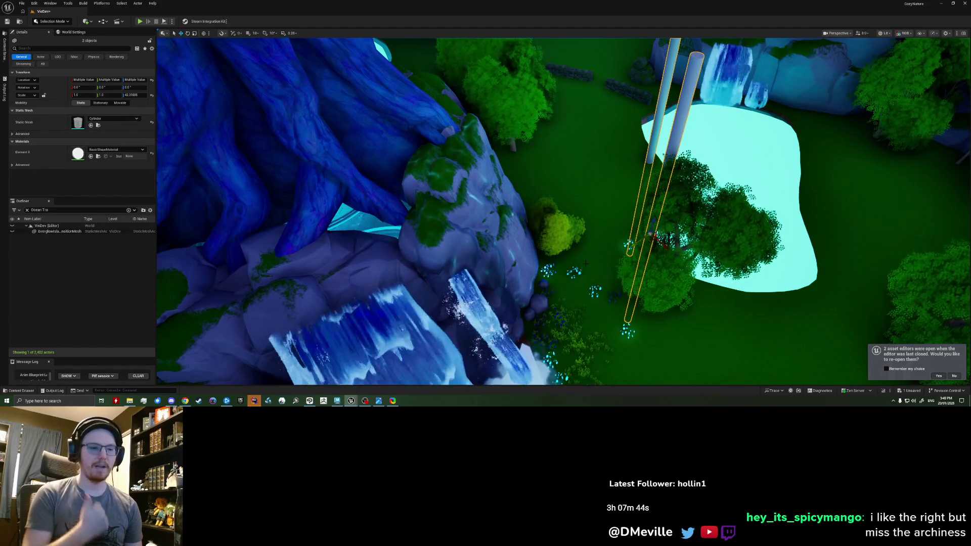
# - Fly down to floor level and through the shop room past the waterfall, arches and potion shelves
pyautogui.moveTo(562, 212); pyautogui.dragTo(546, 205, button='right')
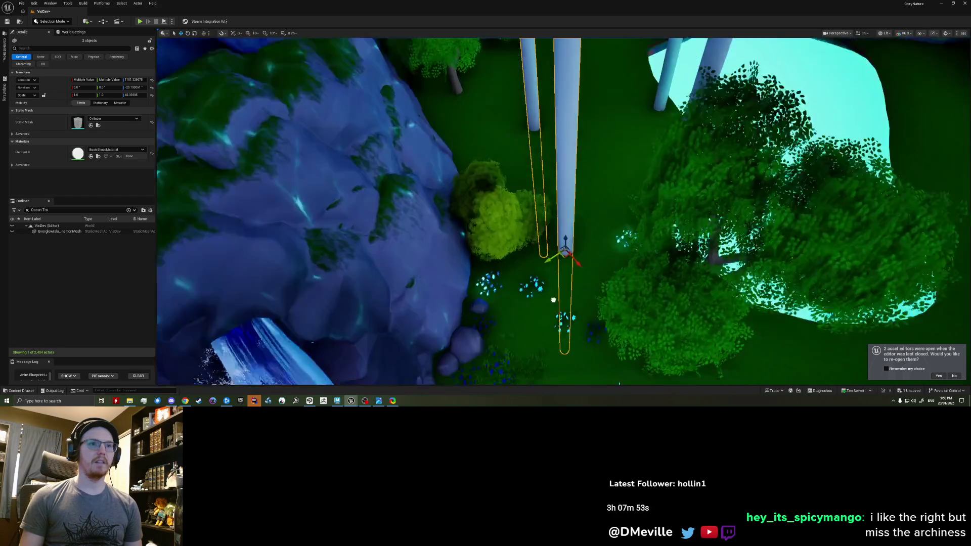
pyautogui.moveTo(552, 301); pyautogui.dragTo(967, 201, button='right')
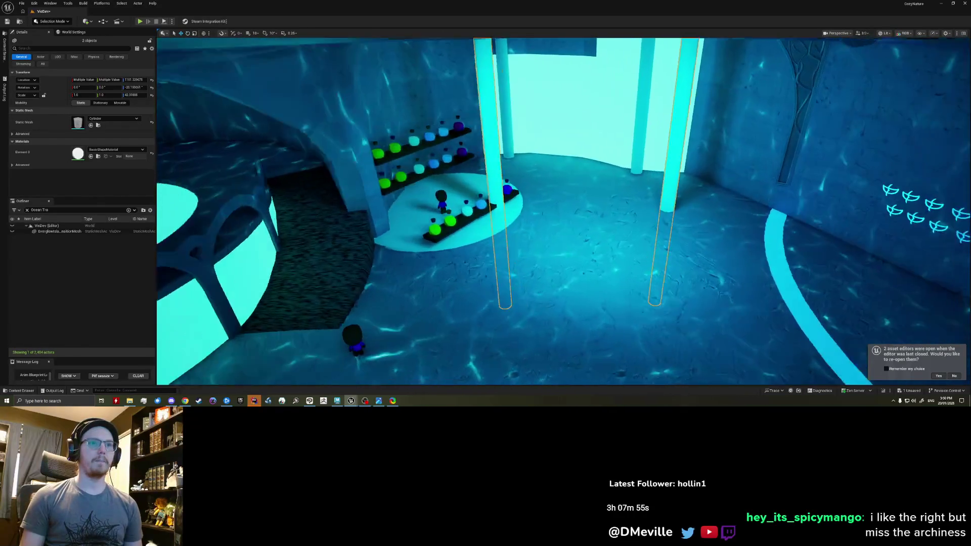
pyautogui.moveTo(967, 202); pyautogui.dragTo(190, 57, button='right')
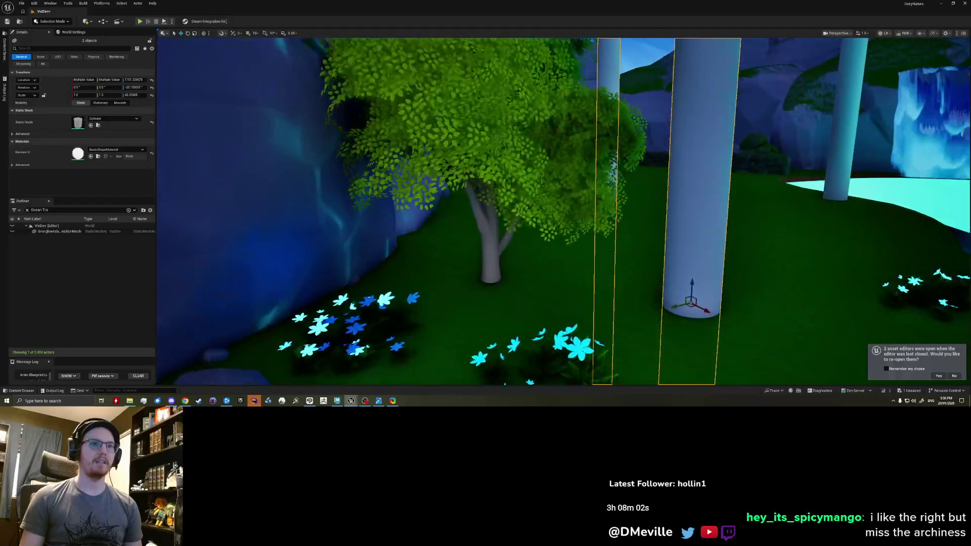
pyautogui.scroll(-5, 563, 212)
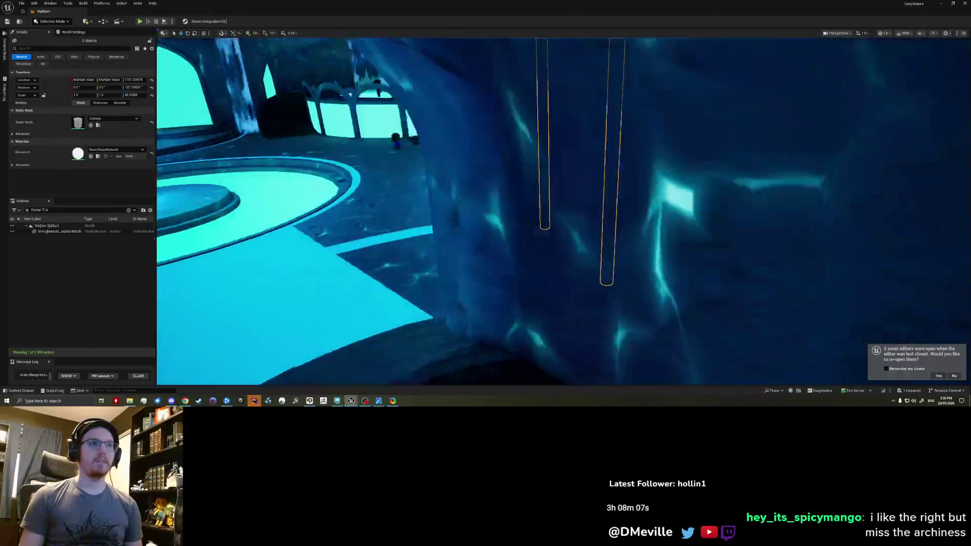
pyautogui.moveTo(563, 212); pyautogui.dragTo(531, 213, button='right')
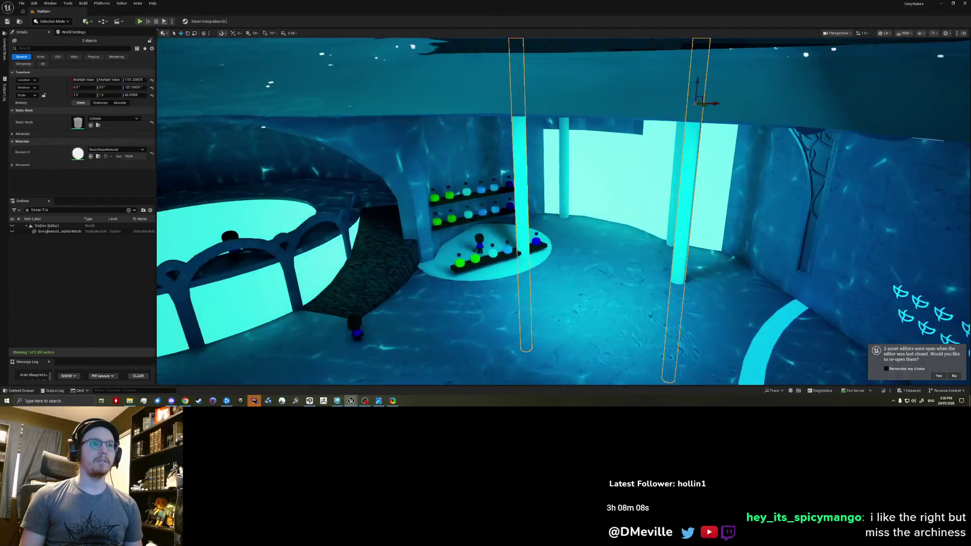
pyautogui.click(584, 304)
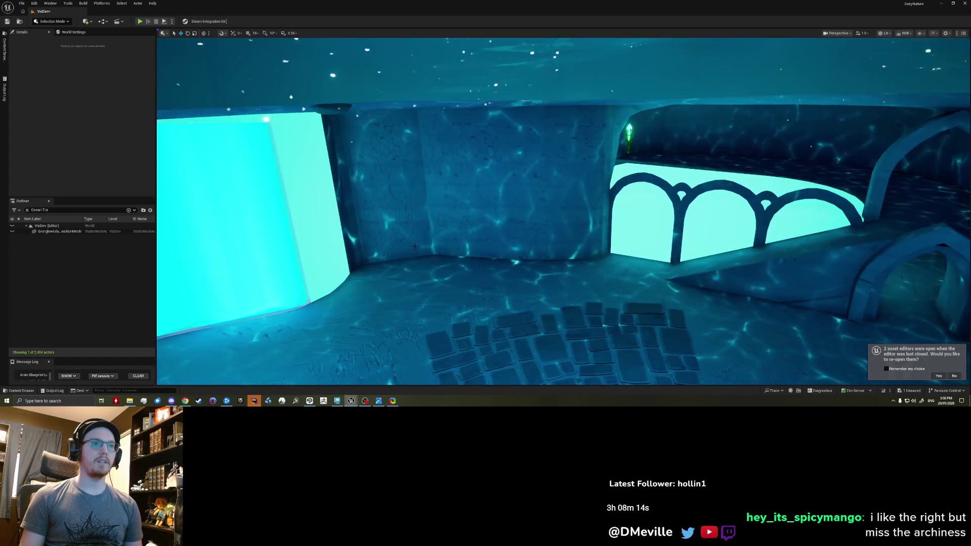
pyautogui.moveTo(499, 172)
pyautogui.mouseDown(button='right')
pyautogui.moveTo(470, 175)
pyautogui.moveTo(531, 183)
pyautogui.mouseUp(button='right')
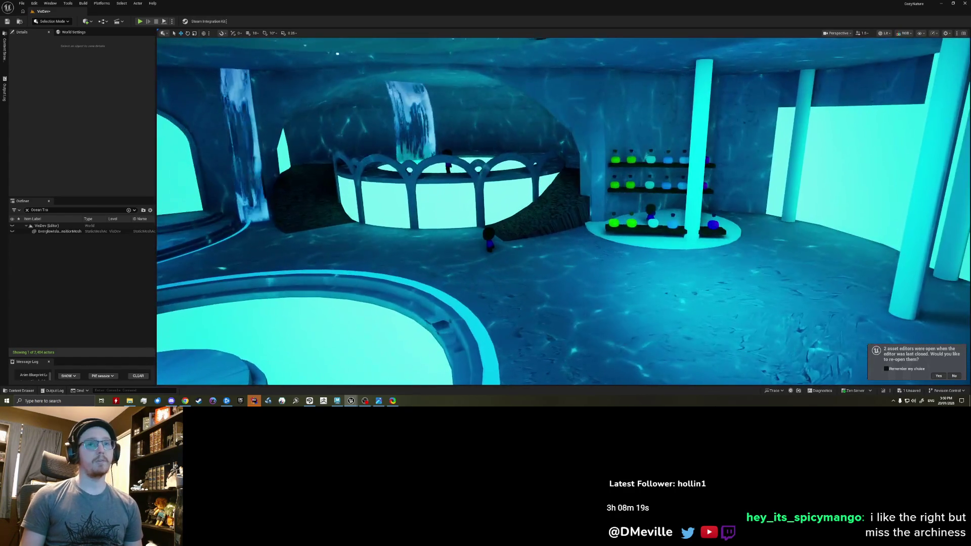
pyautogui.moveTo(531, 182); pyautogui.dragTo(592, 182, button='right')
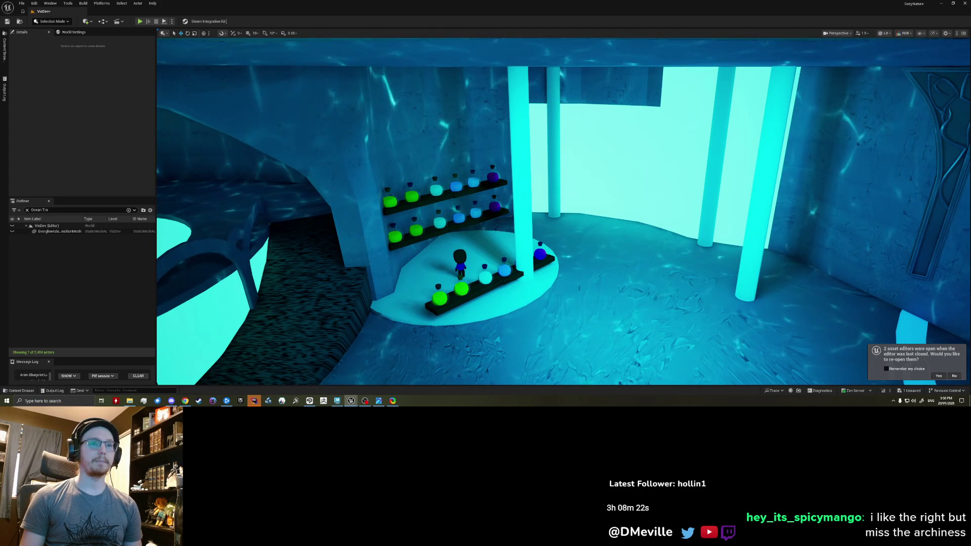
# - Select the two cyan pillars beside the potion shop and inspect them from above
pyautogui.click(523, 219)
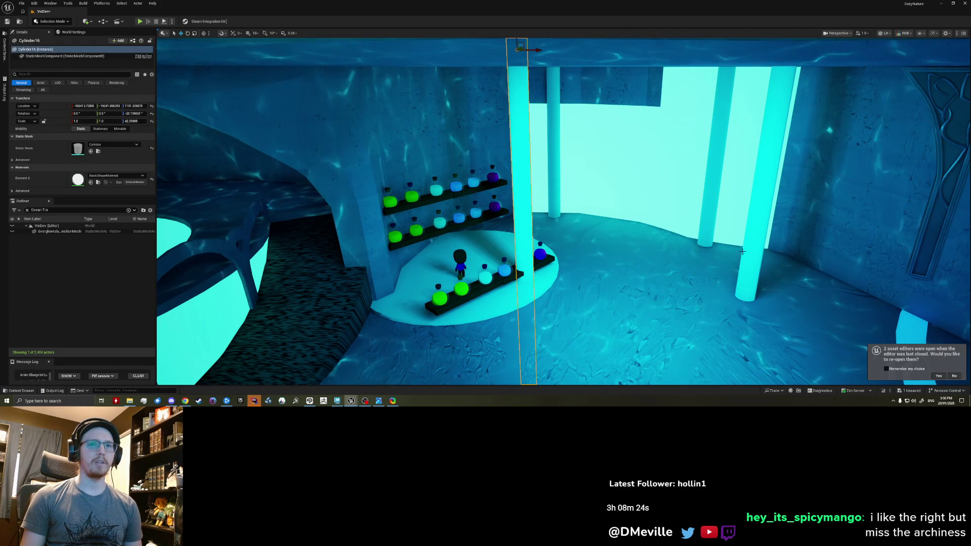
pyautogui.keyDown('ctrl'); pyautogui.click(748, 228); pyautogui.keyUp('ctrl')
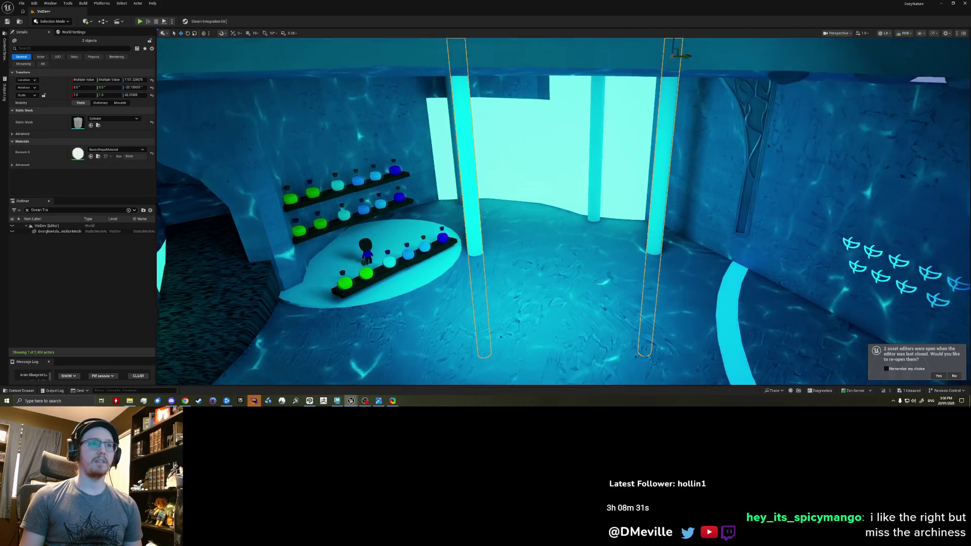
pyautogui.moveTo(561, 212); pyautogui.dragTo(562, 212, button='right')
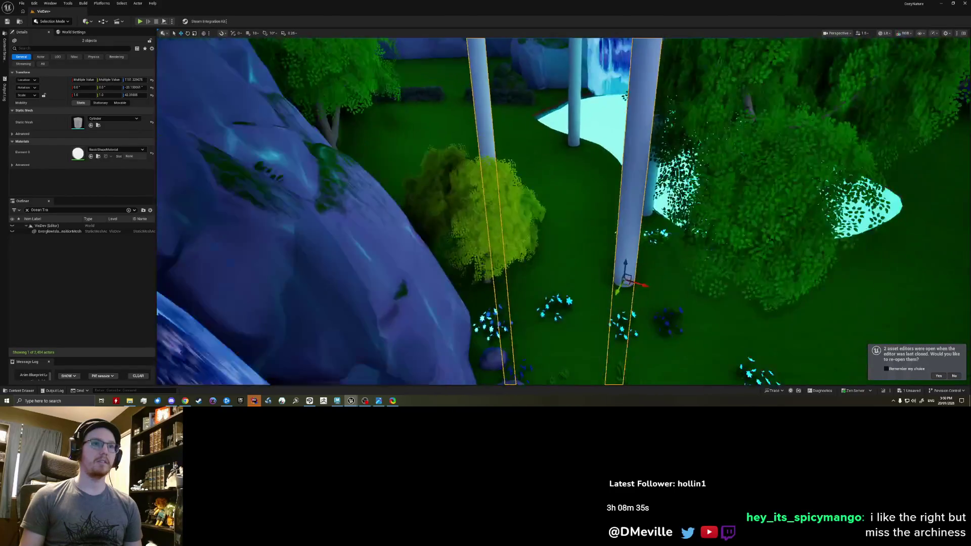
pyautogui.moveTo(436, 218); pyautogui.dragTo(436, 219, button='right')
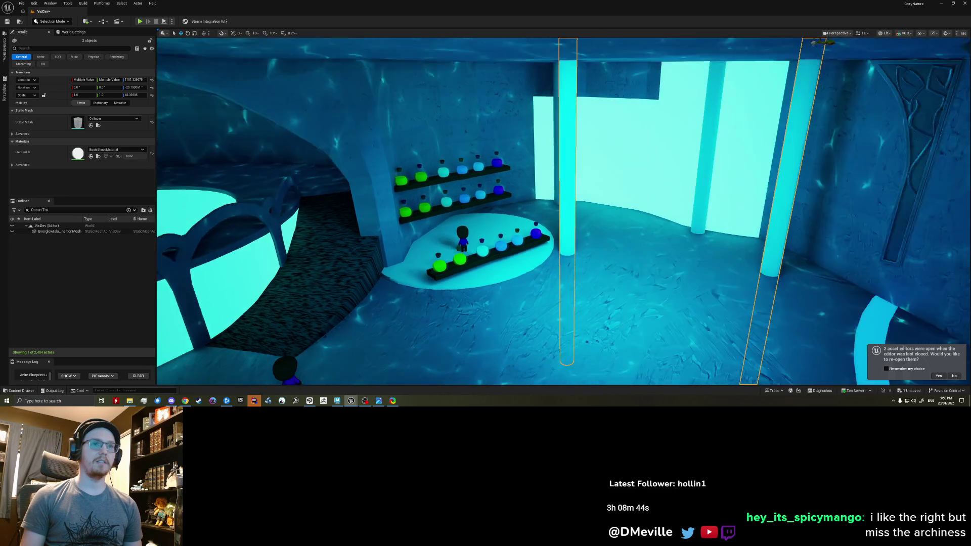
pyautogui.click(489, 198)
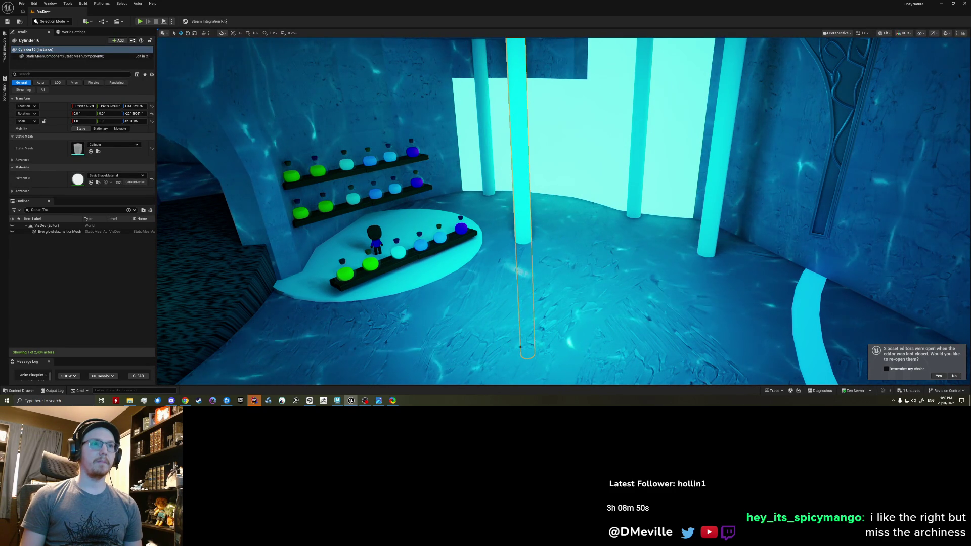
# - Take a last look around the potion shop area, then bring the Maya cave blockout back up
pyautogui.moveTo(486, 212); pyautogui.dragTo(546, 212, button='right')
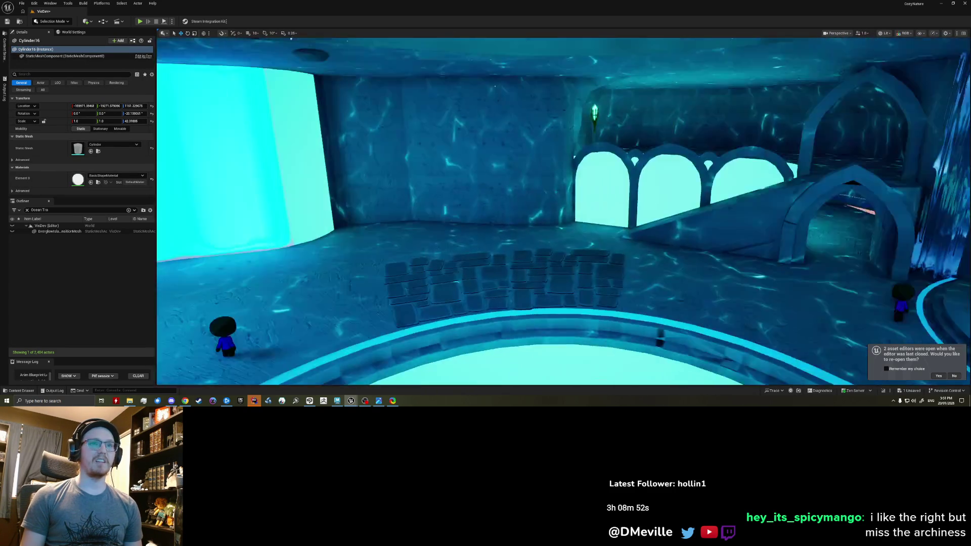
pyautogui.moveTo(485, 213); pyautogui.dragTo(456, 213, button='right')
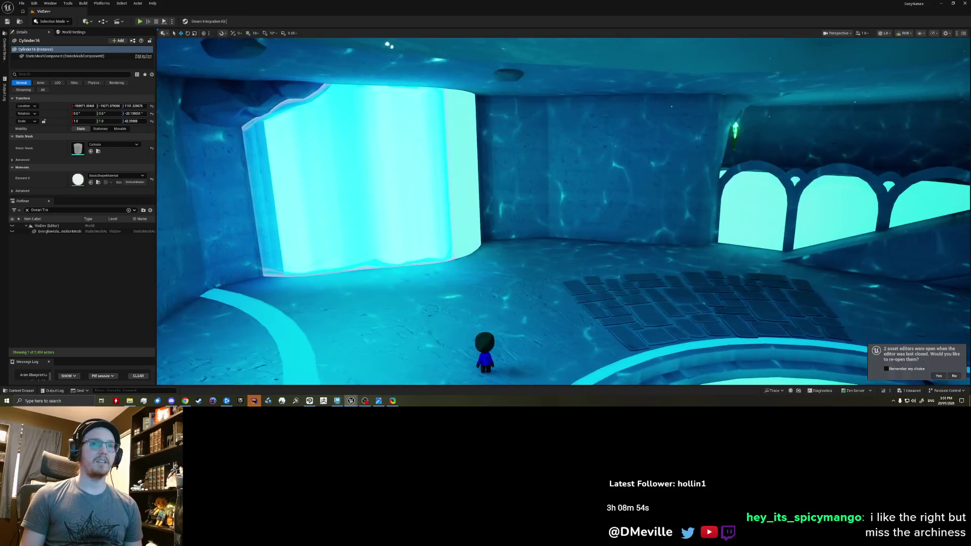
pyautogui.moveTo(434, 103); pyautogui.dragTo(435, 103, button='right')
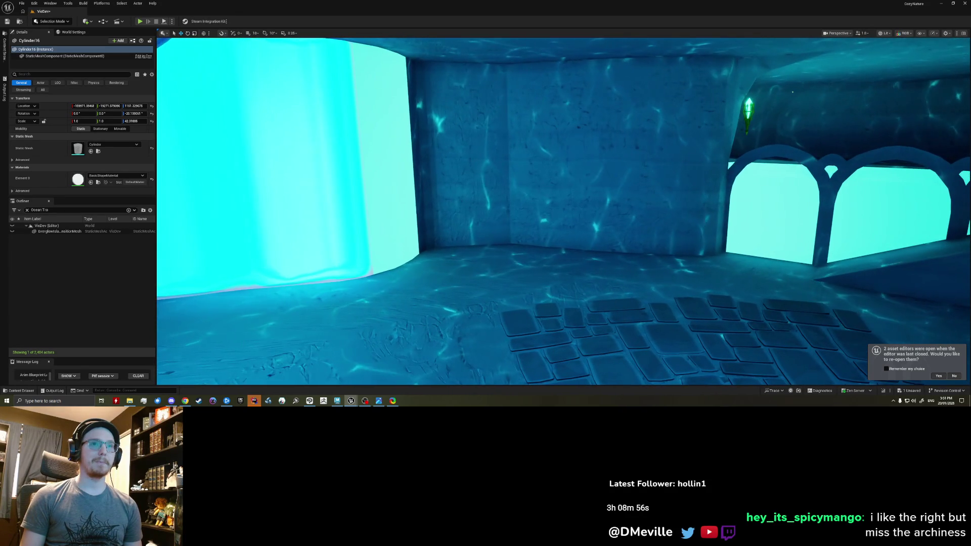
pyautogui.moveTo(435, 103); pyautogui.dragTo(435, 103, button='right')
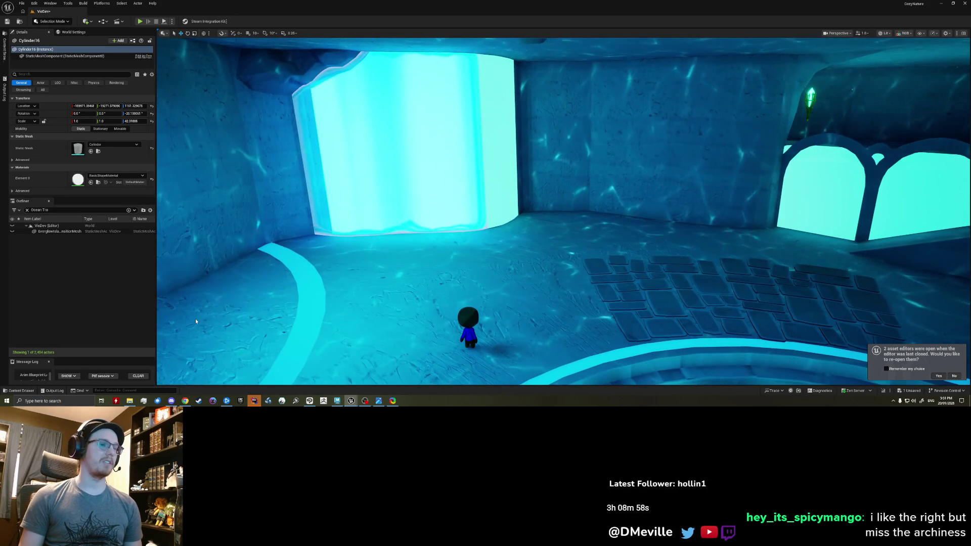
pyautogui.click(338, 401)
pyautogui.keyDown('alt'); pyautogui.moveTo(373, 230); pyautogui.dragTo(363, 175); pyautogui.keyUp('alt')
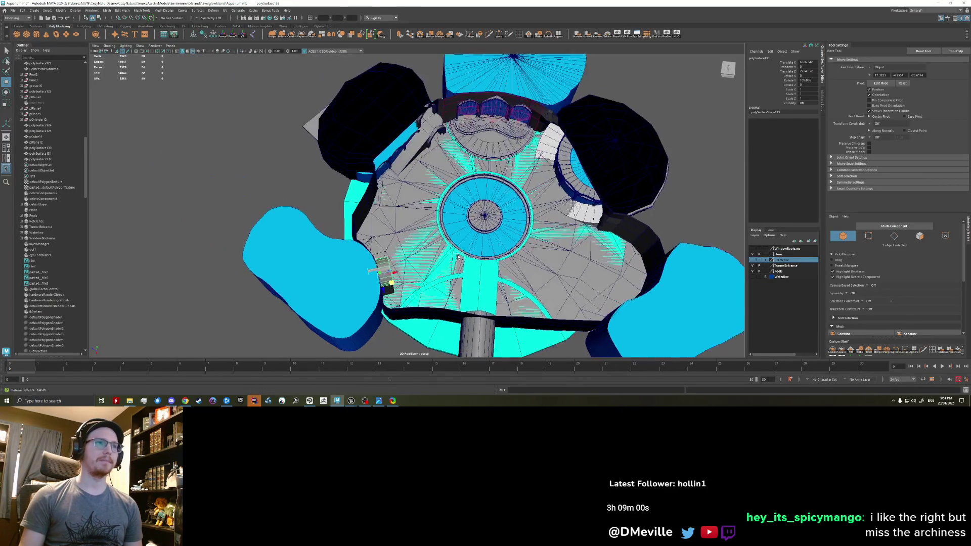
pyautogui.click(363, 175)
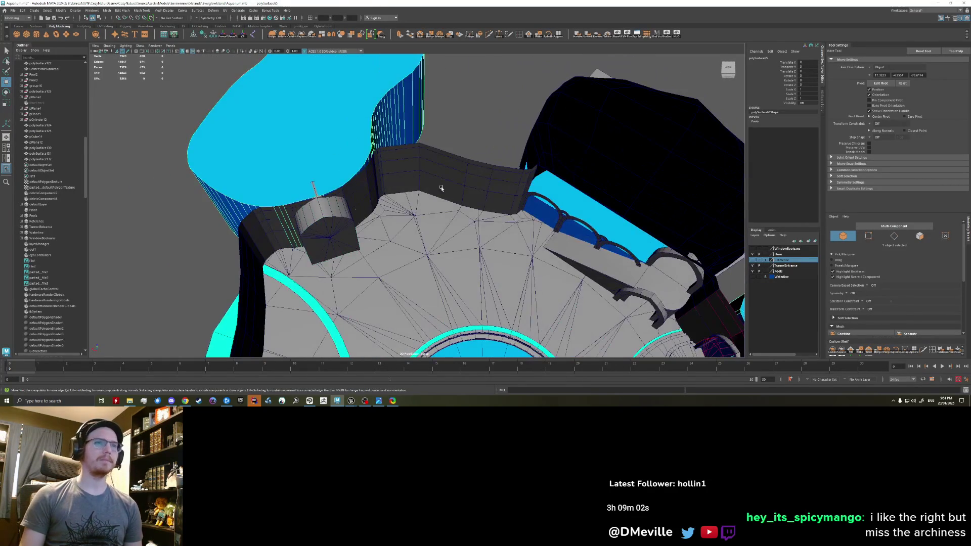
pyautogui.click(754, 275)
pyautogui.moveTo(456, 251)
pyautogui.keyDown('alt'); pyautogui.mouseDown()
pyautogui.moveTo(424, 296)
pyautogui.moveTo(384, 194)
pyautogui.mouseUp(); pyautogui.keyUp('alt')
pyautogui.click(385, 191)
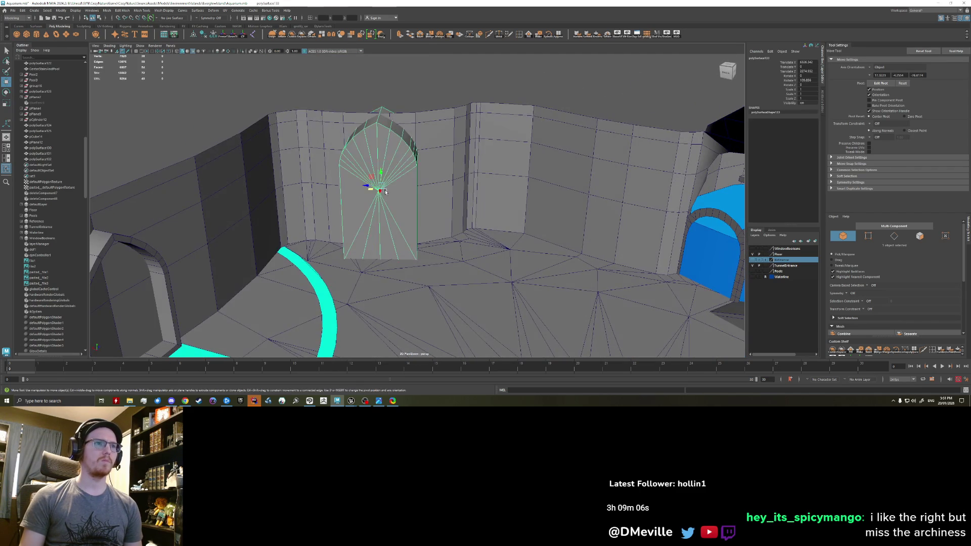
pyautogui.scroll(-3, 380, 204)
pyautogui.scroll(-3, 395, 212)
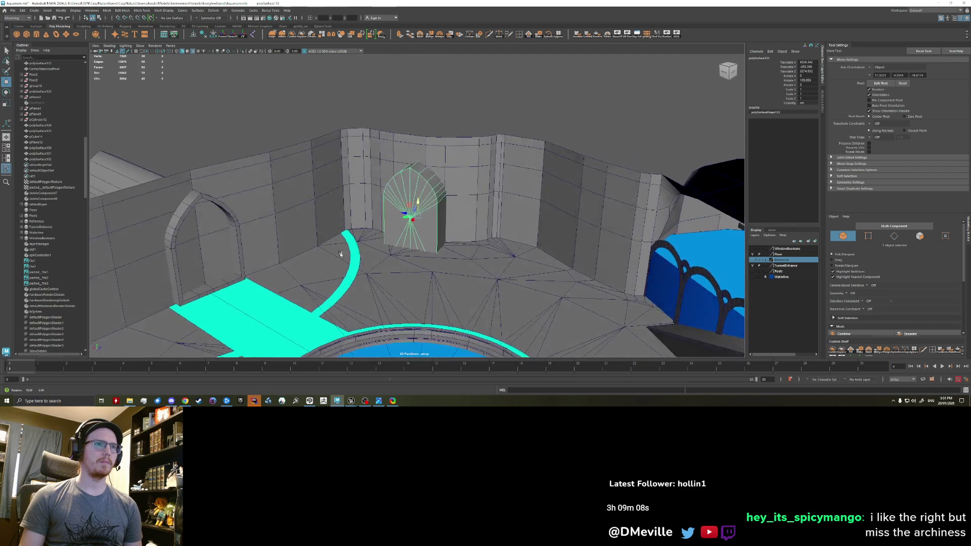
pyautogui.click(467, 207)
pyautogui.moveTo(460, 230)
pyautogui.keyDown('alt'); pyautogui.mouseDown()
pyautogui.moveTo(417, 243)
pyautogui.moveTo(293, 109)
pyautogui.mouseUp(); pyautogui.keyUp('alt')
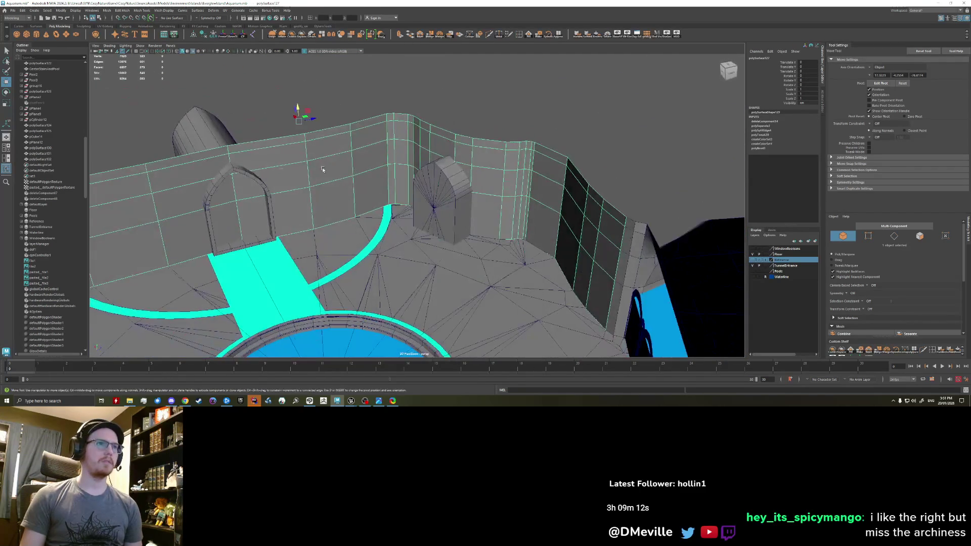
pyautogui.moveTo(326, 170); pyautogui.dragTo(319, 198, button='right')
pyautogui.keyDown('alt'); pyautogui.moveTo(320, 198); pyautogui.dragTo(438, 184); pyautogui.keyUp('alt')
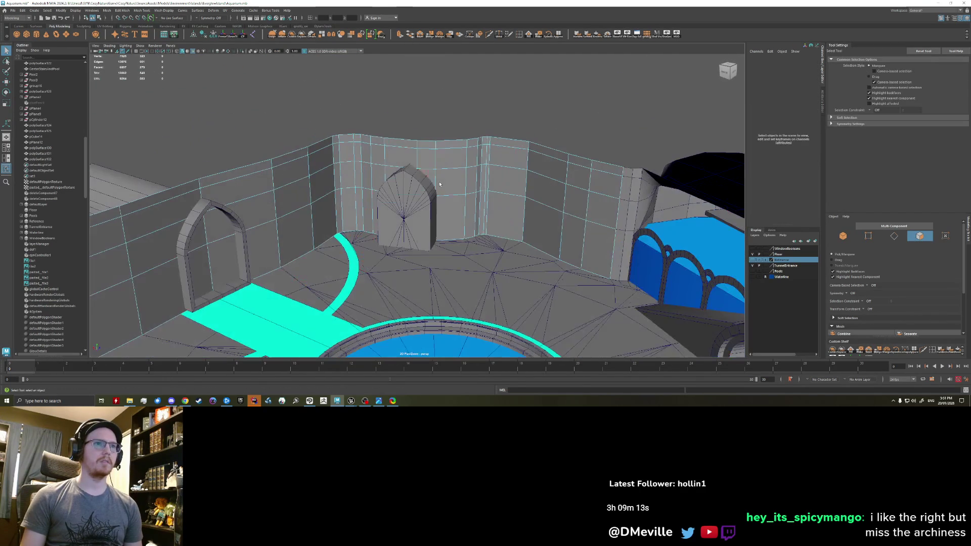
pyautogui.click(421, 149)
pyautogui.hotkey('shift', '.')
pyautogui.hotkey('shift', '.')
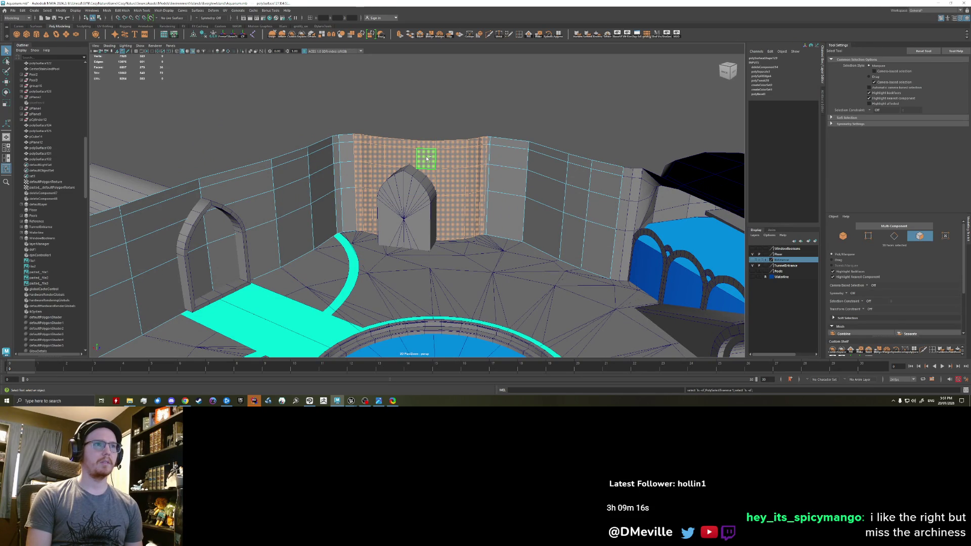
pyautogui.hotkey('shift', '.')
pyautogui.hotkey('shift', '.')
pyautogui.hotkey('shift', ',')
pyautogui.hotkey('shift', '.')
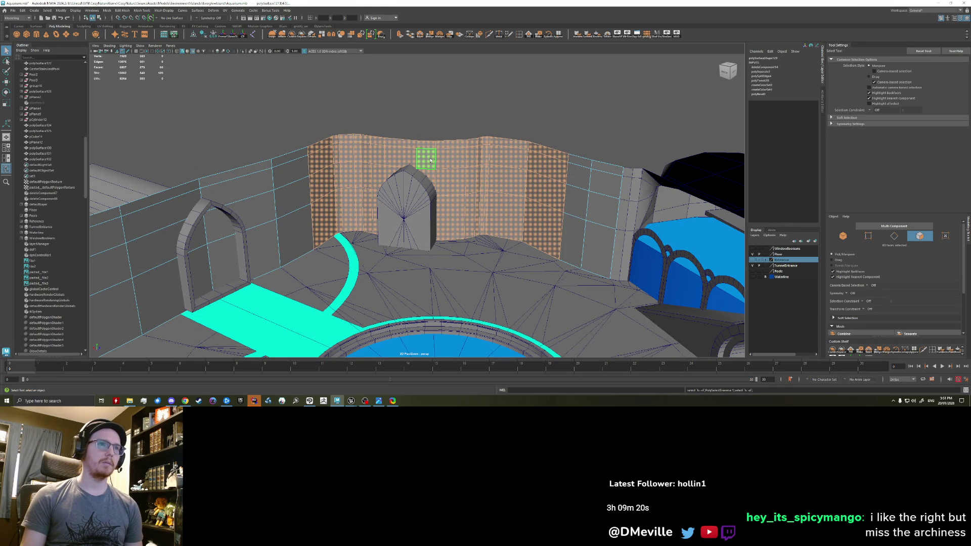
pyautogui.doubleClick(378, 168)
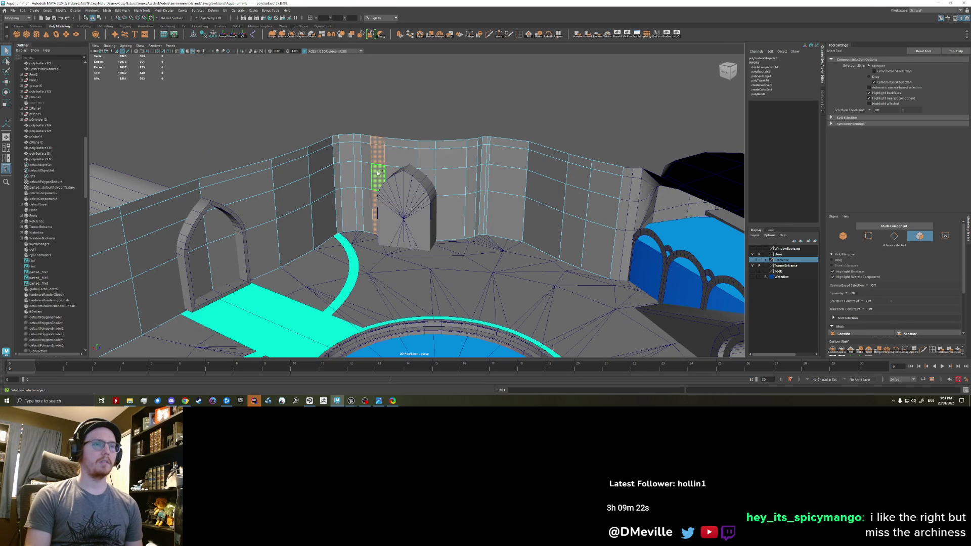
pyautogui.hotkey('shift', '.')
pyautogui.hotkey('shift', '.')
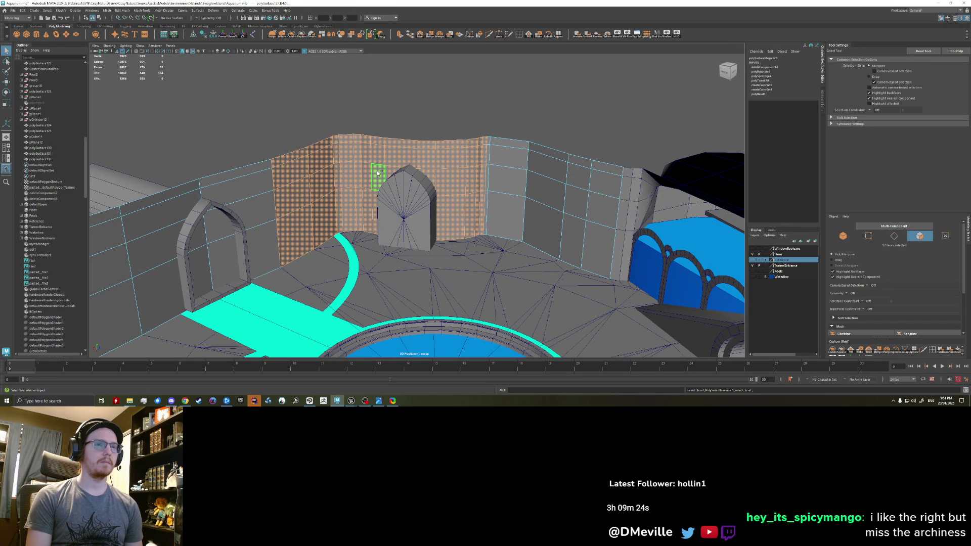
pyautogui.click(397, 148)
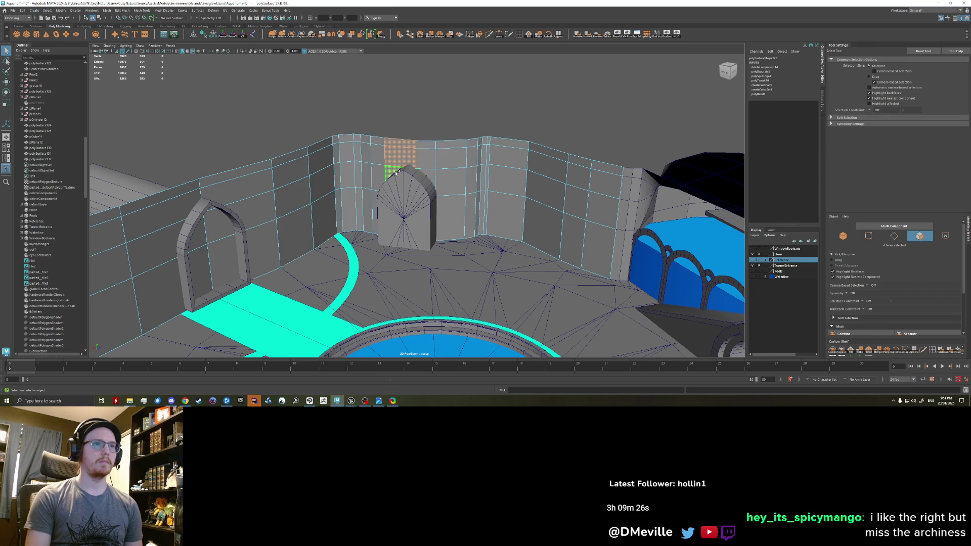
pyautogui.hotkey('shift', '.')
pyautogui.hotkey('shift', '.')
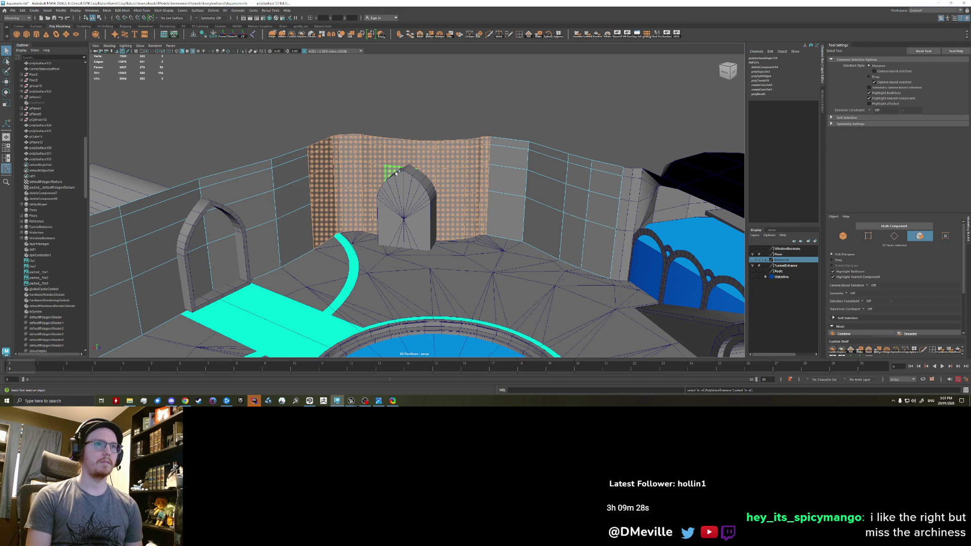
pyautogui.hotkey('shift', '.')
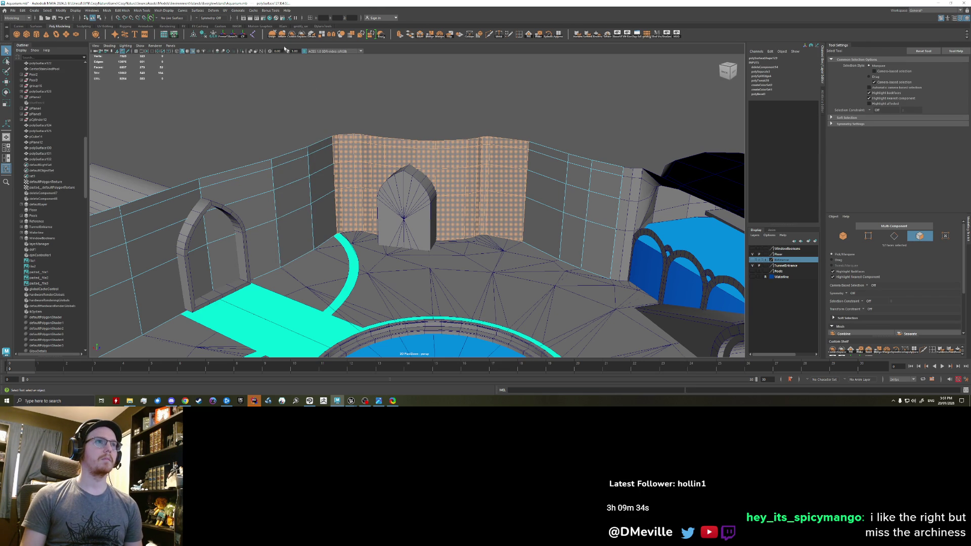
pyautogui.press('F8')
pyautogui.moveTo(426, 228)
pyautogui.keyDown('alt'); pyautogui.mouseDown()
pyautogui.moveTo(373, 215)
pyautogui.moveTo(492, 212)
pyautogui.mouseUp(); pyautogui.keyUp('alt')
pyautogui.click(373, 215)
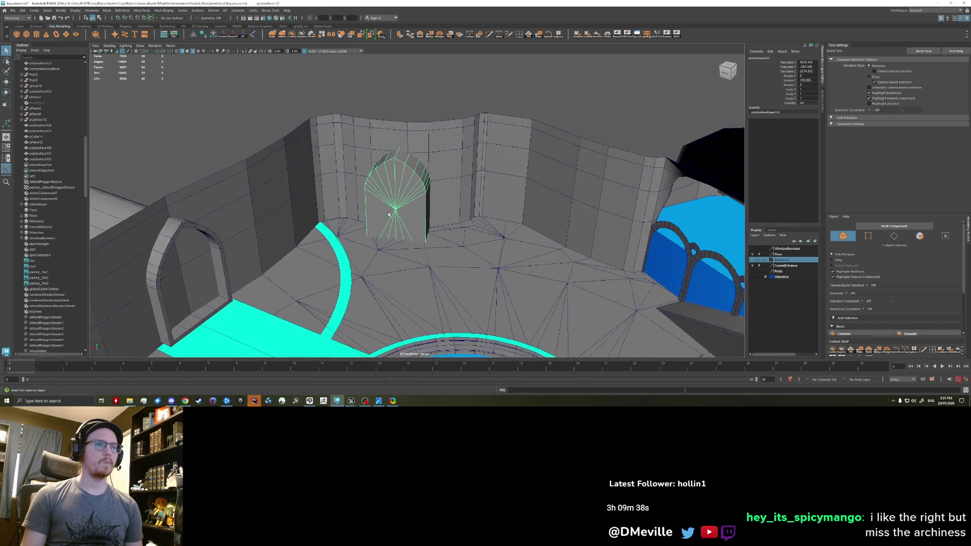
# - Move and rotate the pointed arch piece into place against the curved cave wall
pyautogui.keyDown('alt'); pyautogui.moveTo(537, 213); pyautogui.dragTo(318, 212); pyautogui.keyUp('alt')
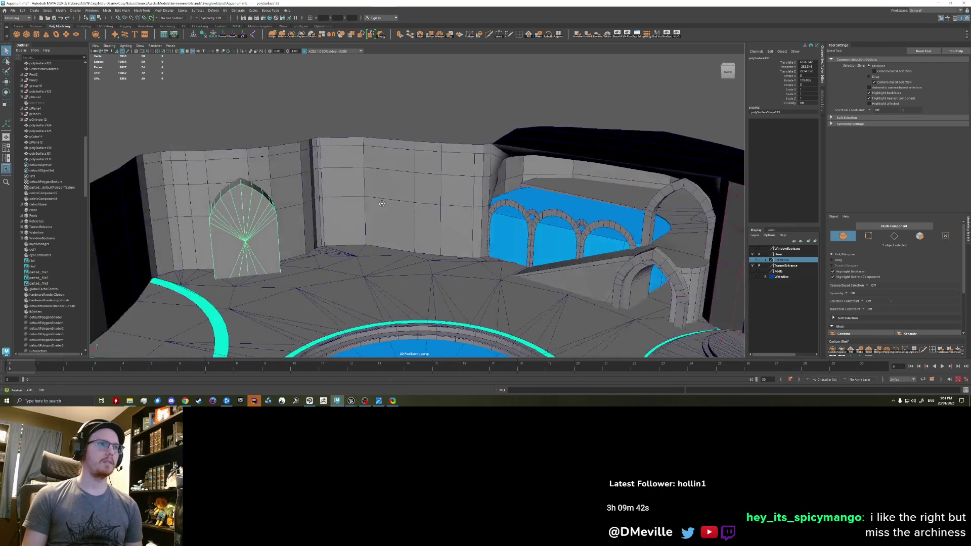
pyautogui.rightClick(309, 222)
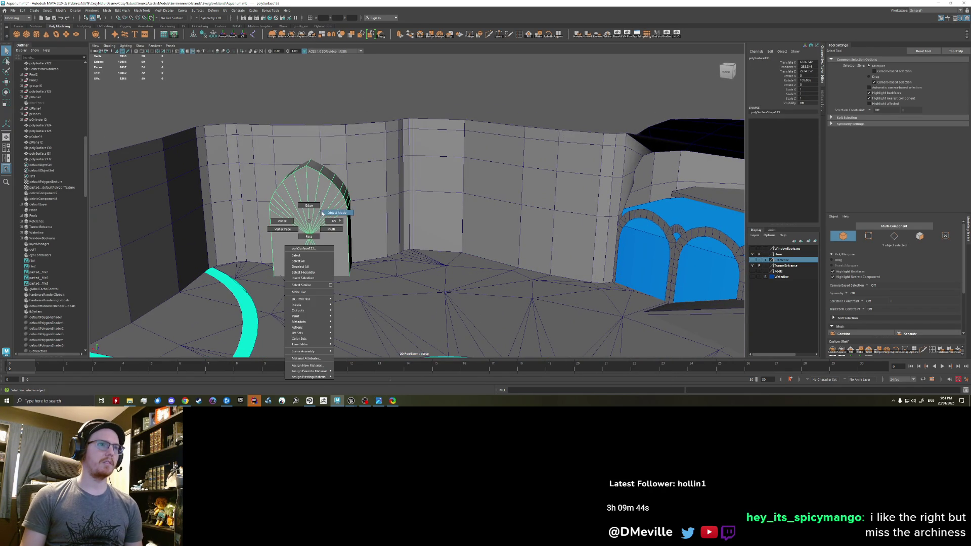
pyautogui.press('r')
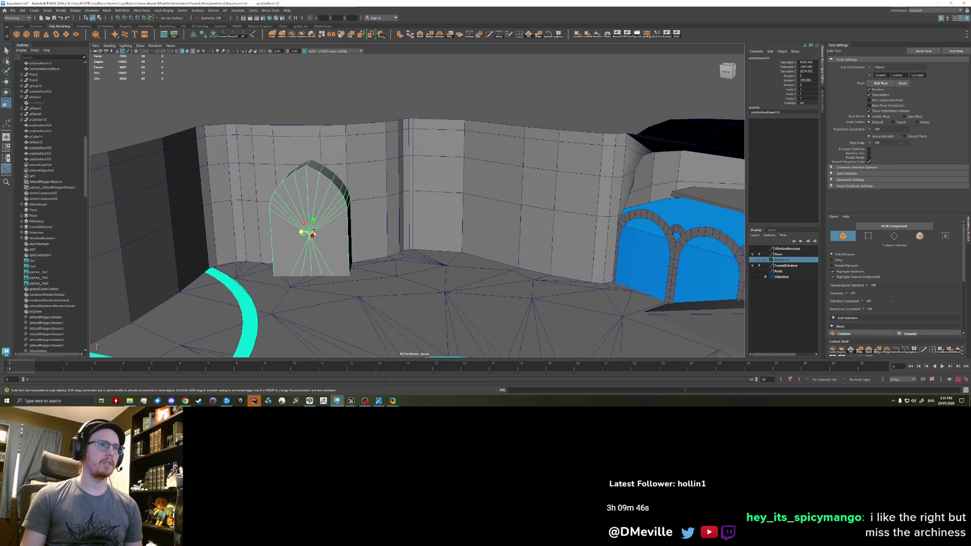
pyautogui.press('w')
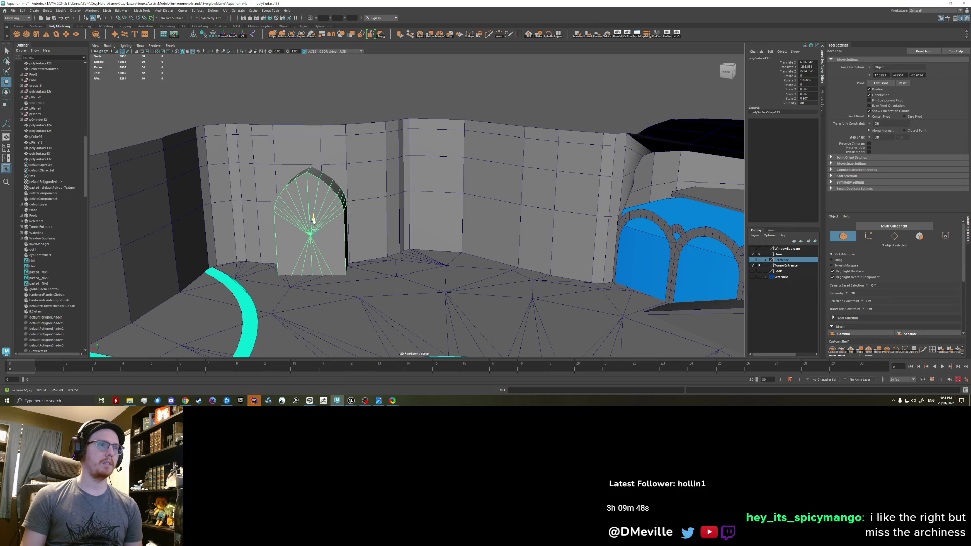
pyautogui.keyDown('alt'); pyautogui.moveTo(346, 179); pyautogui.dragTo(378, 208); pyautogui.keyUp('alt')
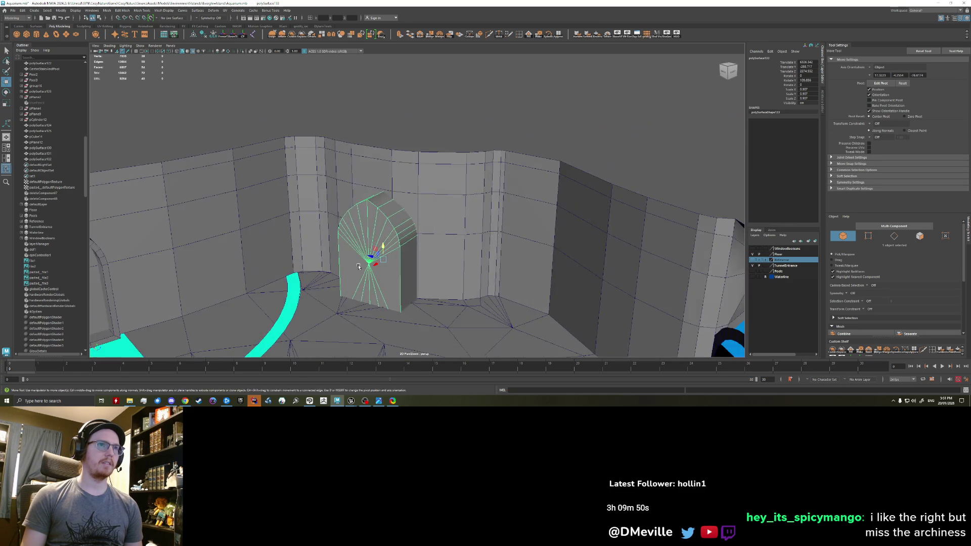
pyautogui.keyDown('alt'); pyautogui.moveTo(409, 239); pyautogui.dragTo(371, 225); pyautogui.keyUp('alt')
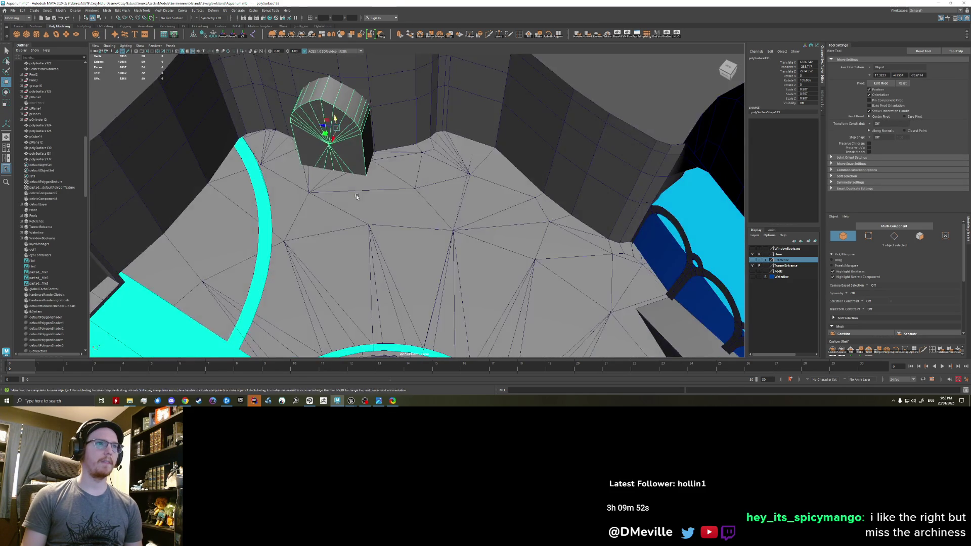
pyautogui.press('e')
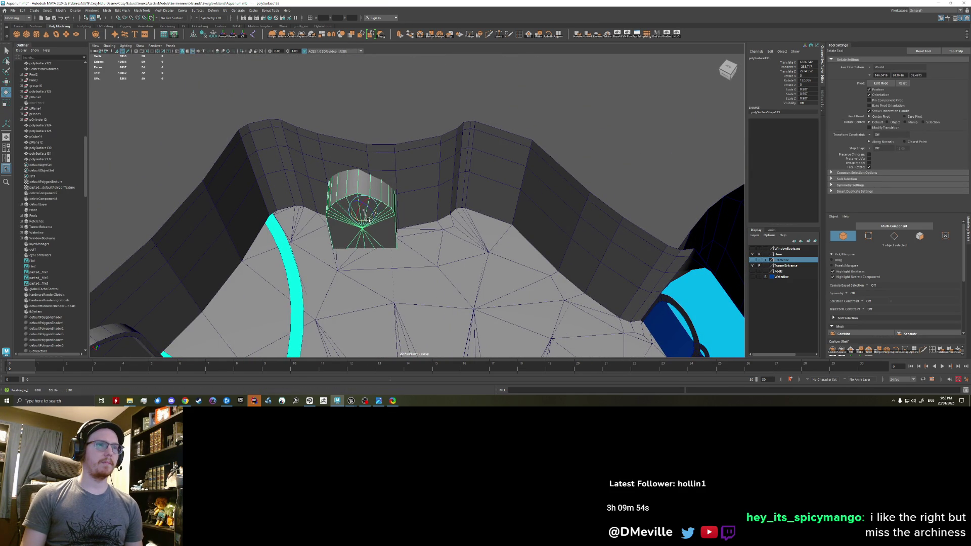
pyautogui.press('w')
pyautogui.moveTo(354, 220); pyautogui.dragTo(376, 208)
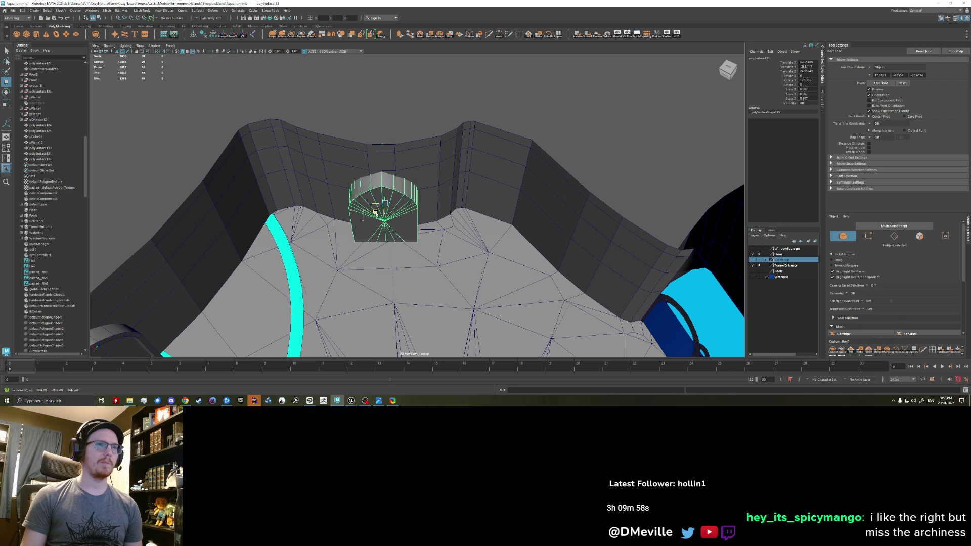
pyautogui.press('e')
pyautogui.moveTo(364, 213)
pyautogui.mouseDown()
pyautogui.moveTo(373, 213)
pyautogui.moveTo(357, 227)
pyautogui.moveTo(343, 272)
pyautogui.mouseUp()
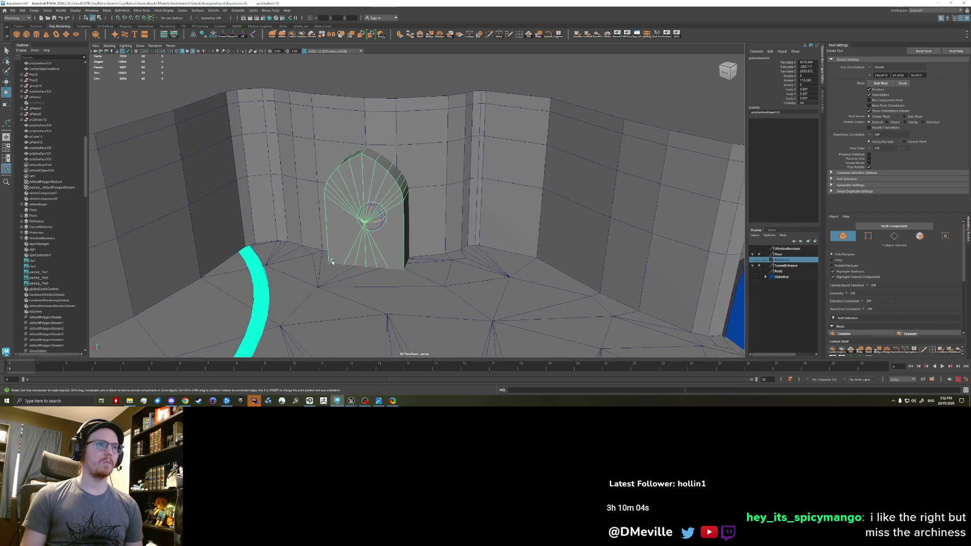
# - Duplicate the arch and place the copy to the left of the original
pyautogui.hotkey('shift', 'd')
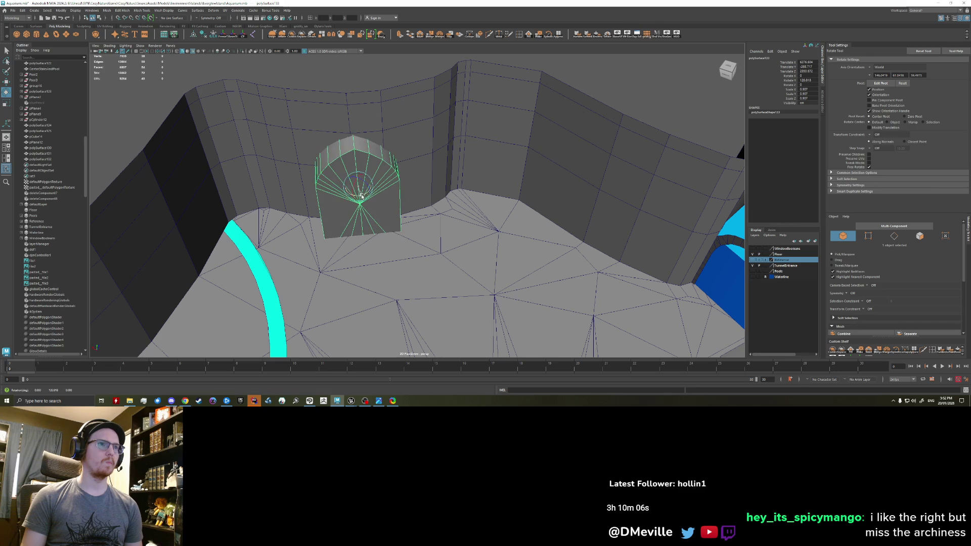
pyautogui.press('w')
pyautogui.moveTo(351, 196); pyautogui.dragTo(267, 206)
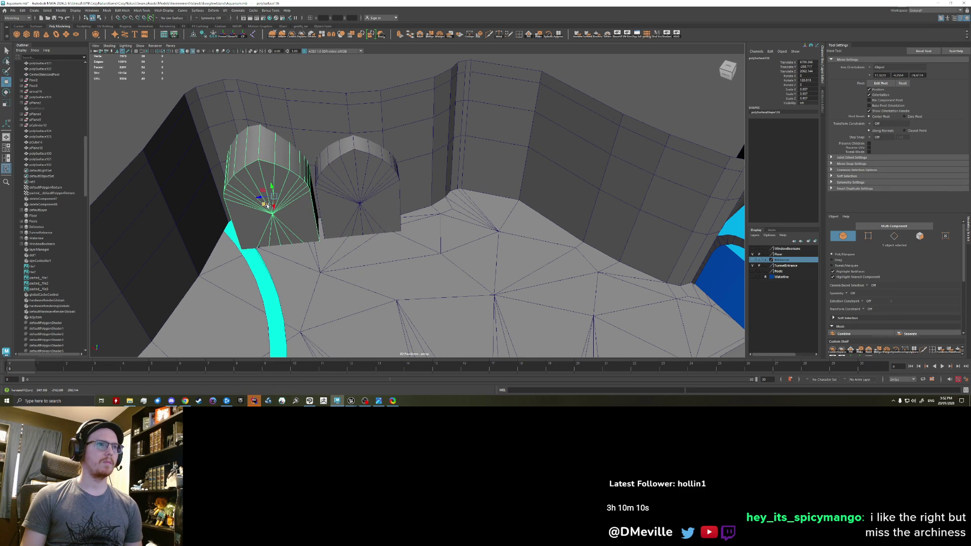
# - Try a third arch on the right and shrink the side arches, then undo back to the single middle arch
pyautogui.hotkey('ctrl', 'd')
pyautogui.moveTo(267, 205); pyautogui.dragTo(432, 186)
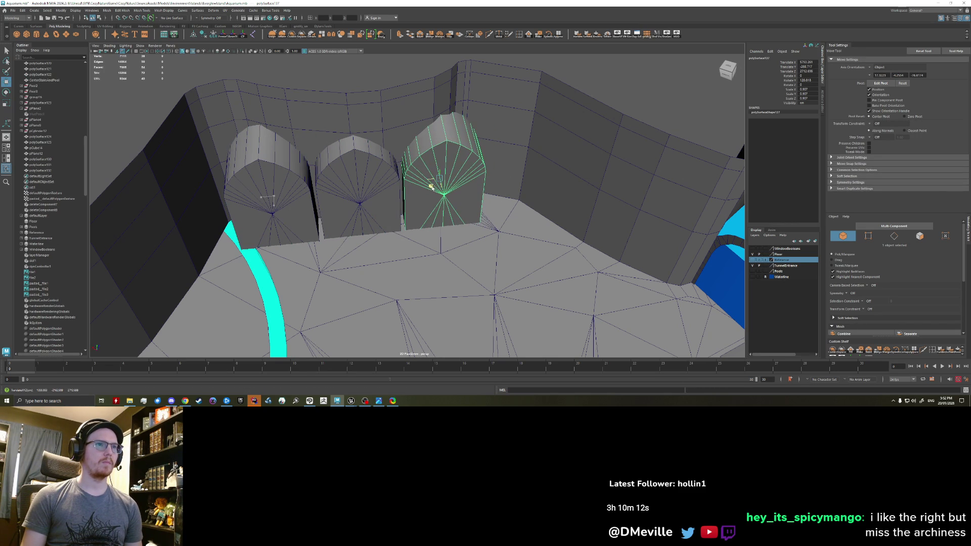
pyautogui.keyDown('shift'); pyautogui.click(288, 190); pyautogui.keyUp('shift')
pyautogui.press('r')
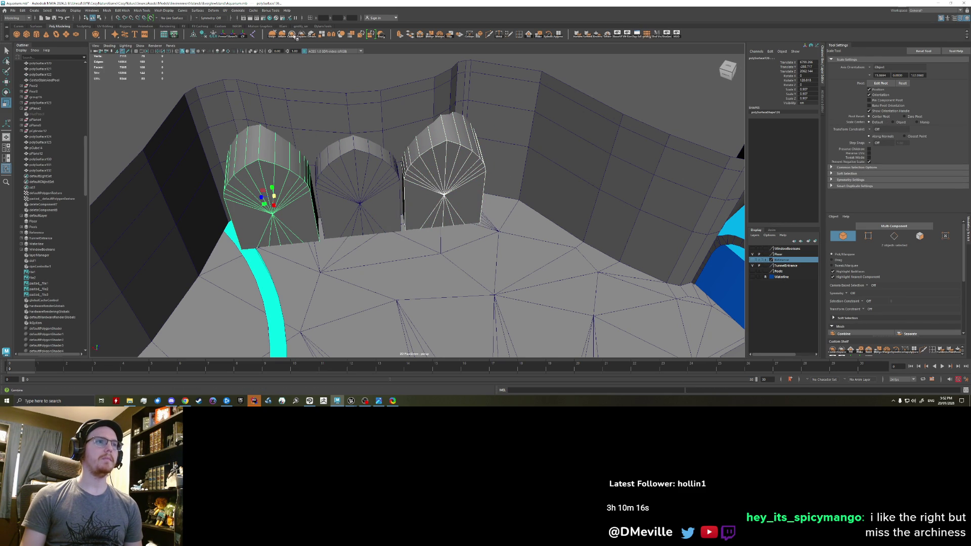
pyautogui.hotkey('ctrl', 'shift', 'c')
pyautogui.moveTo(357, 187); pyautogui.dragTo(324, 194)
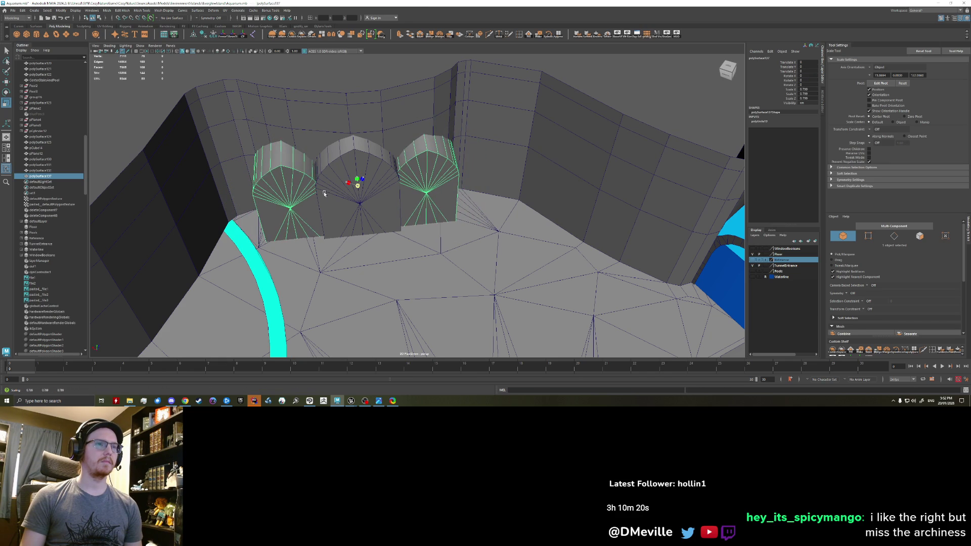
pyautogui.keyDown('alt'); pyautogui.moveTo(324, 195); pyautogui.dragTo(342, 216); pyautogui.keyUp('alt')
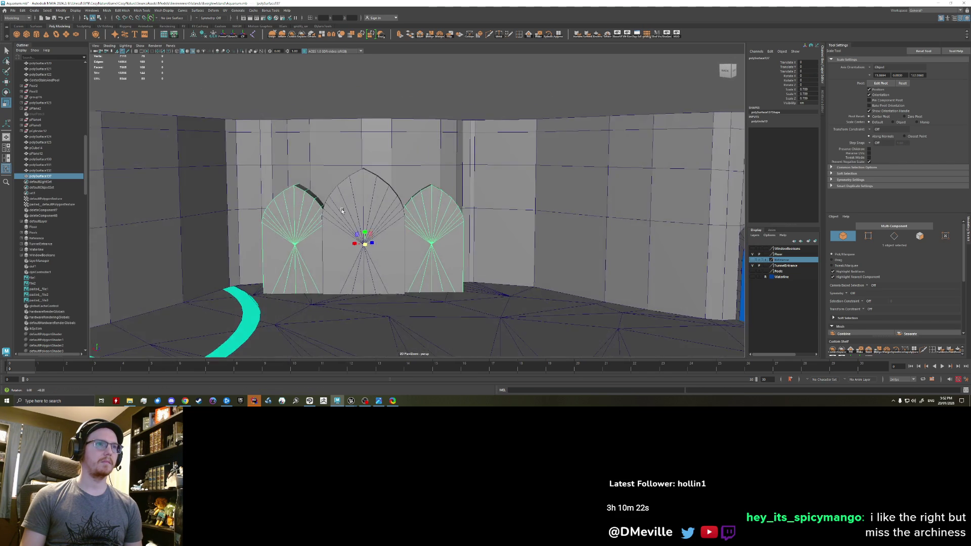
pyautogui.hotkey('ctrl', 'z')
pyautogui.press('w')
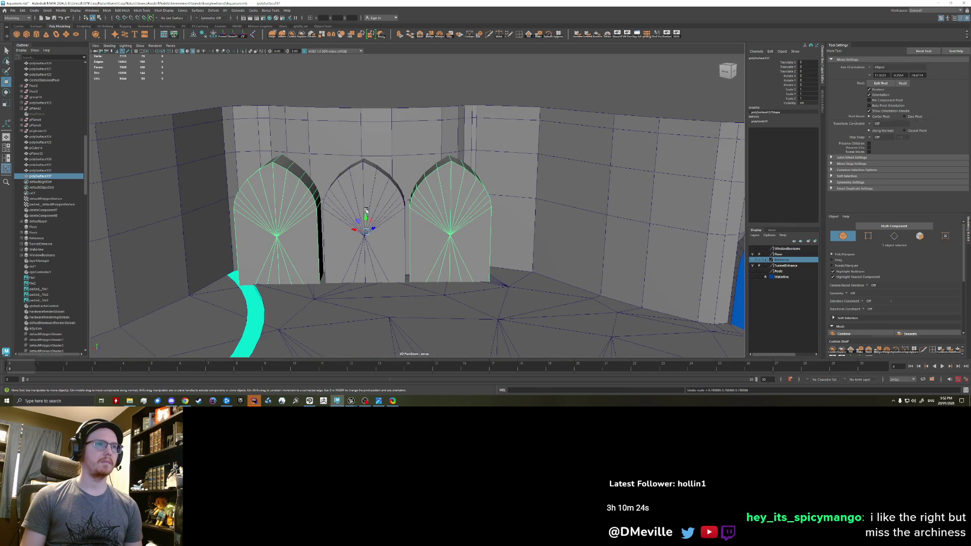
pyautogui.moveTo(367, 211); pyautogui.dragTo(364, 242)
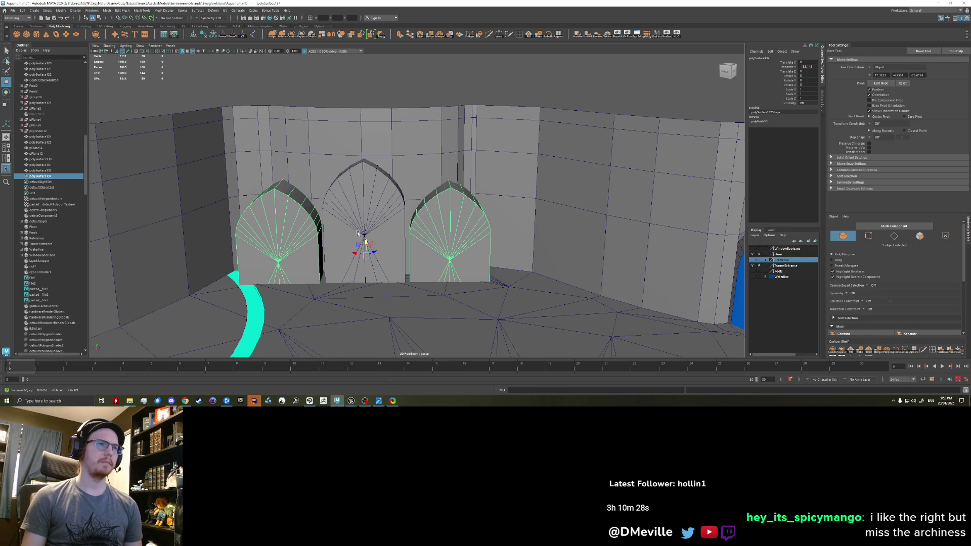
pyautogui.hotkey('ctrl', 'z')
pyautogui.hotkey('ctrl', 'z')
pyautogui.hotkey('ctrl', 'z')
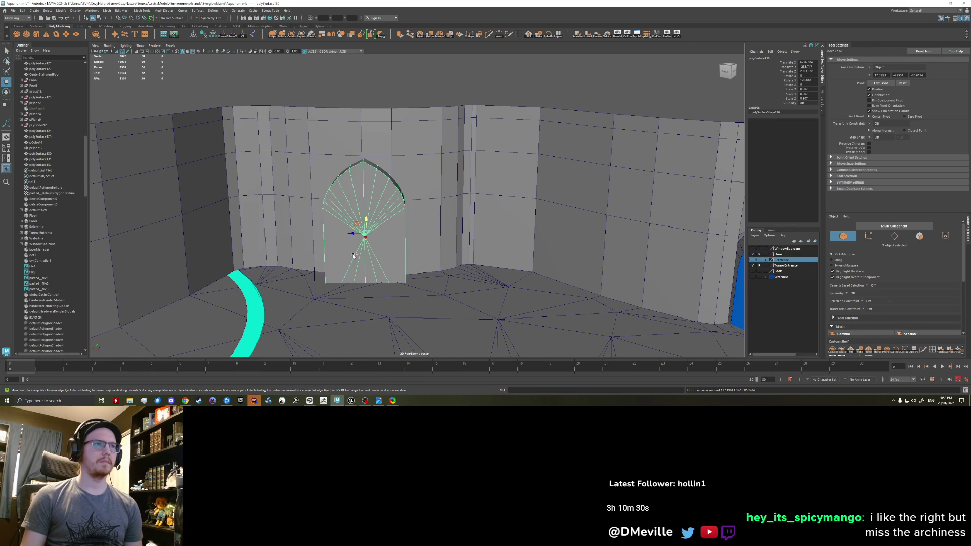
# - Place a narrower arch copy on each side of the tall middle arch and select all three
pyautogui.moveTo(354, 234)
pyautogui.keyDown('shift'); pyautogui.mouseDown()
pyautogui.moveTo(266, 237)
pyautogui.moveTo(280, 219)
pyautogui.mouseUp(); pyautogui.keyUp('shift')
pyautogui.press('r')
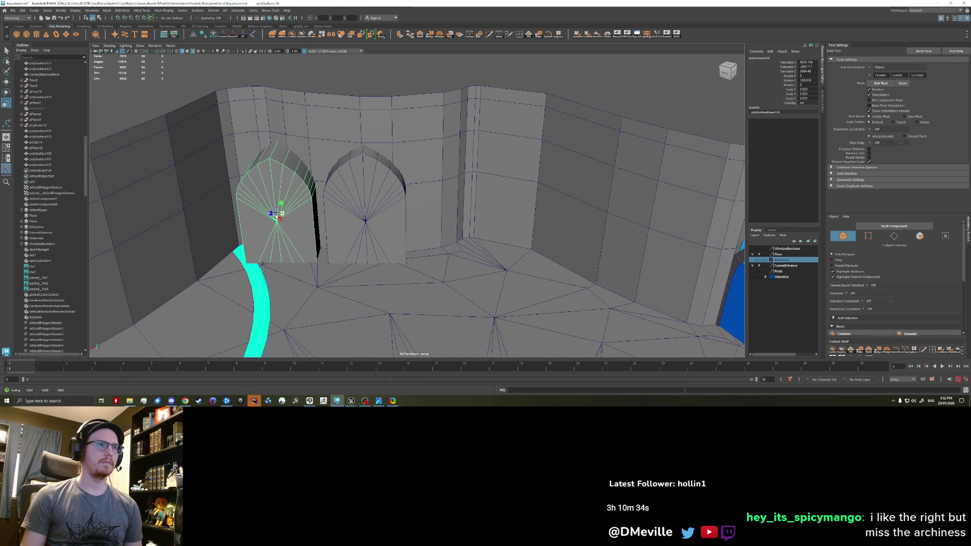
pyautogui.moveTo(272, 208); pyautogui.dragTo(273, 206)
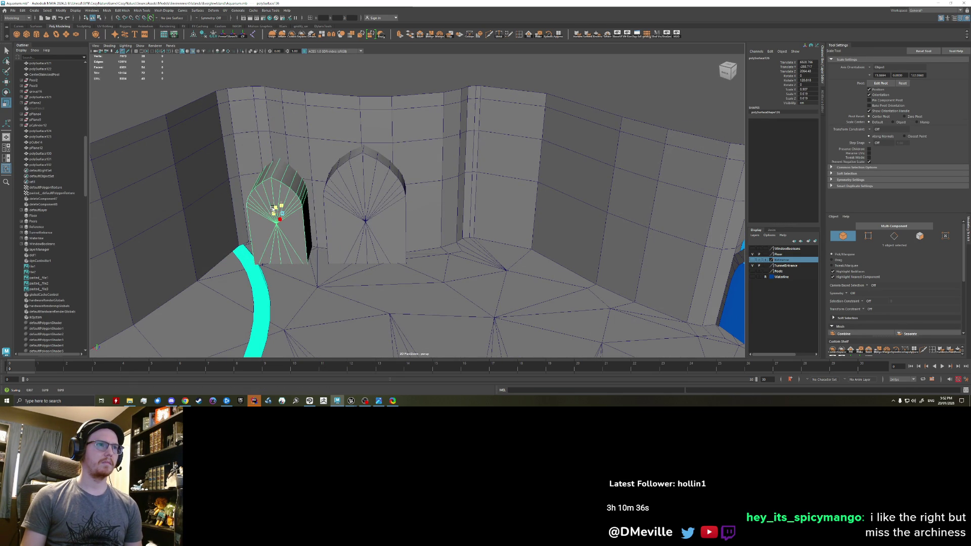
pyautogui.press('w')
pyautogui.moveTo(281, 215)
pyautogui.keyDown('alt'); pyautogui.mouseDown()
pyautogui.moveTo(275, 241)
pyautogui.moveTo(279, 229)
pyautogui.moveTo(424, 262)
pyautogui.mouseUp(); pyautogui.keyUp('alt')
pyautogui.hotkey('ctrl', 'd')
pyautogui.click(281, 246)
pyautogui.moveTo(282, 245)
pyautogui.keyDown('alt'); pyautogui.mouseDown()
pyautogui.moveTo(442, 223)
pyautogui.moveTo(302, 170)
pyautogui.moveTo(301, 198)
pyautogui.moveTo(452, 228)
pyautogui.moveTo(484, 177)
pyautogui.moveTo(474, 217)
pyautogui.moveTo(459, 186)
pyautogui.mouseUp(); pyautogui.keyUp('alt')
pyautogui.click(292, 34)
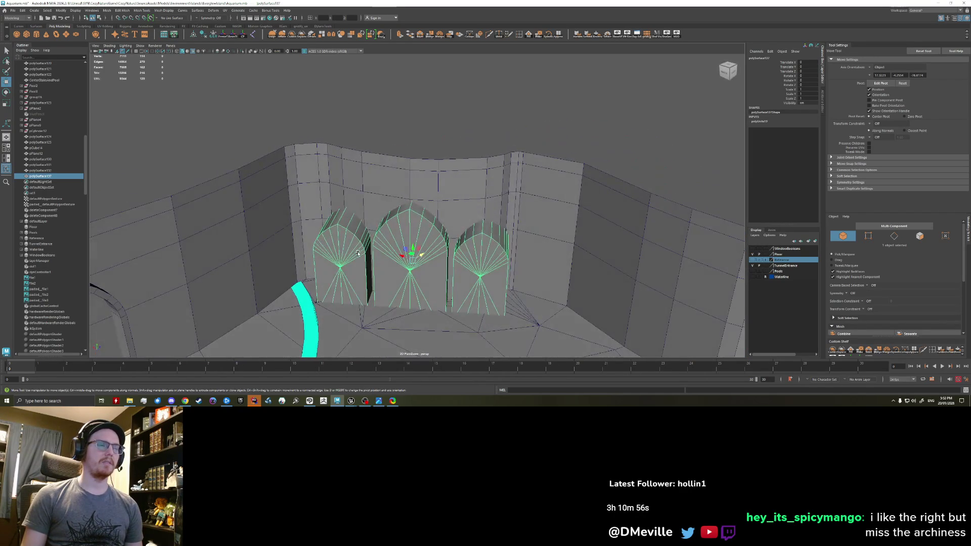
pyautogui.keyDown('alt'); pyautogui.moveTo(357, 254); pyautogui.dragTo(356, 164); pyautogui.keyUp('alt')
# - Combine the three arches into one mesh and select the combined mesh
pyautogui.click(124, 10)
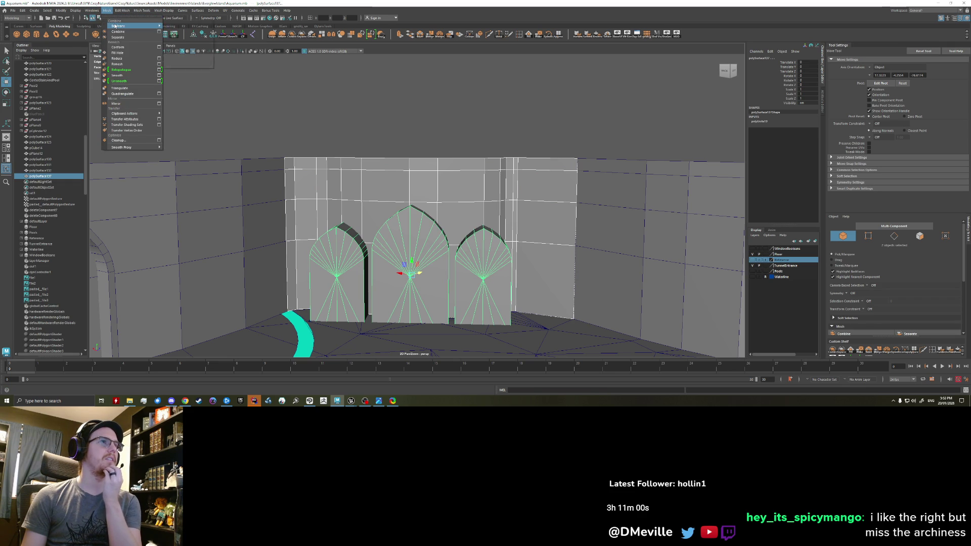
pyautogui.click(119, 26)
pyautogui.moveTo(406, 216)
pyautogui.keyDown('alt'); pyautogui.mouseDown()
pyautogui.moveTo(405, 187)
pyautogui.moveTo(426, 187)
pyautogui.mouseUp(); pyautogui.keyUp('alt')
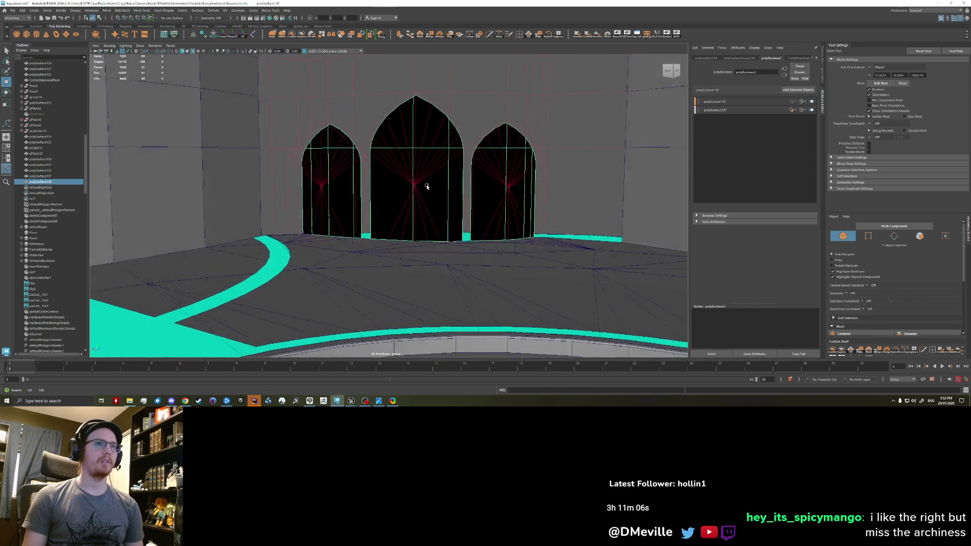
pyautogui.moveTo(426, 186)
pyautogui.keyDown('alt'); pyautogui.mouseDown()
pyautogui.moveTo(424, 213)
pyautogui.moveTo(422, 188)
pyautogui.moveTo(398, 185)
pyautogui.mouseUp(); pyautogui.keyUp('alt')
pyautogui.moveTo(416, 151)
pyautogui.keyDown('alt'); pyautogui.mouseDown()
pyautogui.moveTo(394, 190)
pyautogui.moveTo(396, 180)
pyautogui.mouseUp(); pyautogui.keyUp('alt')
pyautogui.click(396, 181)
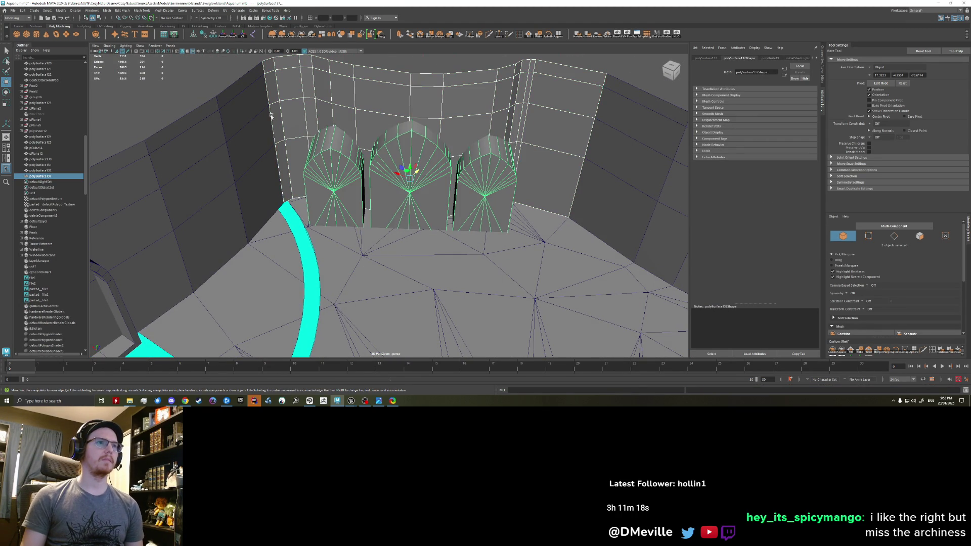
# - Make a first Booleans > Difference attempt, then reselect the arch and wall meshes
pyautogui.click(92, 10)
pyautogui.moveTo(119, 27)
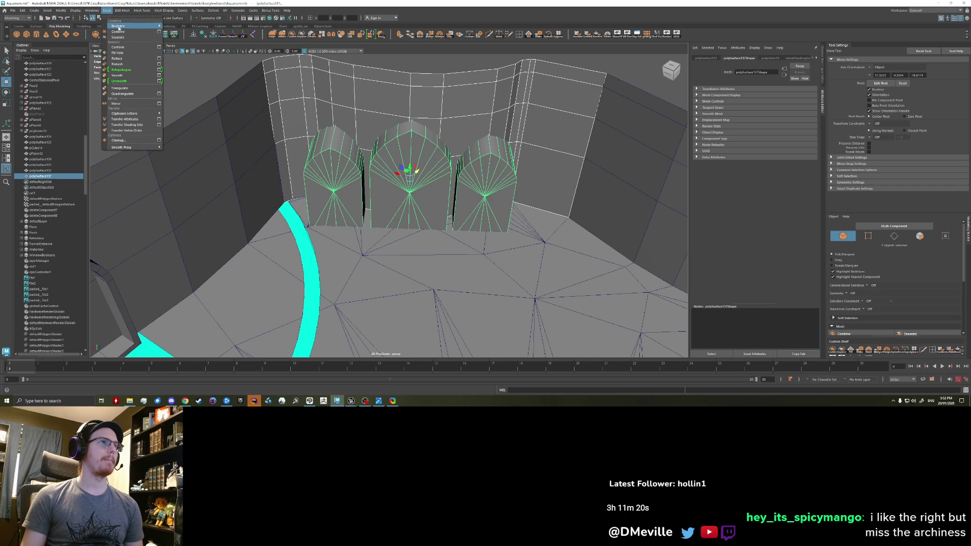
pyautogui.click(174, 34)
pyautogui.moveTo(338, 160)
pyautogui.keyDown('alt'); pyautogui.mouseDown()
pyautogui.moveTo(410, 176)
pyautogui.moveTo(349, 148)
pyautogui.mouseUp(); pyautogui.keyUp('alt')
pyautogui.click(346, 120)
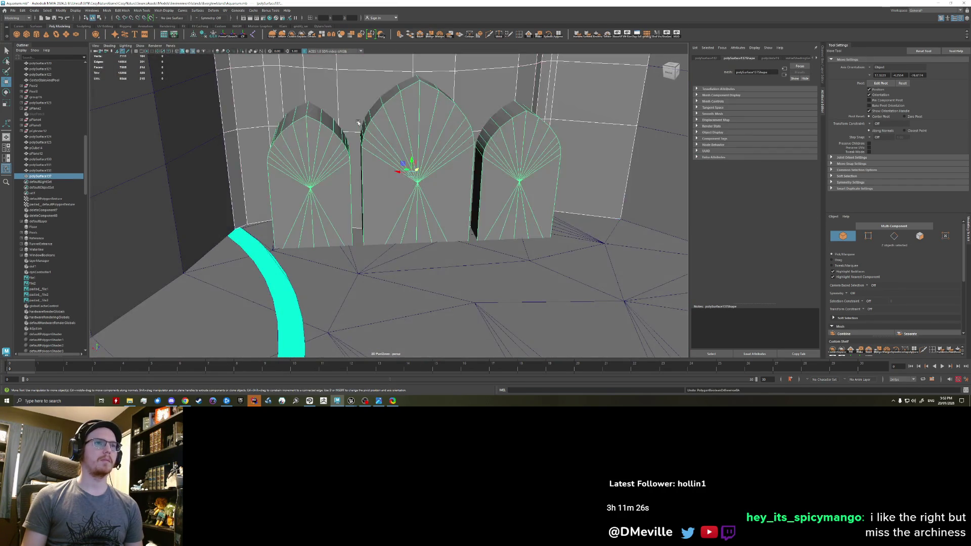
pyautogui.scroll(-3, 350, 179)
pyautogui.click(310, 86)
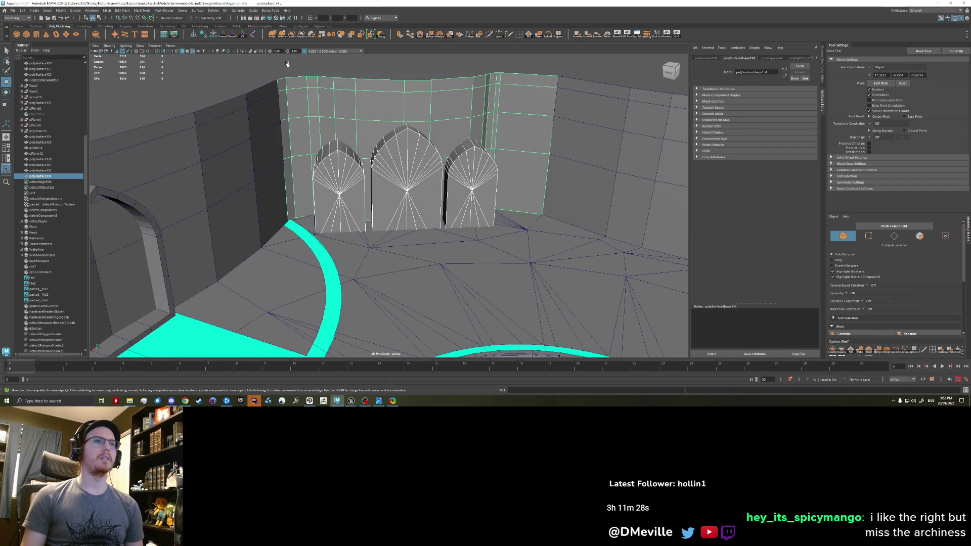
pyautogui.click(211, 36)
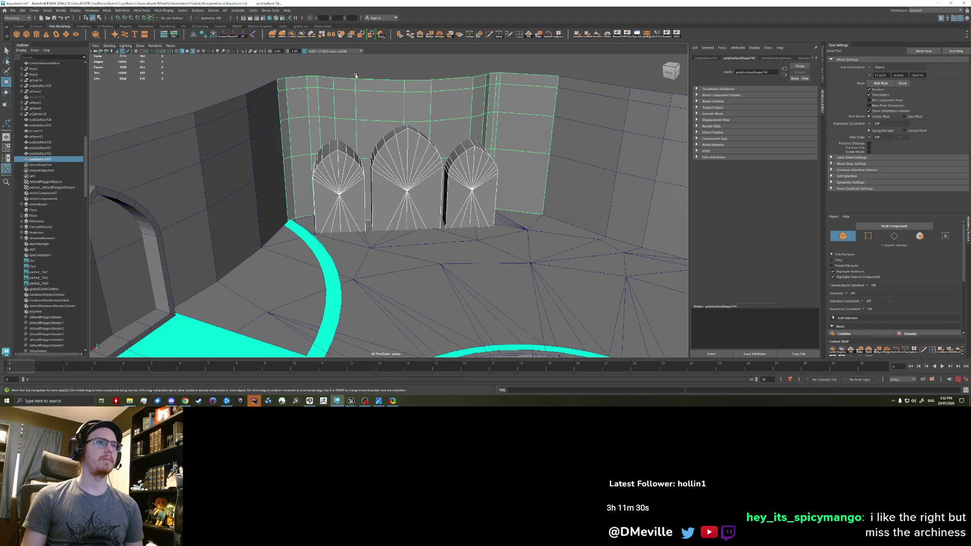
# - Retry the Difference cut on the wall with undo and redo, then undo the result
pyautogui.click(77, 12)
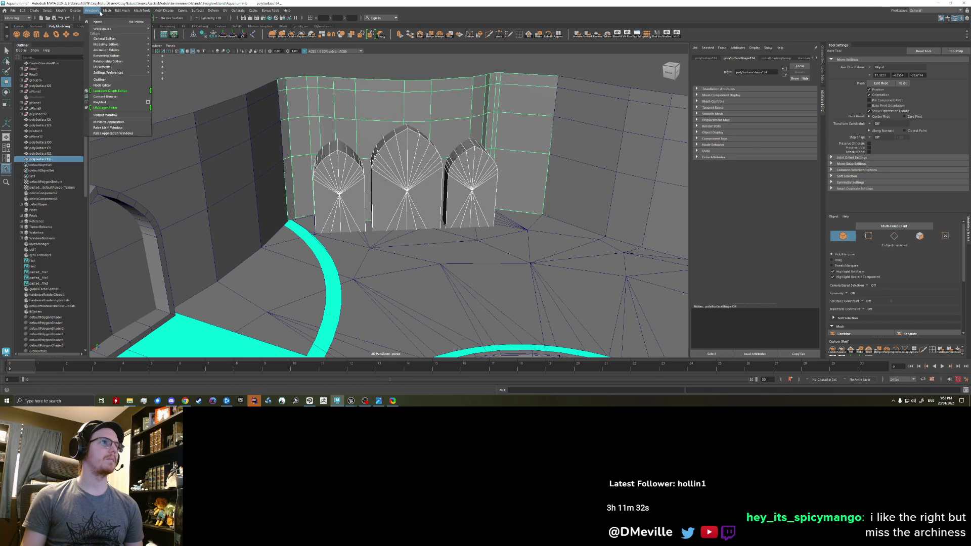
pyautogui.click(184, 35)
pyautogui.hotkey('ctrl', 'z')
pyautogui.hotkey('shift', 'z')
pyautogui.click(122, 11)
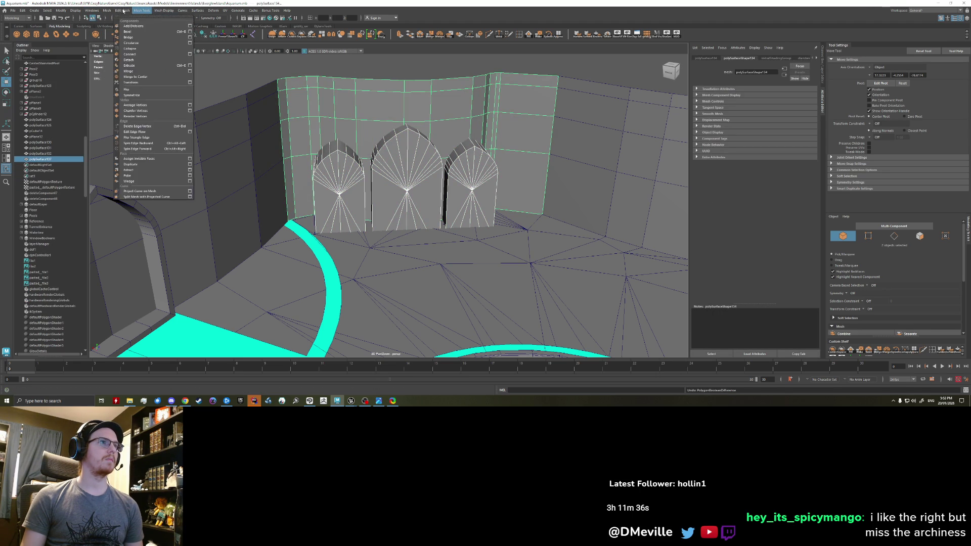
pyautogui.click(182, 38)
pyautogui.scroll(-1, 370, 128)
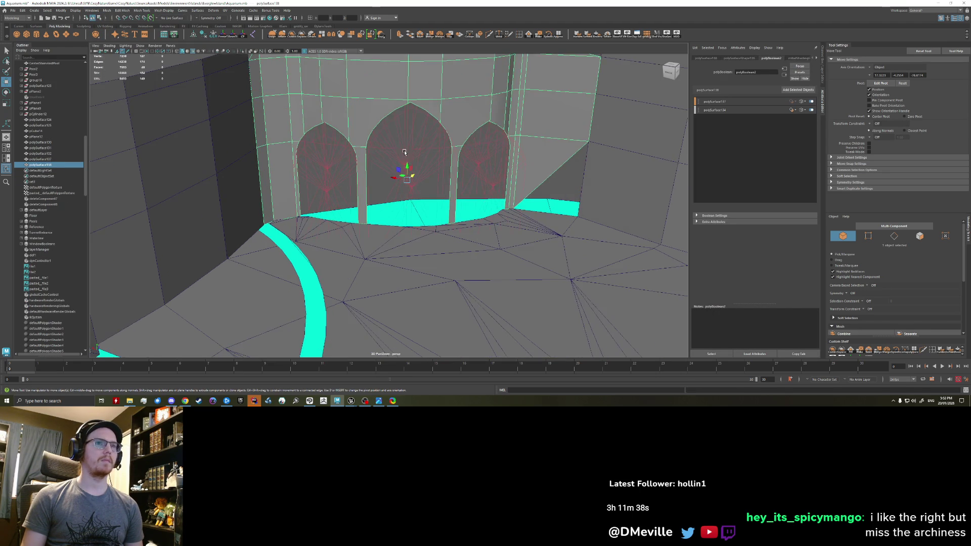
pyautogui.scroll(-1, 385, 174)
pyautogui.hotkey('ctrl', 'z')
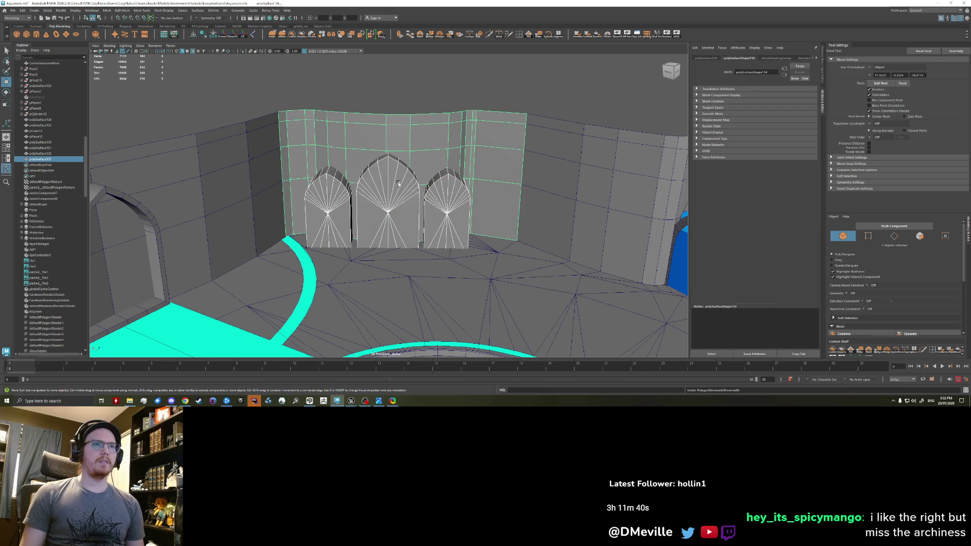
# - Select the arches then the curved wall and apply Difference, leaving three arched cutouts
pyautogui.moveTo(385, 175)
pyautogui.keyDown('alt'); pyautogui.mouseDown()
pyautogui.moveTo(507, 184)
pyautogui.moveTo(481, 138)
pyautogui.mouseUp(); pyautogui.keyUp('alt')
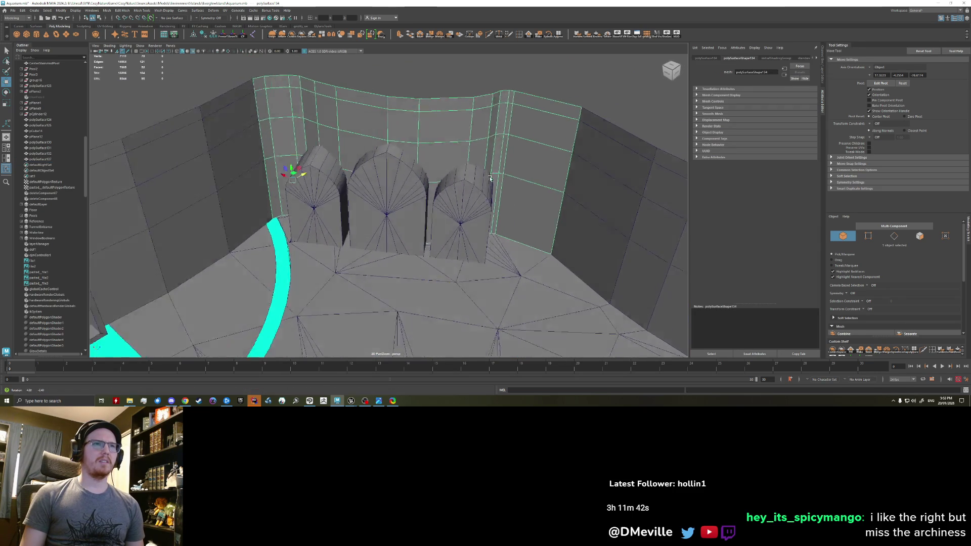
pyautogui.click(823, 72)
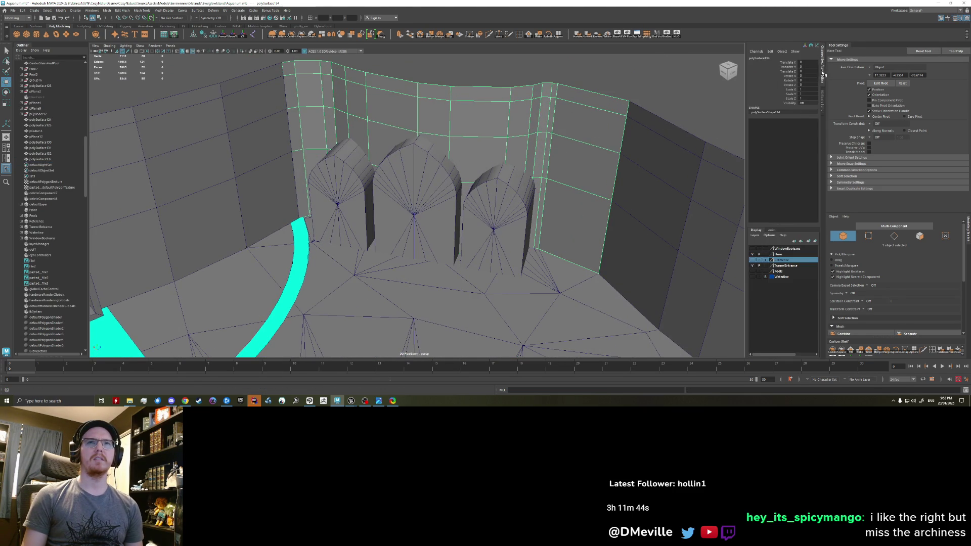
pyautogui.click(414, 162)
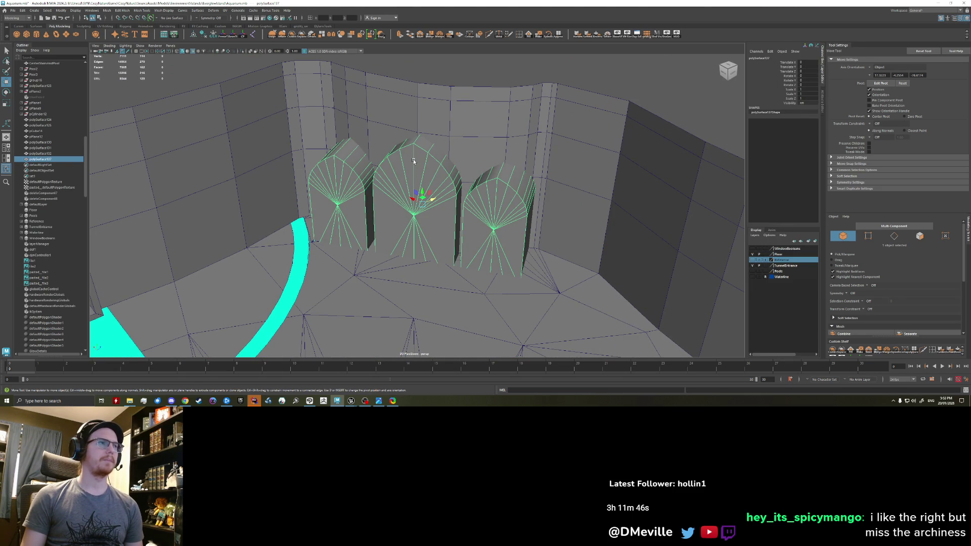
pyautogui.click(339, 113)
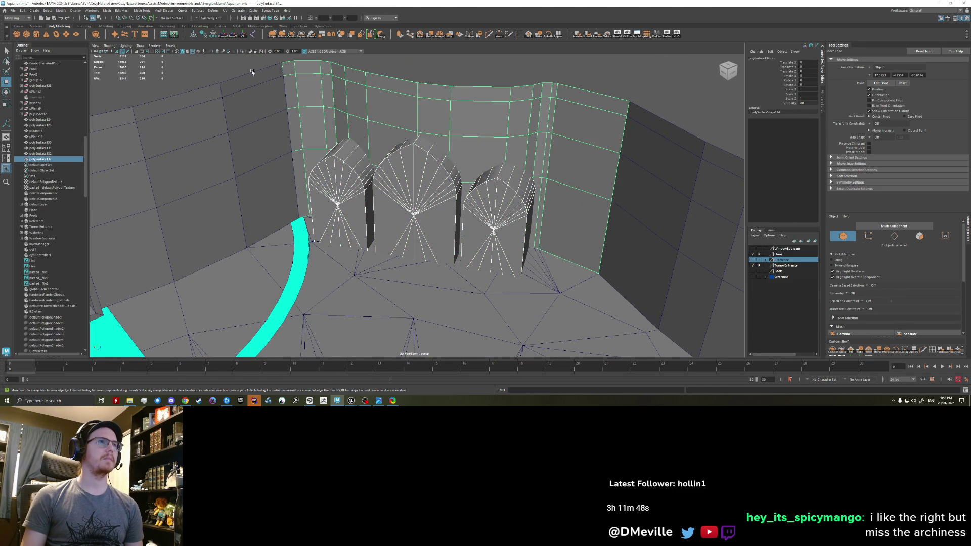
pyautogui.click(111, 11)
pyautogui.moveTo(120, 26)
pyautogui.click(180, 39)
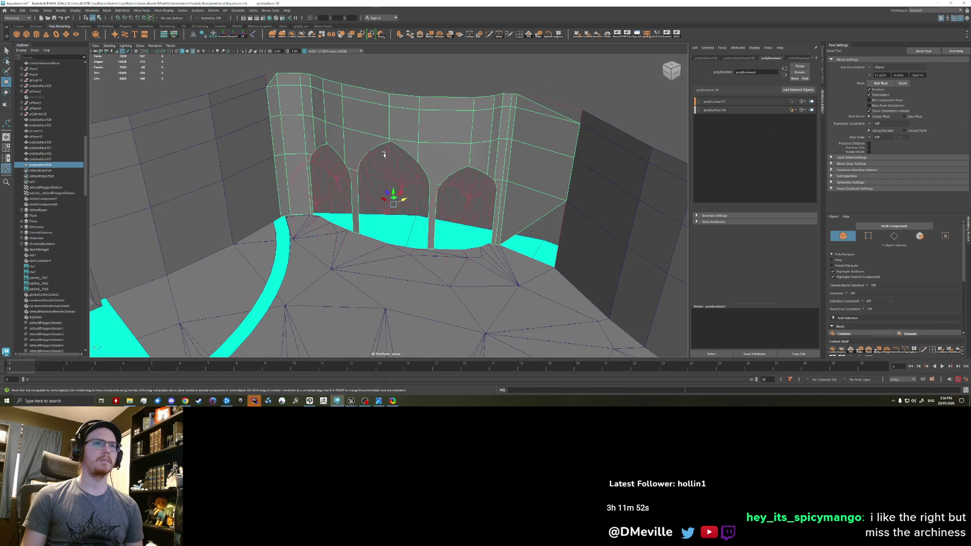
pyautogui.moveTo(394, 190)
pyautogui.keyDown('alt'); pyautogui.mouseDown()
pyautogui.moveTo(360, 161)
pyautogui.moveTo(352, 217)
pyautogui.moveTo(365, 178)
pyautogui.moveTo(331, 194)
pyautogui.mouseUp(); pyautogui.keyUp('alt')
pyautogui.click(353, 216)
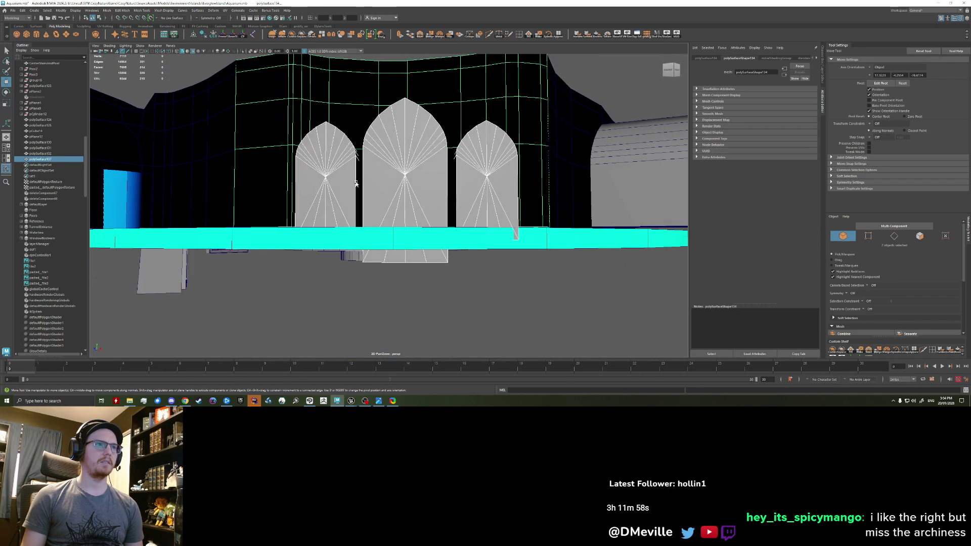
# - Clear the selection, show the channel box, and select all faces of the third arch
pyautogui.click(330, 193)
pyautogui.click(327, 235)
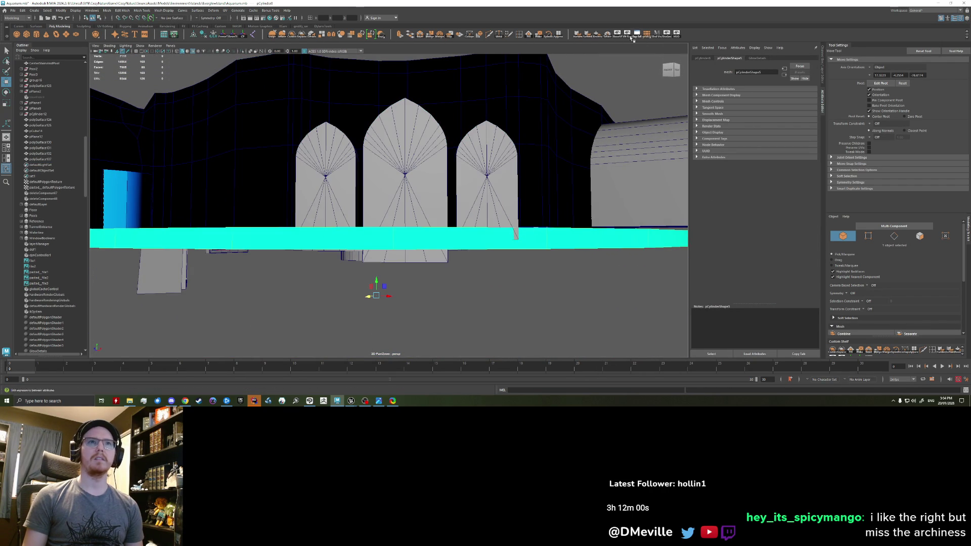
pyautogui.click(823, 68)
pyautogui.moveTo(424, 190)
pyautogui.keyDown('alt'); pyautogui.mouseDown()
pyautogui.moveTo(438, 183)
pyautogui.moveTo(433, 172)
pyautogui.moveTo(524, 211)
pyautogui.moveTo(437, 248)
pyautogui.mouseUp(); pyautogui.keyUp('alt')
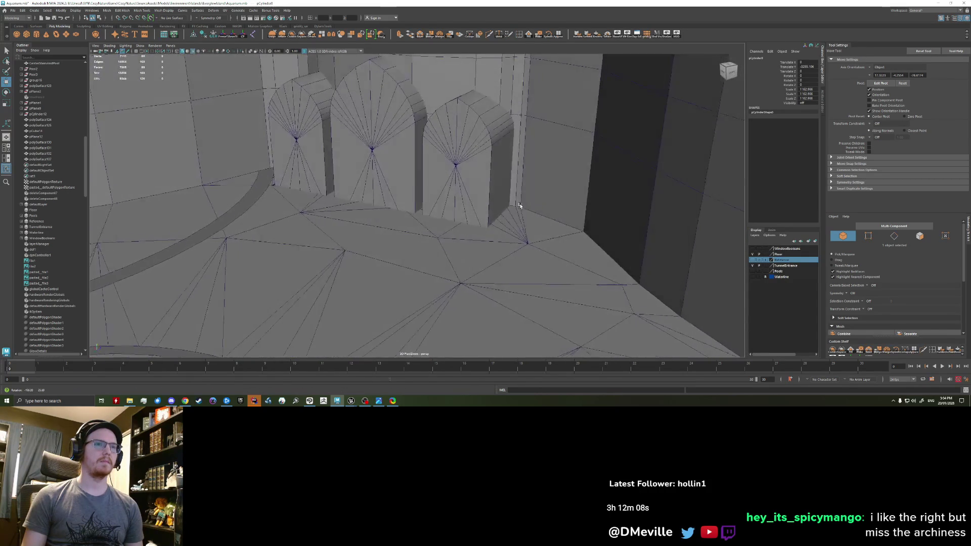
pyautogui.click(401, 195)
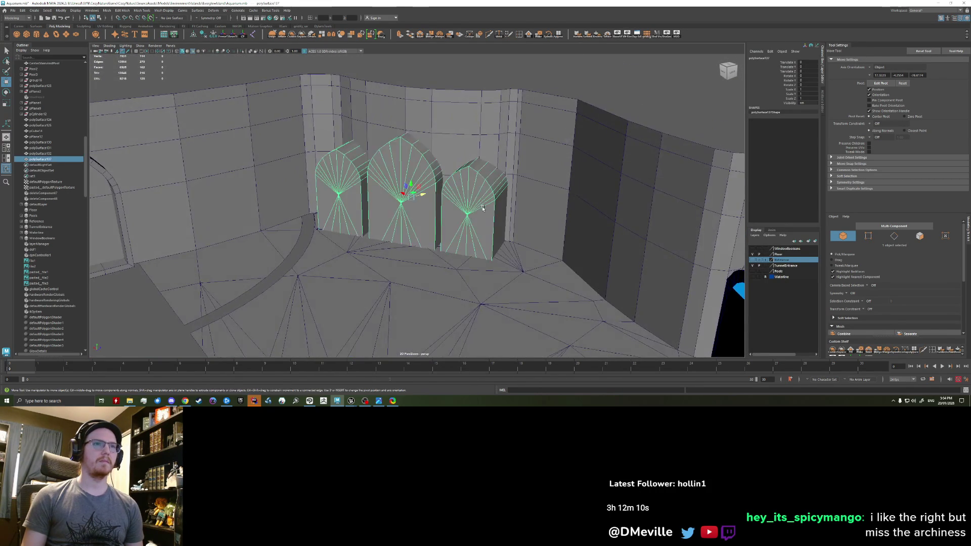
pyautogui.keyDown('alt'); pyautogui.moveTo(402, 195); pyautogui.dragTo(455, 213); pyautogui.keyUp('alt')
pyautogui.moveTo(465, 216); pyautogui.dragTo(479, 227, button='right')
pyautogui.doubleClick(478, 227)
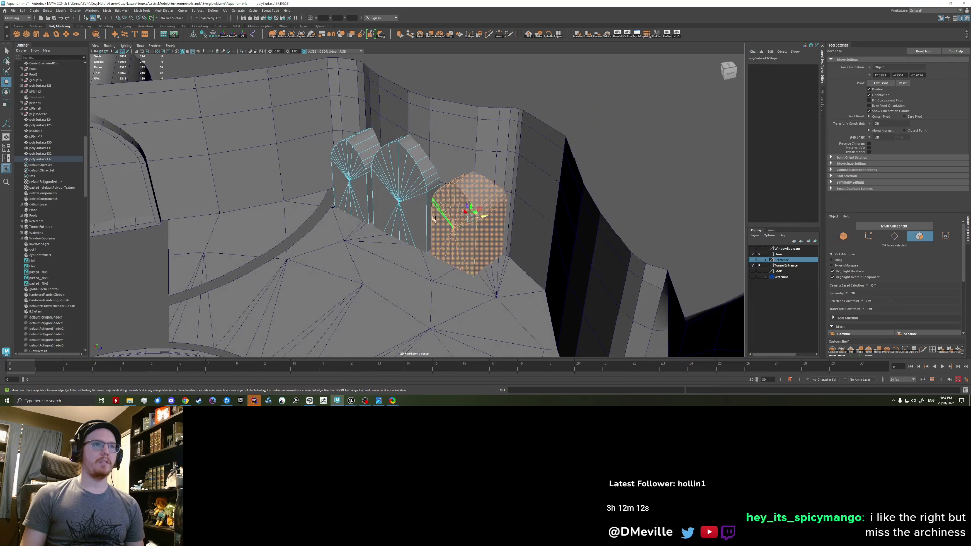
# - Return to object selection, select the arches with the curved back wall, and bring up Booleans
pyautogui.keyDown('alt'); pyautogui.moveTo(354, 169); pyautogui.dragTo(436, 236); pyautogui.keyUp('alt')
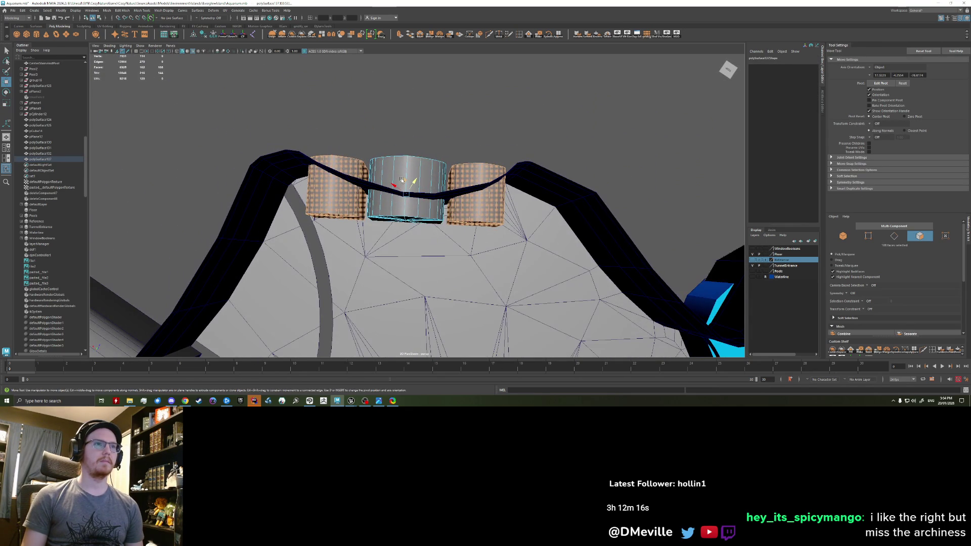
pyautogui.keyDown('alt'); pyautogui.moveTo(402, 174); pyautogui.dragTo(409, 190); pyautogui.keyUp('alt')
pyautogui.press('F8')
pyautogui.click(361, 125)
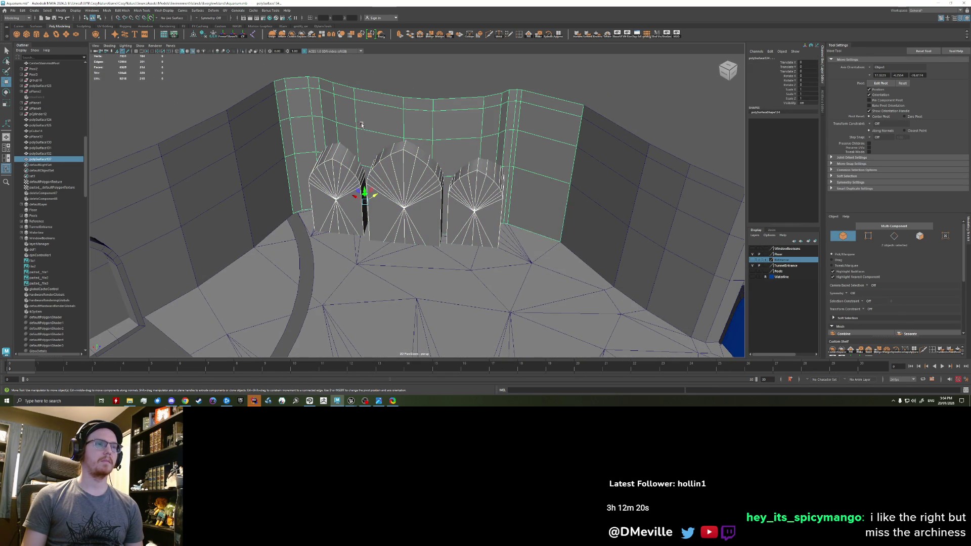
pyautogui.click(125, 11)
pyautogui.moveTo(121, 25)
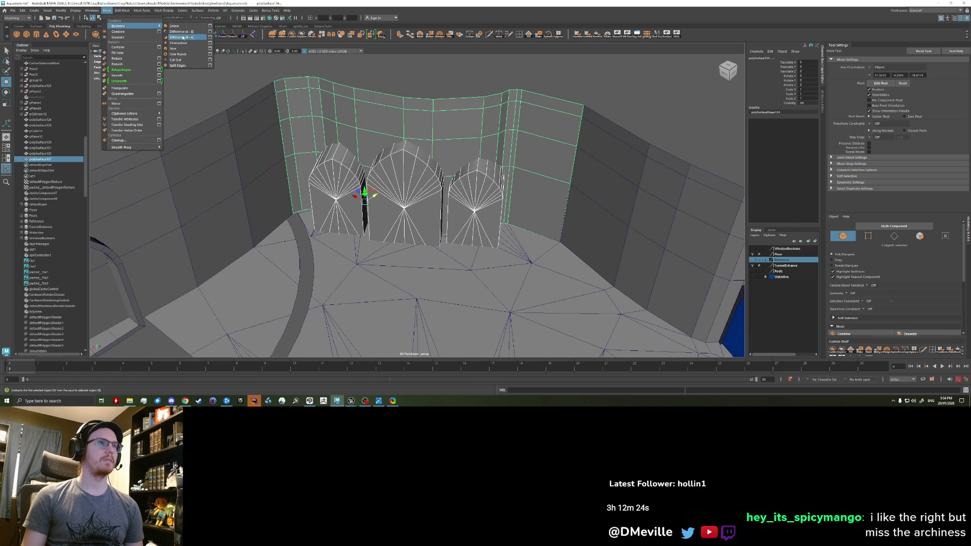
# - Apply the Difference cut on the wall and undo it
pyautogui.click(182, 37)
pyautogui.moveTo(317, 130)
pyautogui.keyDown('alt'); pyautogui.mouseDown()
pyautogui.moveTo(484, 190)
pyautogui.moveTo(440, 181)
pyautogui.mouseUp(); pyautogui.keyUp('alt')
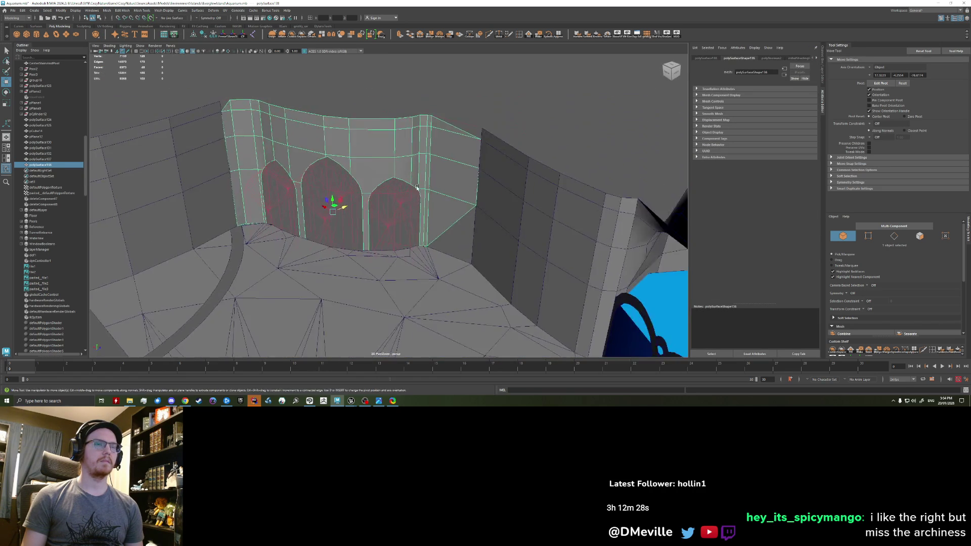
pyautogui.hotkey('ctrl', 'z')
pyautogui.hotkey('ctrl', 'z')
pyautogui.hotkey('ctrl', 'z')
pyautogui.keyDown('alt'); pyautogui.moveTo(446, 201); pyautogui.dragTo(456, 222); pyautogui.keyUp('alt')
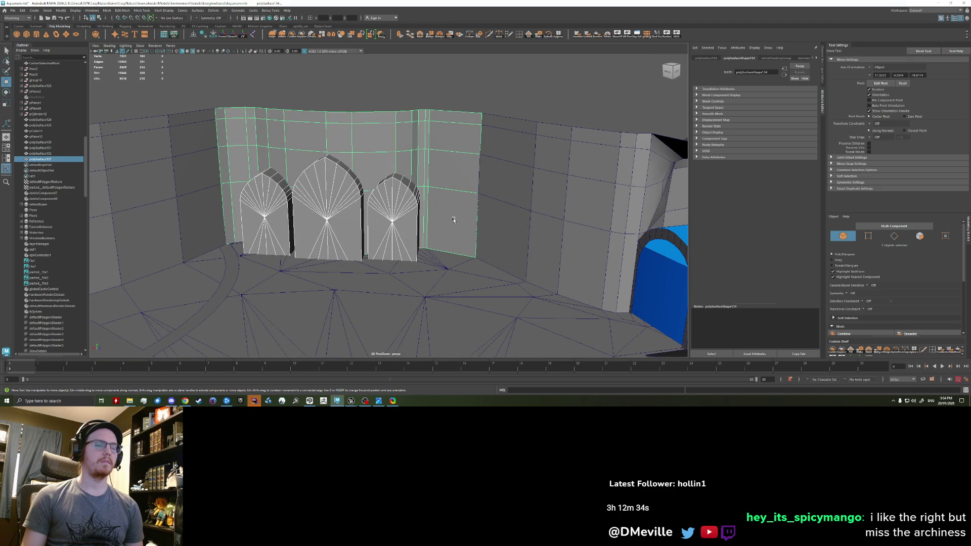
pyautogui.scroll(2, 453, 220)
# - Select the right arch's faces and shift it slightly left along the wall
pyautogui.click(407, 199)
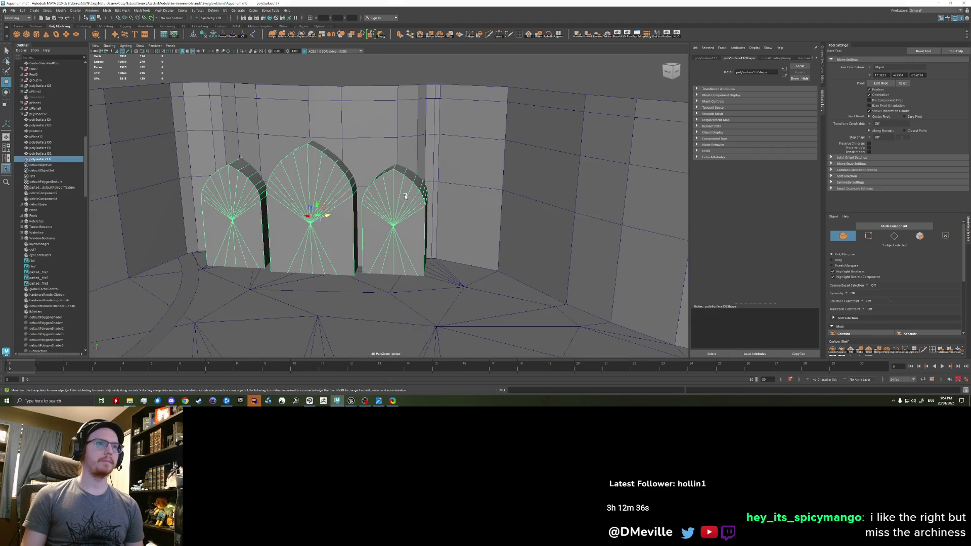
pyautogui.keyDown('alt'); pyautogui.moveTo(406, 199); pyautogui.dragTo(390, 217); pyautogui.keyUp('alt')
pyautogui.moveTo(390, 218); pyautogui.dragTo(395, 228, button='right')
pyautogui.click(399, 230)
pyautogui.press('e')
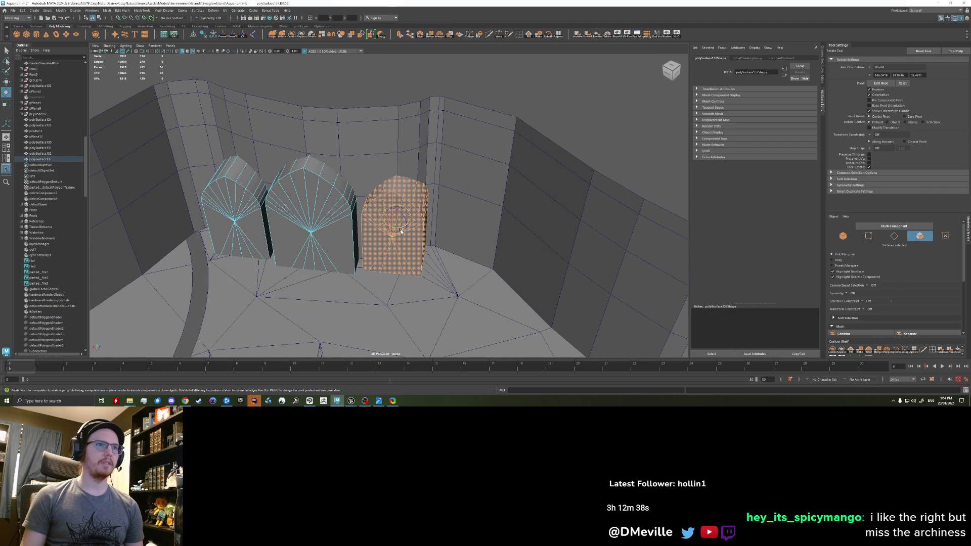
pyautogui.press('w')
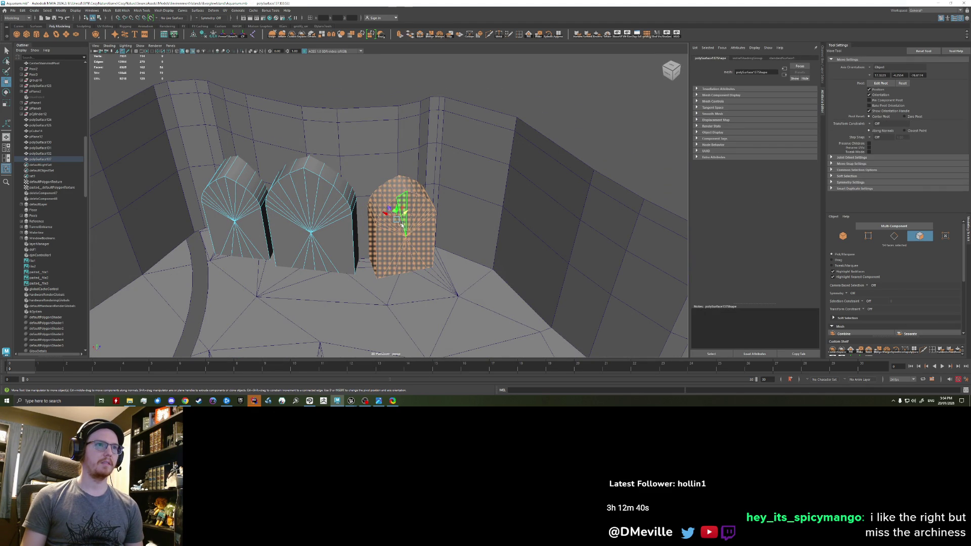
pyautogui.moveTo(394, 213); pyautogui.dragTo(388, 210)
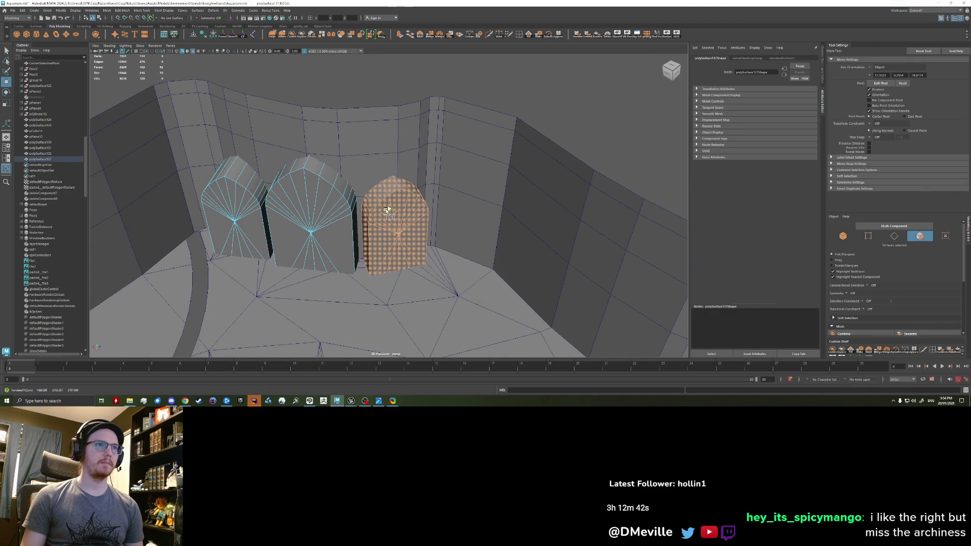
pyautogui.moveTo(269, 223)
pyautogui.keyDown('alt'); pyautogui.mouseDown()
pyautogui.moveTo(344, 229)
pyautogui.moveTo(368, 216)
pyautogui.moveTo(352, 203)
pyautogui.mouseUp(); pyautogui.keyUp('alt')
pyautogui.press('e')
pyautogui.press('w')
pyautogui.moveTo(431, 211); pyautogui.dragTo(434, 198, button='right')
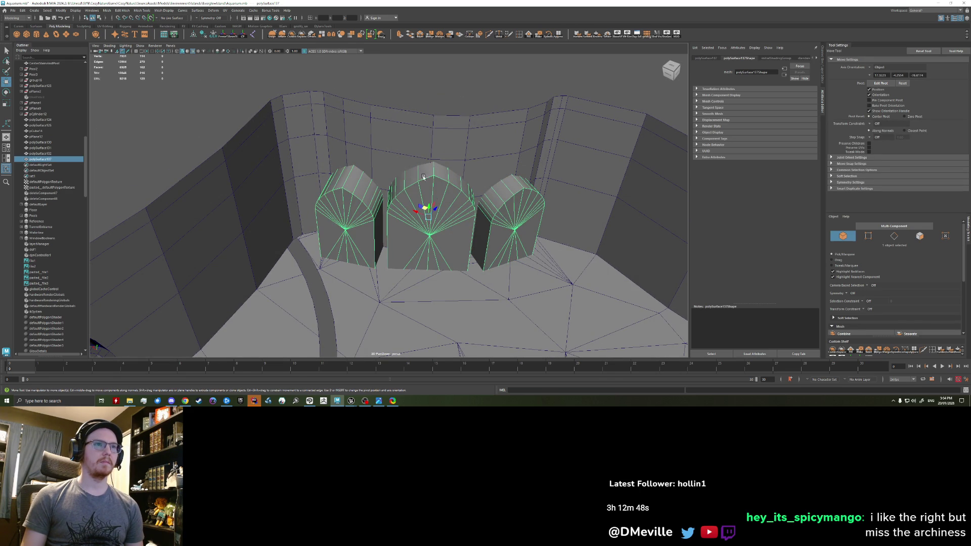
# - Combine the arches, subtract the middle arch from the wall with Difference, and undo it
pyautogui.click(283, 35)
pyautogui.click(459, 144)
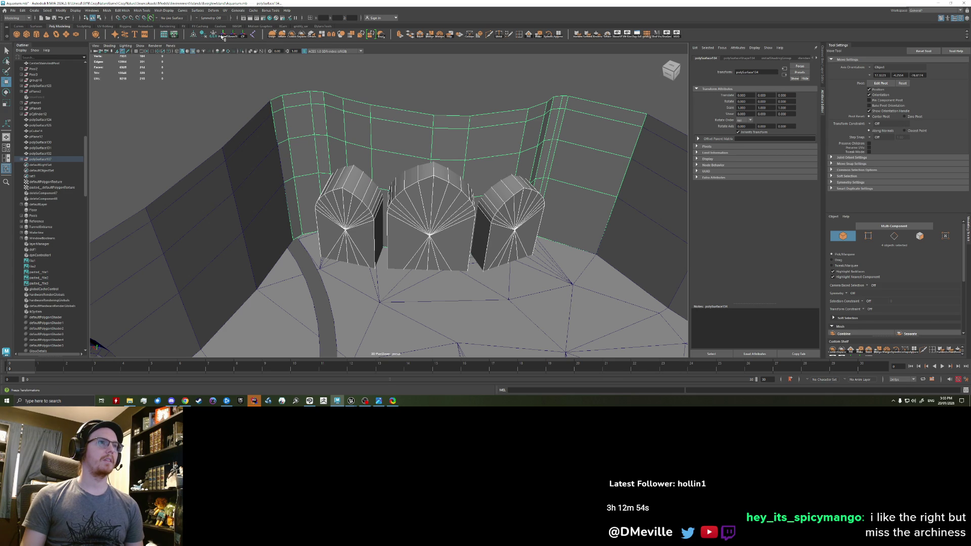
pyautogui.click(431, 212)
pyautogui.keyDown('shift'); pyautogui.click(456, 137); pyautogui.keyUp('shift')
pyautogui.click(121, 11)
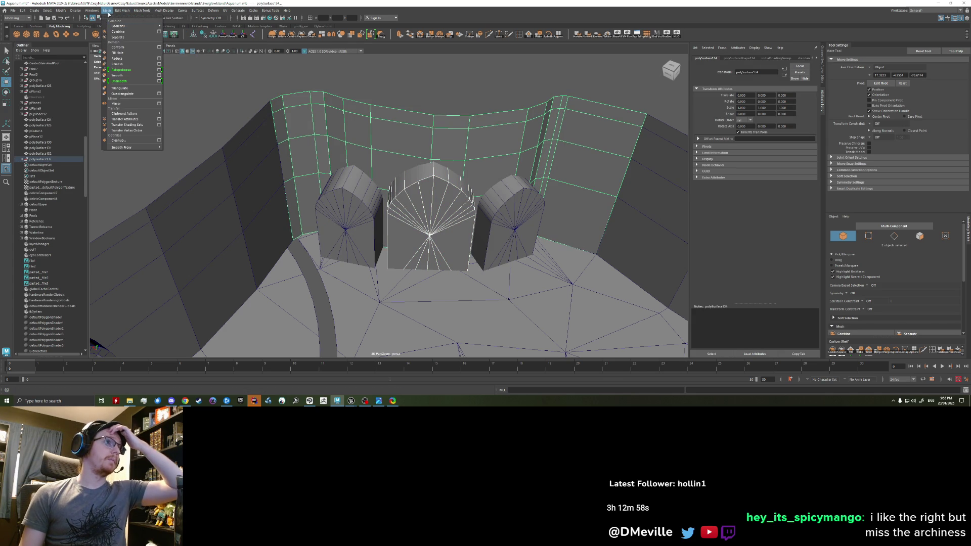
pyautogui.click(182, 33)
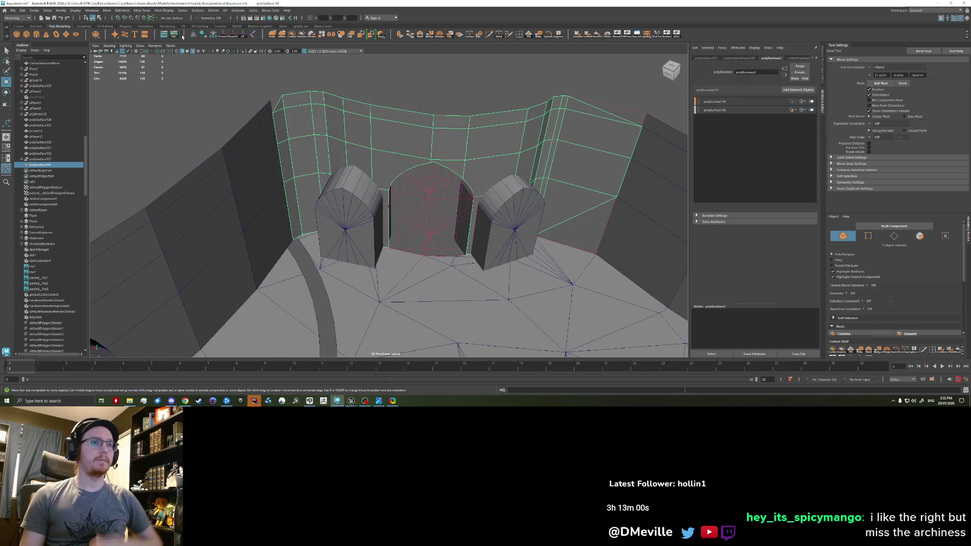
pyautogui.hotkey('ctrl', 'z')
# - Reselect the solid back wall, undo the last change, and start the Multi-Cut tool
pyautogui.moveTo(581, 190)
pyautogui.keyDown('alt'); pyautogui.mouseDown()
pyautogui.moveTo(514, 159)
pyautogui.moveTo(523, 169)
pyautogui.moveTo(472, 177)
pyautogui.mouseUp(); pyautogui.keyUp('alt')
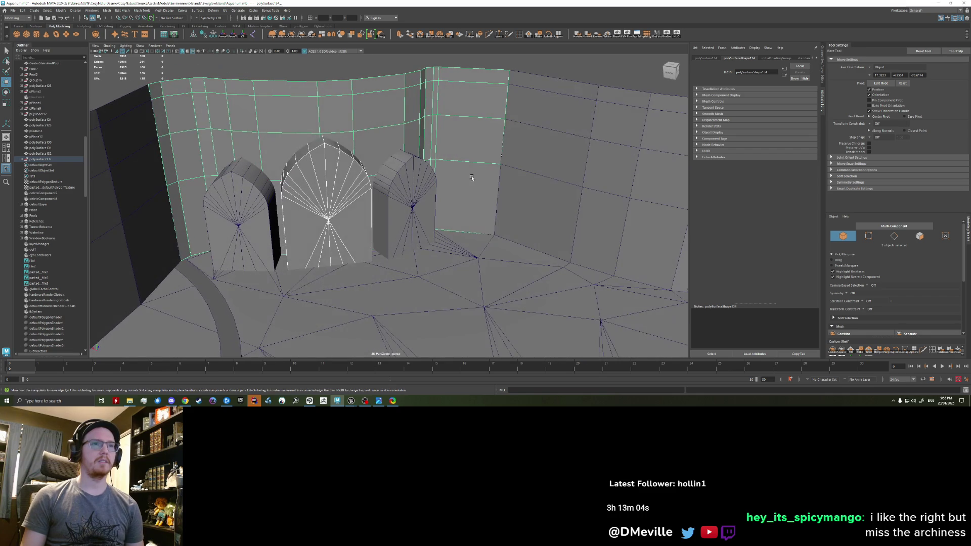
pyautogui.click(476, 143)
pyautogui.click(365, 133)
pyautogui.hotkey('ctrl', 'z')
pyautogui.keyDown('alt'); pyautogui.moveTo(469, 161); pyautogui.dragTo(445, 149); pyautogui.keyUp('alt')
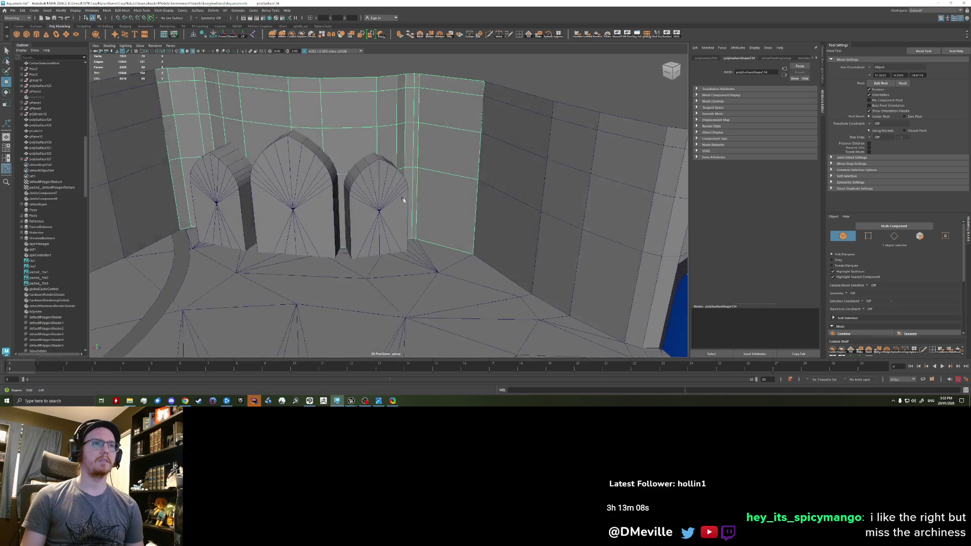
pyautogui.click(486, 34)
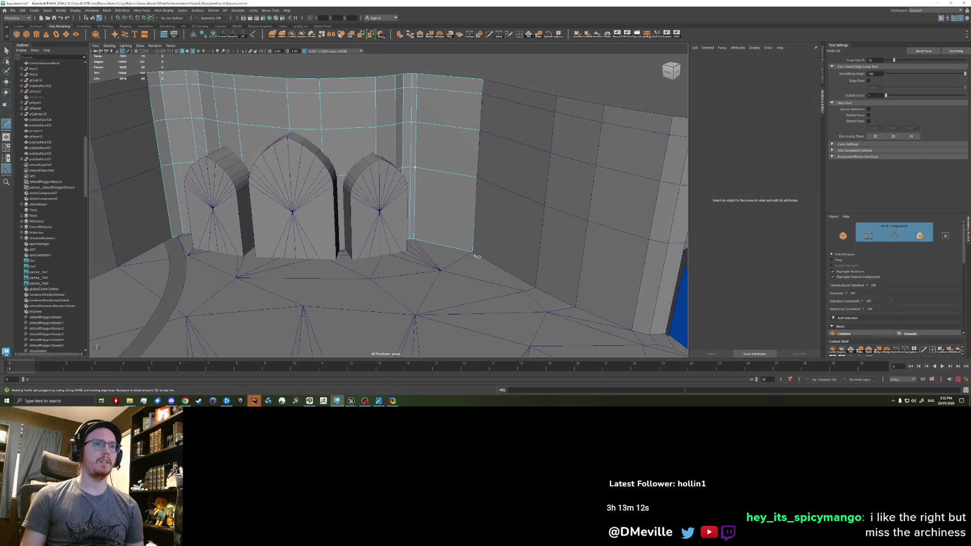
# - Cut a new edge across the back wall and merge its nearby vertices
pyautogui.click(415, 167)
pyautogui.press('Return')
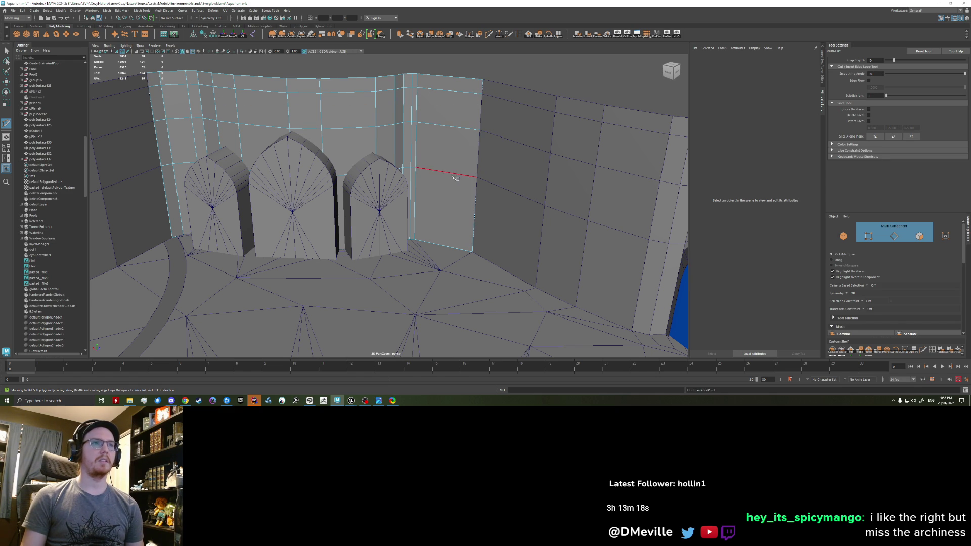
pyautogui.moveTo(437, 202); pyautogui.dragTo(439, 156, button='right')
pyautogui.press('w')
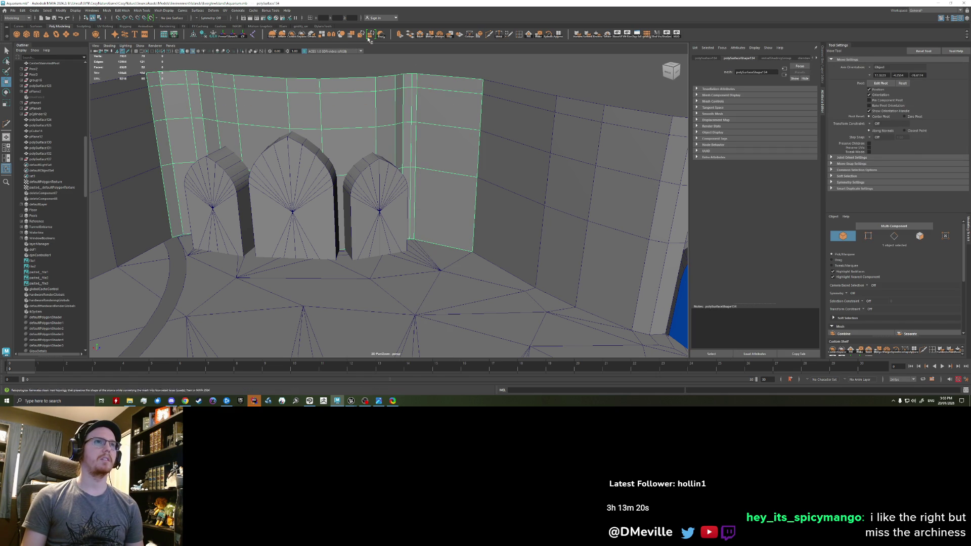
pyautogui.click(434, 37)
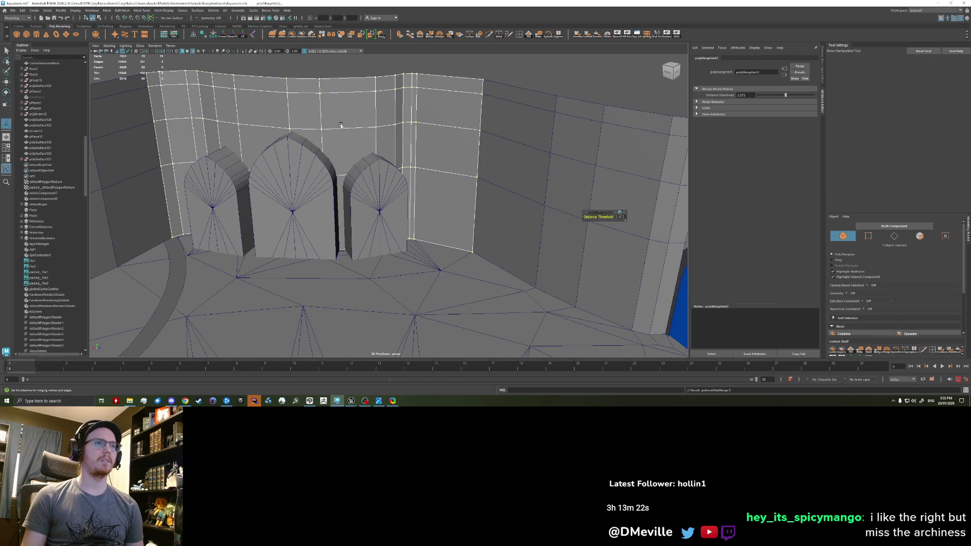
pyautogui.moveTo(315, 144); pyautogui.dragTo(315, 122, button='right')
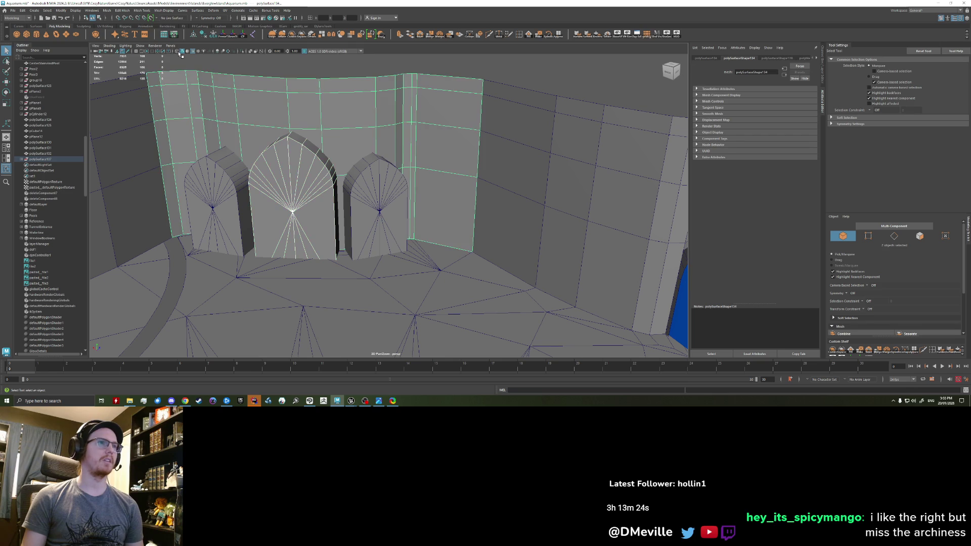
# - Cut further edges into the wall, then select the wall with the middle arch for a boolean
pyautogui.click(142, 10)
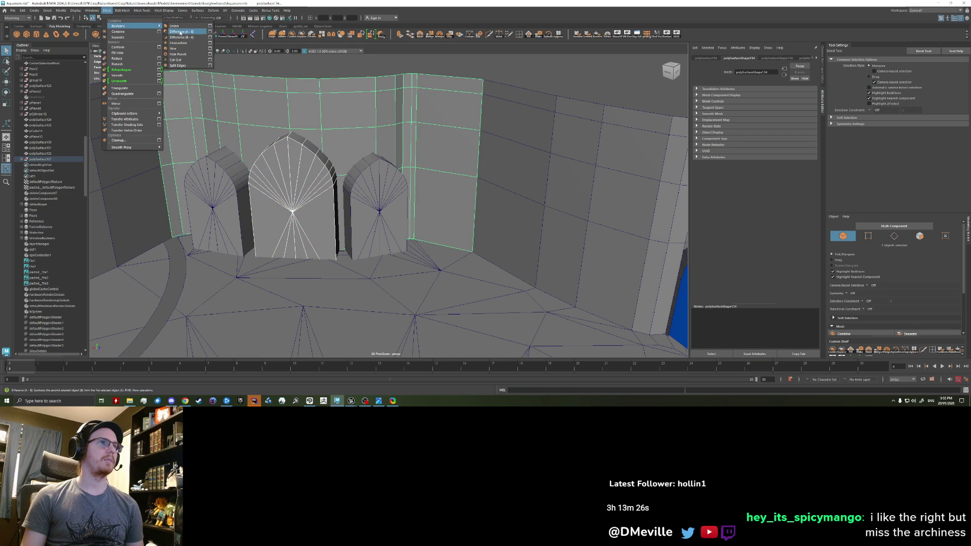
pyautogui.click(108, 11)
pyautogui.moveTo(447, 126); pyautogui.dragTo(476, 119, button='right')
pyautogui.keyDown('shift'); pyautogui.moveTo(472, 62); pyautogui.dragTo(420, 90, button='right'); pyautogui.keyUp('shift')
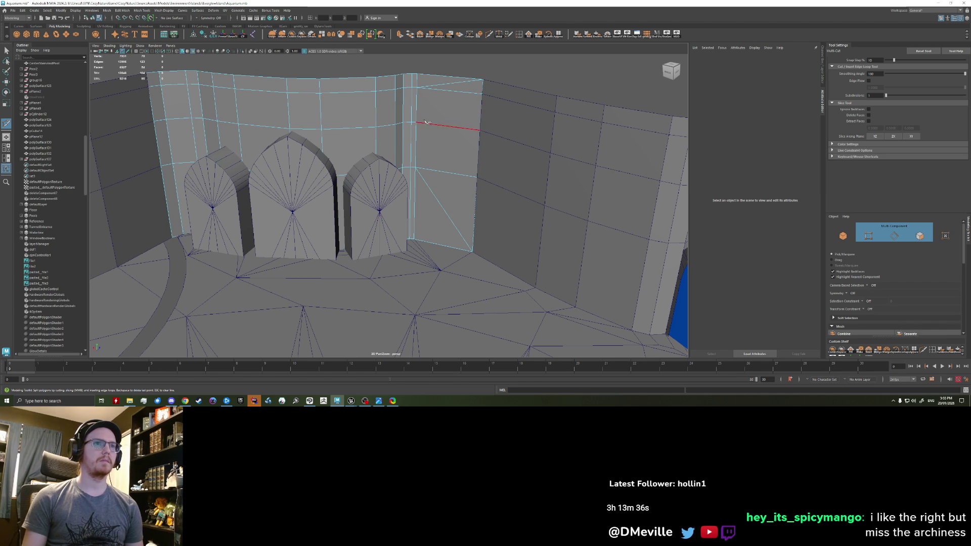
pyautogui.moveTo(427, 123); pyautogui.dragTo(456, 114, button='right')
pyautogui.press('w')
pyautogui.keyDown('shift'); pyautogui.click(282, 109); pyautogui.keyUp('shift')
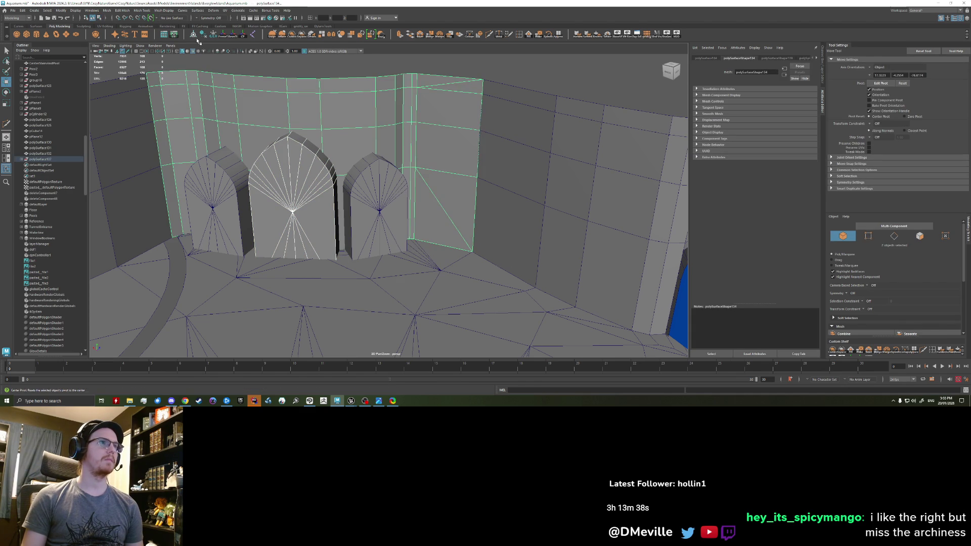
pyautogui.click(107, 11)
pyautogui.moveTo(119, 25)
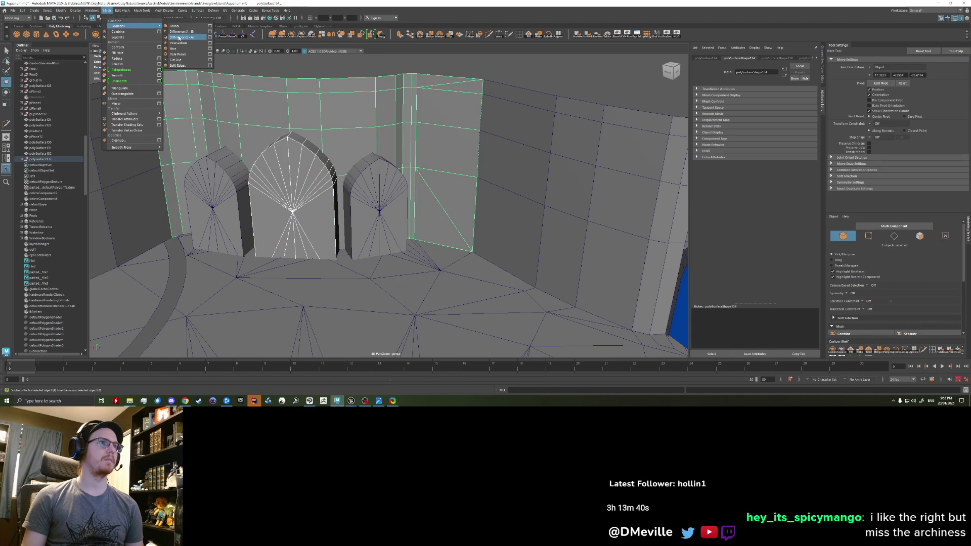
# - Cut the middle arch out of the curved wall with a boolean Difference, redoing it once
pyautogui.click(183, 37)
pyautogui.hotkey('ctrl', 'z')
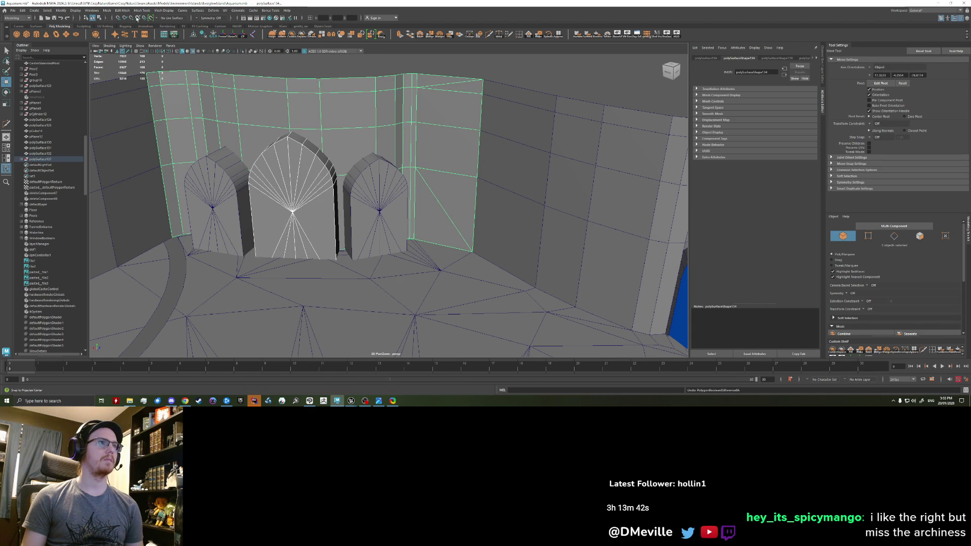
pyautogui.click(107, 11)
pyautogui.click(182, 37)
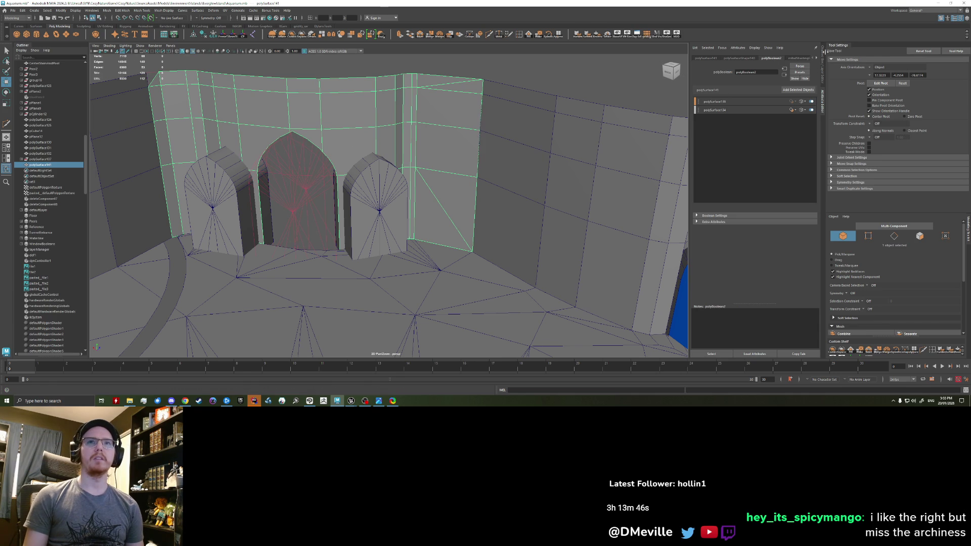
# - Add the right and left arches to the boolean, each set to Difference, so all three cut openings
pyautogui.click(370, 192)
pyautogui.click(797, 90)
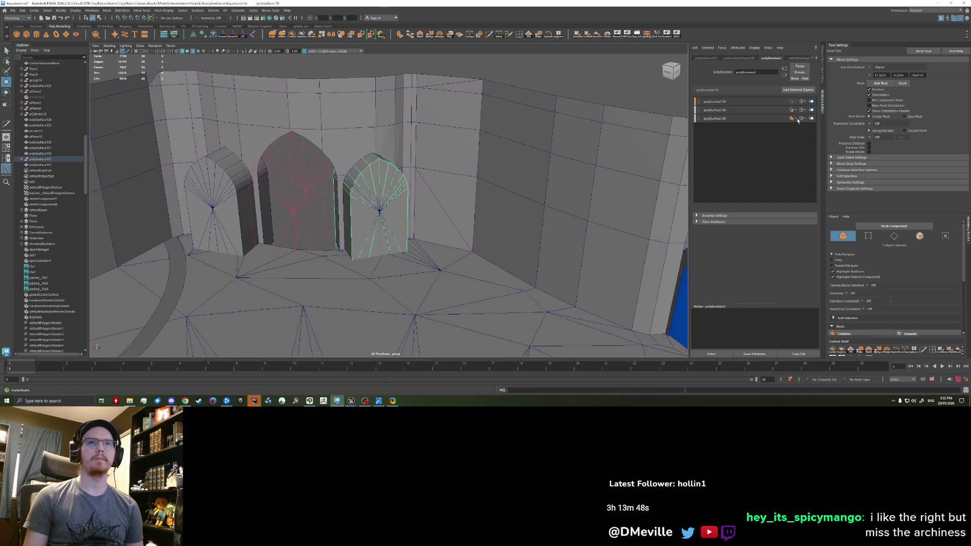
pyautogui.click(793, 118)
pyautogui.click(798, 133)
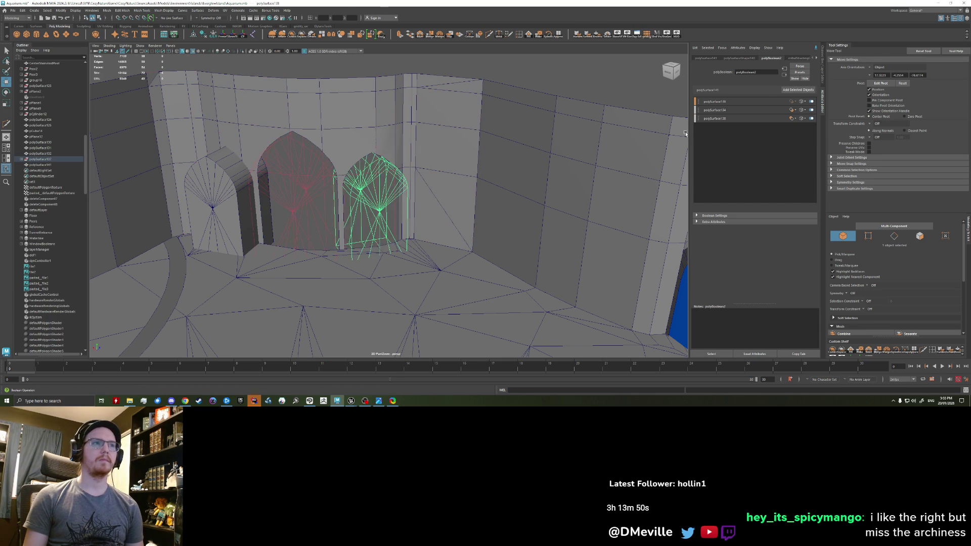
pyautogui.click(798, 89)
pyautogui.click(793, 127)
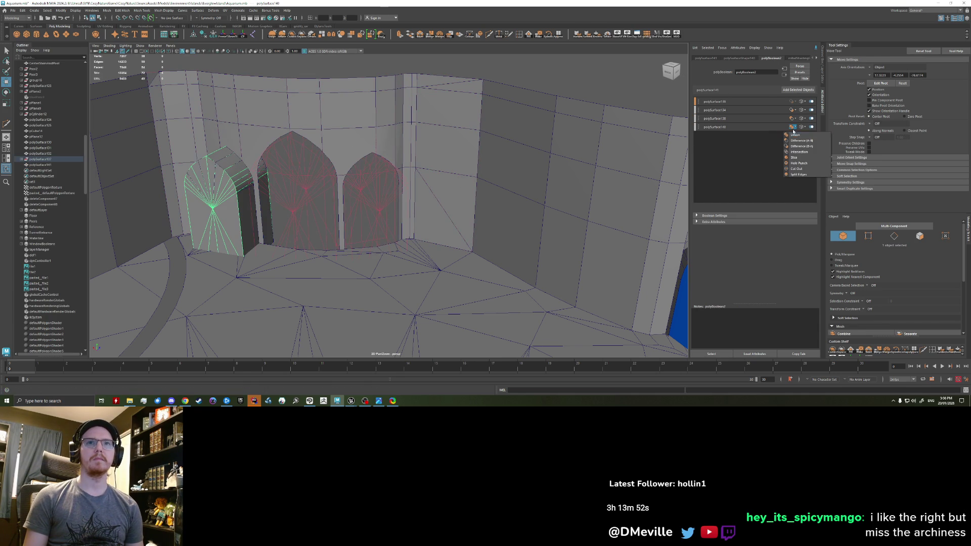
pyautogui.click(799, 140)
pyautogui.moveTo(304, 151)
pyautogui.keyDown('alt'); pyautogui.mouseDown()
pyautogui.moveTo(362, 106)
pyautogui.moveTo(283, 113)
pyautogui.mouseUp(); pyautogui.keyUp('alt')
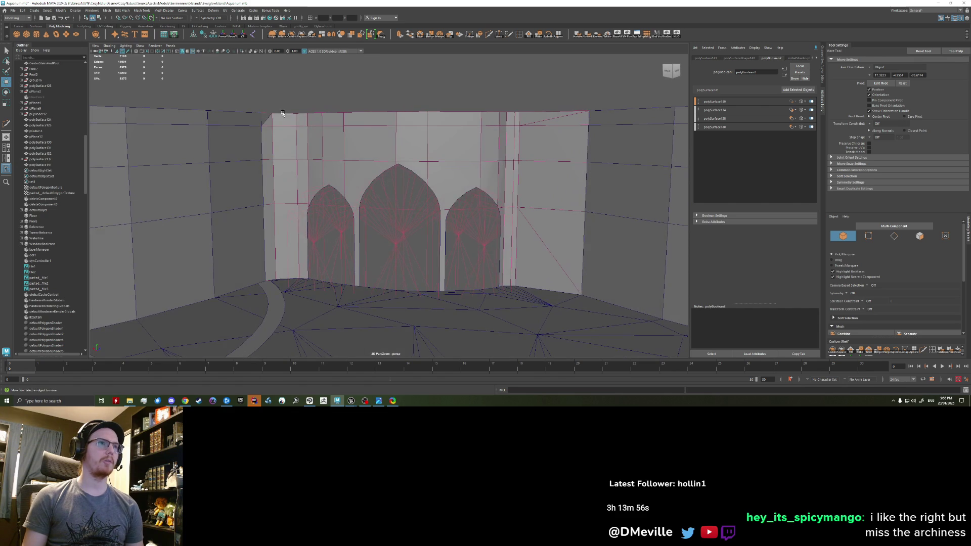
pyautogui.click(335, 129)
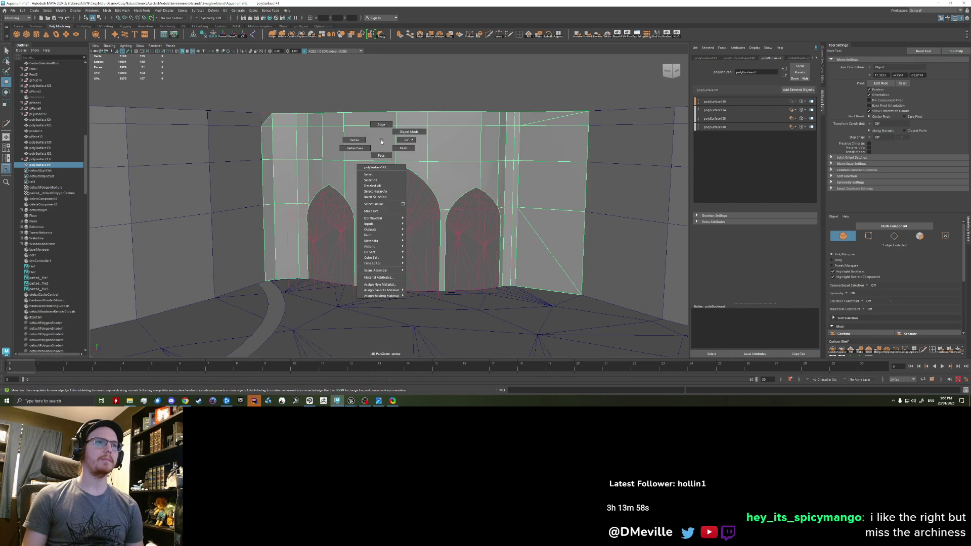
pyautogui.moveTo(392, 122); pyautogui.dragTo(412, 97, button='right')
pyautogui.moveTo(412, 97)
pyautogui.keyDown('alt'); pyautogui.mouseDown()
pyautogui.moveTo(383, 136)
pyautogui.moveTo(402, 141)
pyautogui.moveTo(369, 102)
pyautogui.moveTo(308, 82)
pyautogui.moveTo(302, 90)
pyautogui.moveTo(342, 163)
pyautogui.moveTo(338, 203)
pyautogui.moveTo(360, 159)
pyautogui.moveTo(317, 161)
pyautogui.moveTo(321, 152)
pyautogui.moveTo(319, 174)
pyautogui.moveTo(357, 193)
pyautogui.mouseUp(); pyautogui.keyUp('alt')
pyautogui.scroll(3, 382, 194)
pyautogui.scroll(-3, 381, 193)
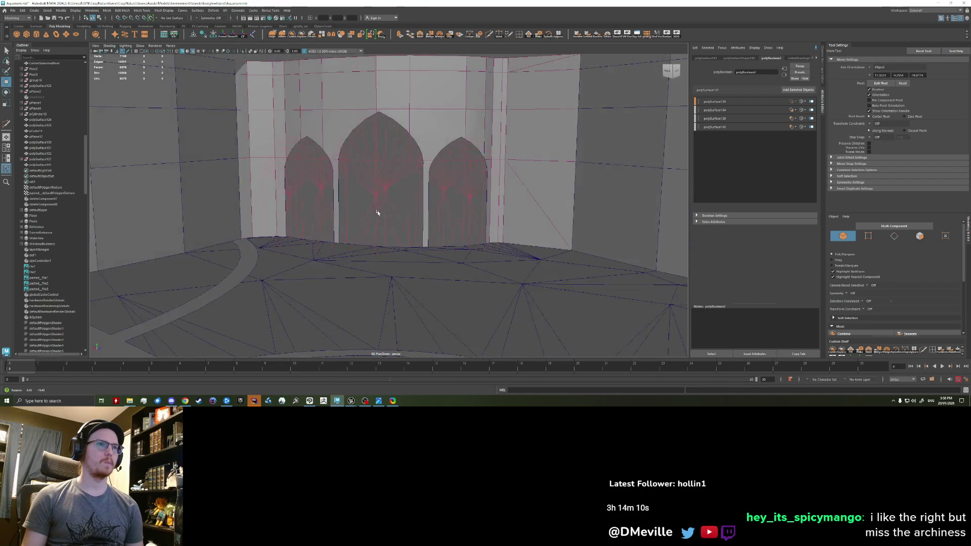
pyautogui.click(313, 128)
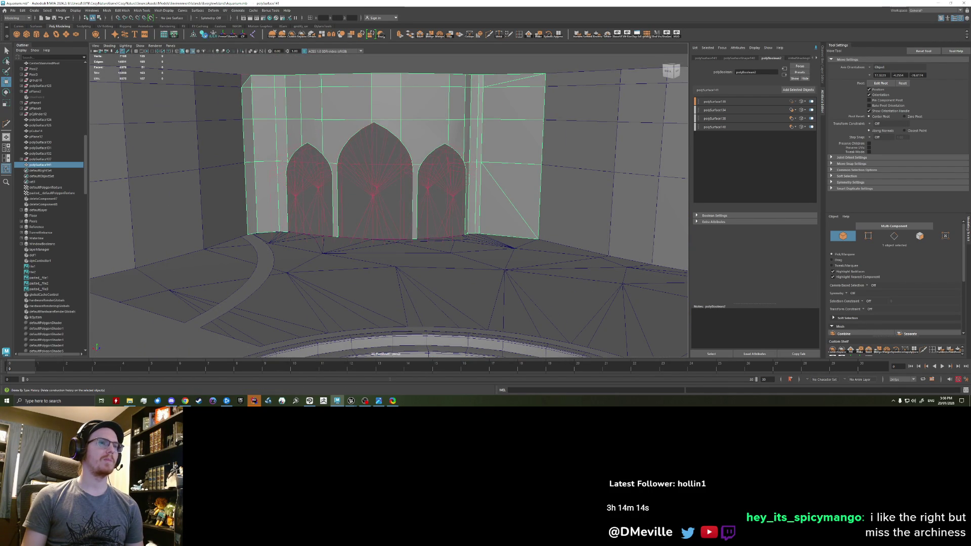
pyautogui.keyDown('alt'); pyautogui.moveTo(319, 190); pyautogui.dragTo(361, 168); pyautogui.keyUp('alt')
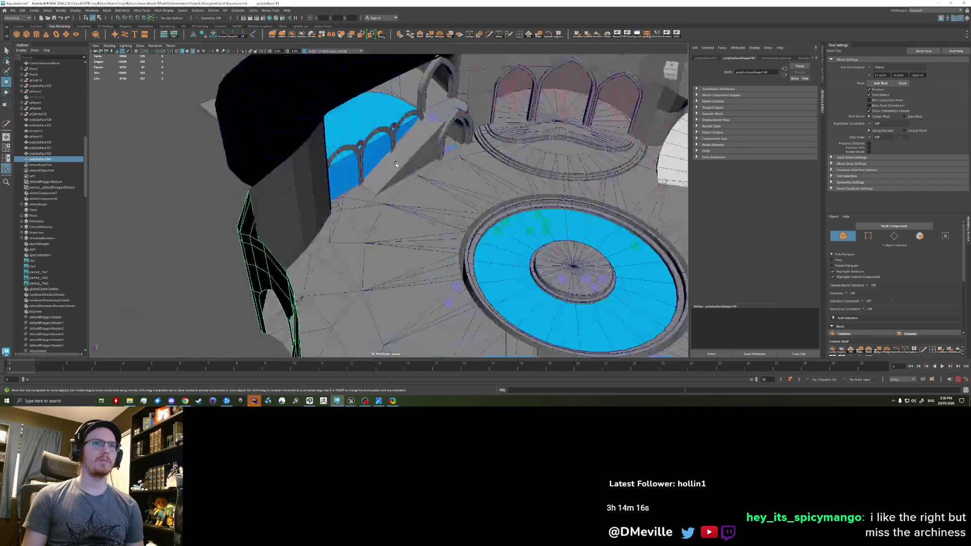
# - Unhide the blue meshes and combine all the blockout meshes into one object
pyautogui.click(476, 71)
pyautogui.moveTo(476, 70)
pyautogui.keyDown('alt'); pyautogui.mouseDown()
pyautogui.moveTo(402, 119)
pyautogui.moveTo(375, 178)
pyautogui.moveTo(393, 137)
pyautogui.mouseUp(); pyautogui.keyUp('alt')
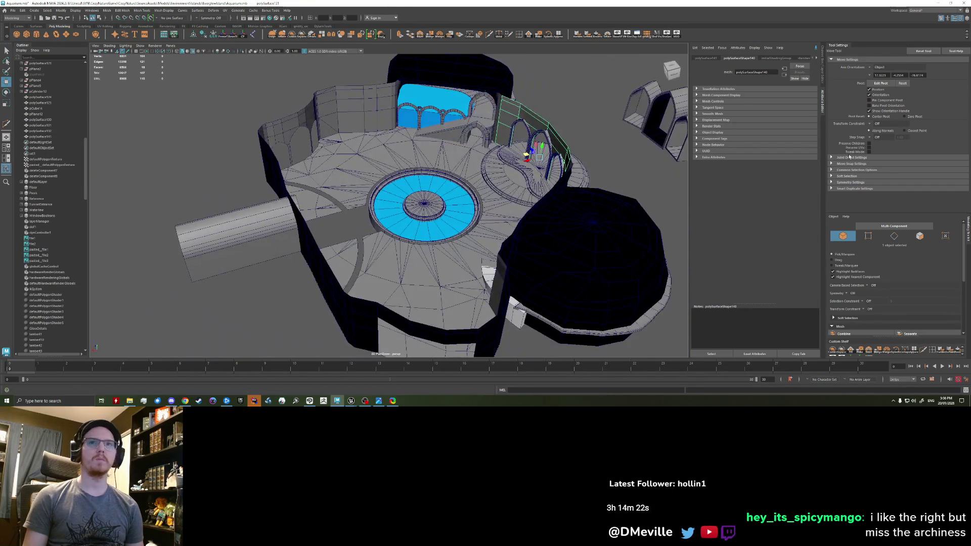
pyautogui.click(824, 70)
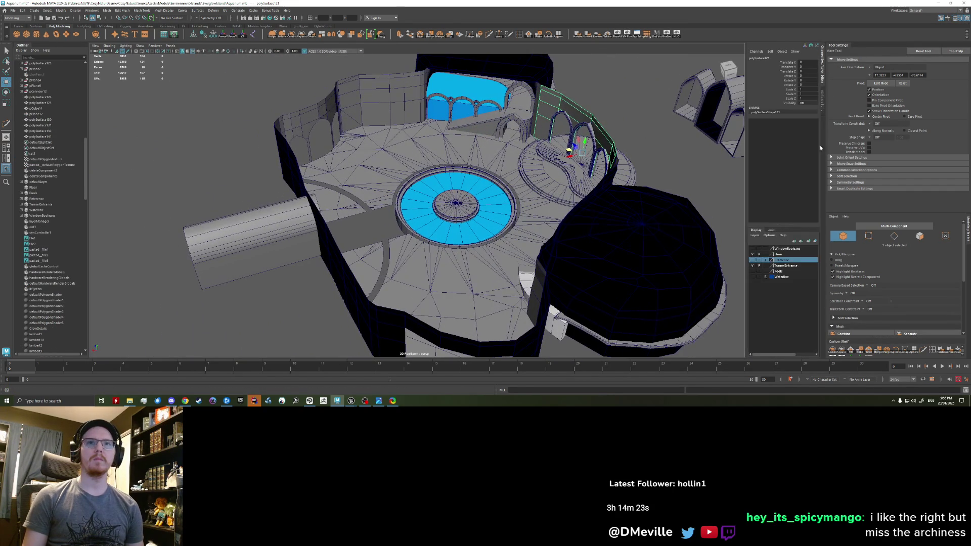
pyautogui.click(762, 274)
pyautogui.keyDown('alt'); pyautogui.moveTo(690, 260); pyautogui.dragTo(439, 201); pyautogui.keyUp('alt')
pyautogui.moveTo(197, 316); pyautogui.dragTo(441, 116)
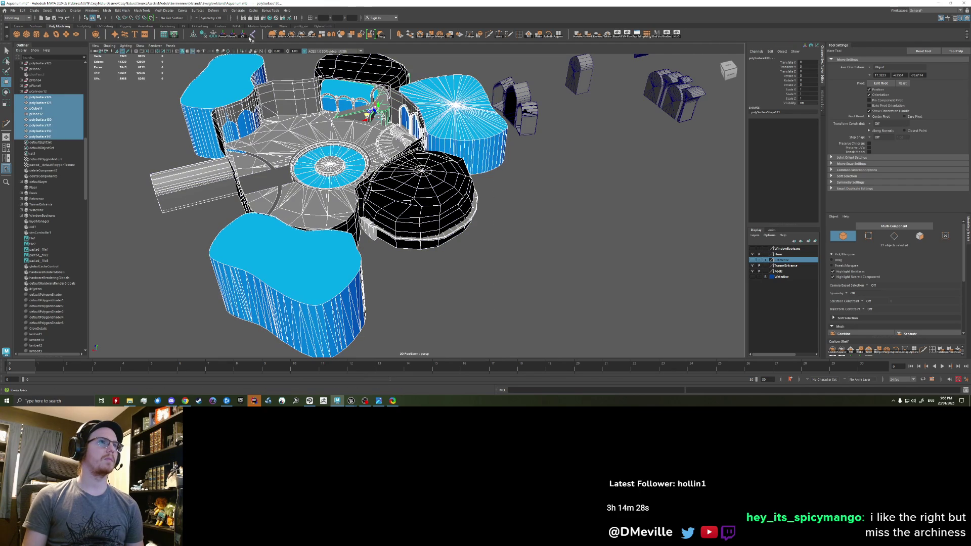
pyautogui.hotkey('ctrl', 'shift', 'c')
# - Export the selection over the existing AquariumCaveBlockout.fbx and dismiss the warnings
pyautogui.click(12, 10)
pyautogui.click(46, 86)
pyautogui.click(444, 230)
pyautogui.click(804, 294)
pyautogui.click(586, 189)
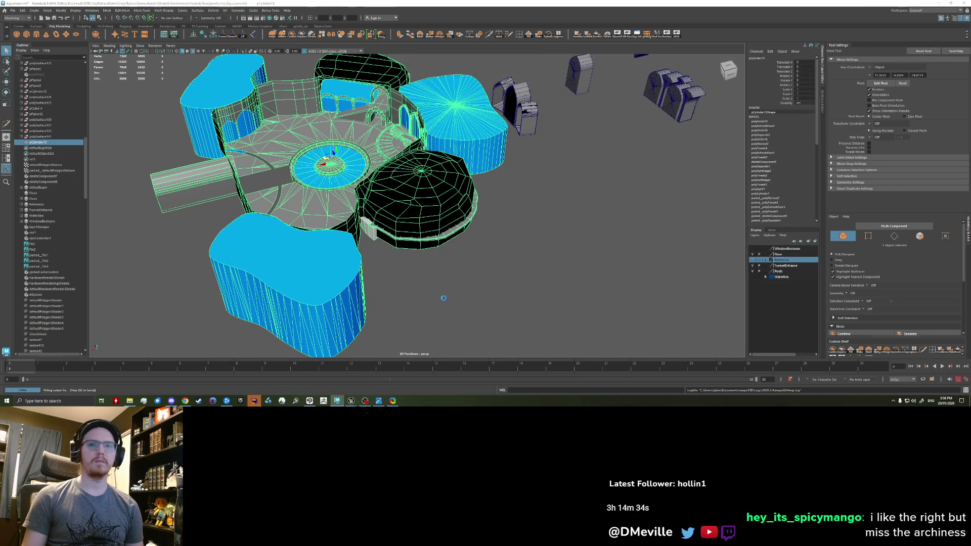
pyautogui.click(435, 278)
pyautogui.click(872, 208)
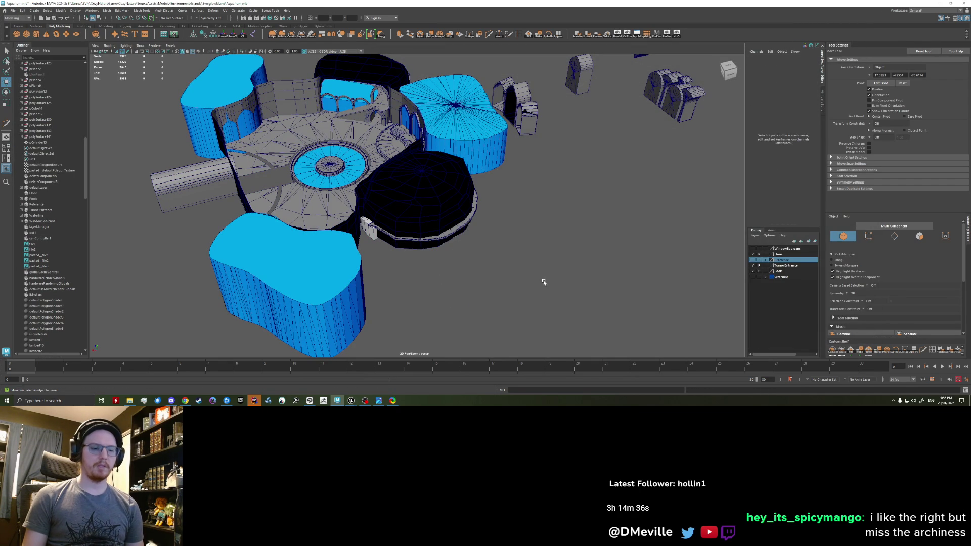
# - Delete the blue meshes and switch over to the Unreal editor
pyautogui.click(437, 227)
pyautogui.press('Delete')
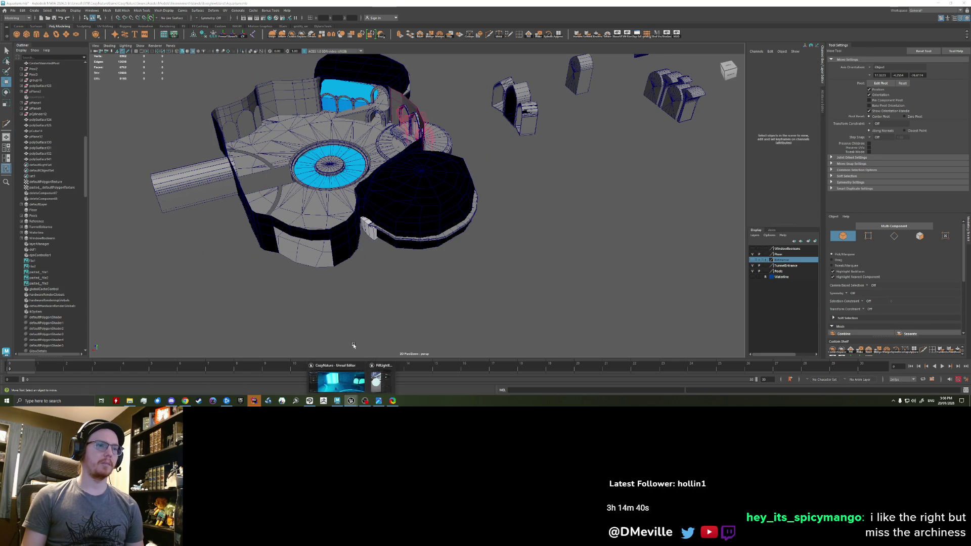
pyautogui.click(351, 400)
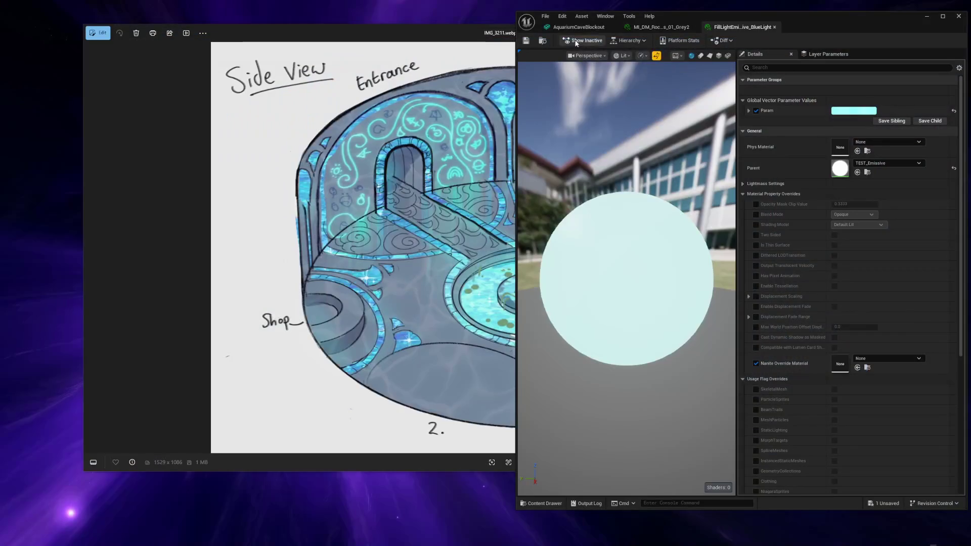
# - Reimport the AquariumCaveBlockout asset and look over the updated cave
pyautogui.click(566, 27)
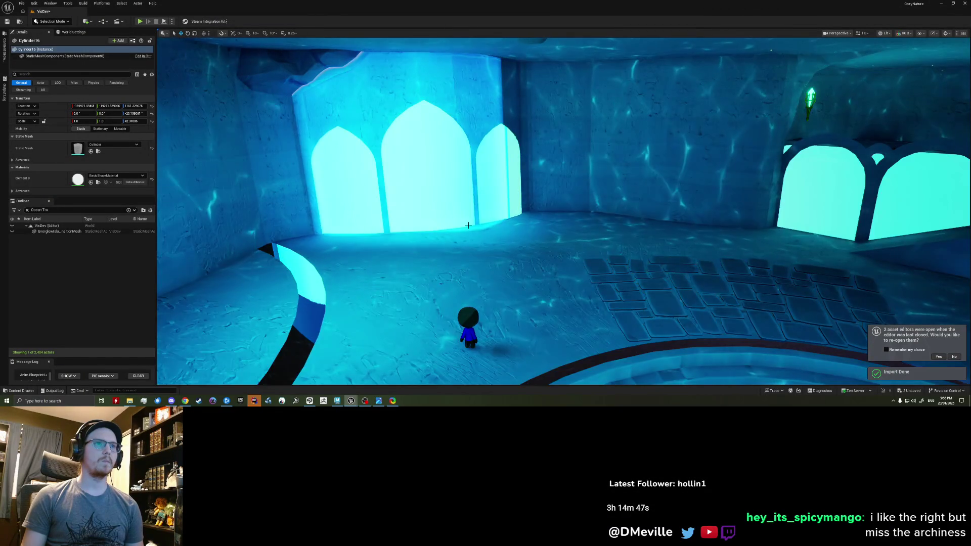
pyautogui.moveTo(429, 204)
pyautogui.mouseDown(button='right')
pyautogui.moveTo(456, 228)
pyautogui.moveTo(425, 228)
pyautogui.mouseUp(button='right')
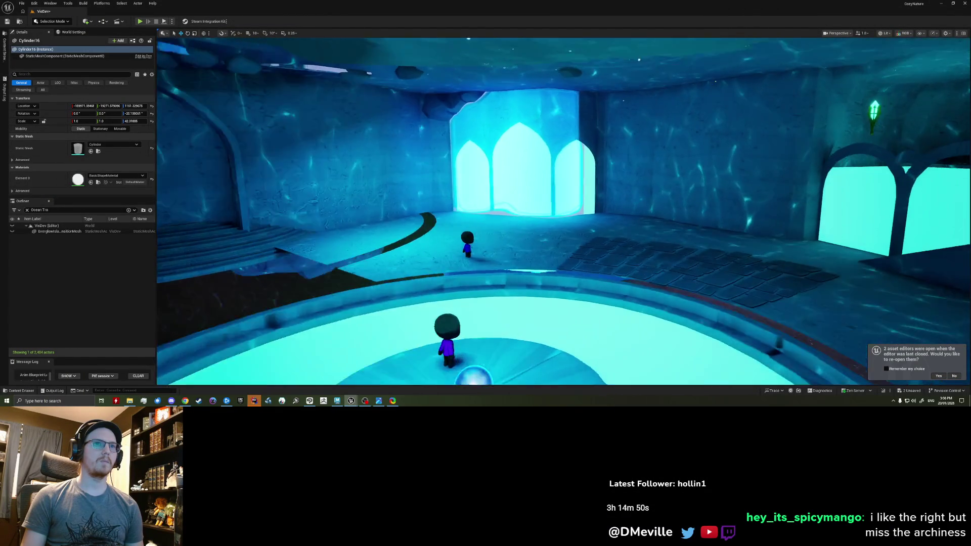
pyautogui.moveTo(425, 228); pyautogui.dragTo(402, 139, button='right')
pyautogui.click(402, 139)
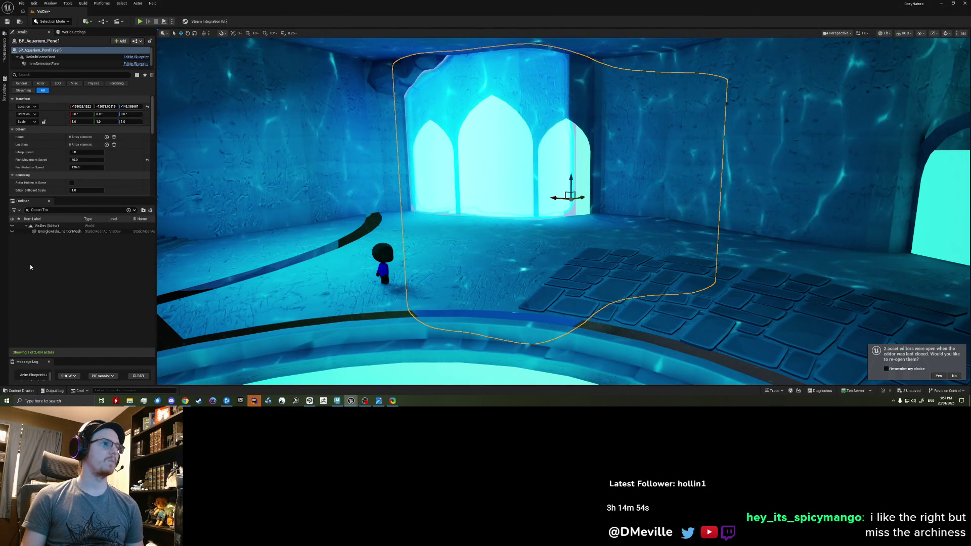
# - Clear the Outliner search and hide the old TEST_Ponds2 arched wall mesh
pyautogui.click(27, 210)
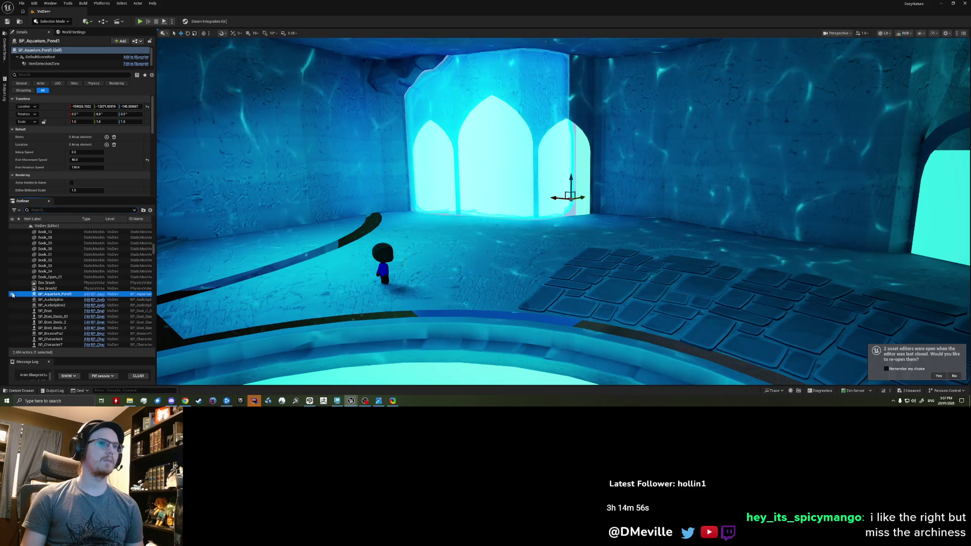
pyautogui.click(553, 87)
pyautogui.click(521, 69)
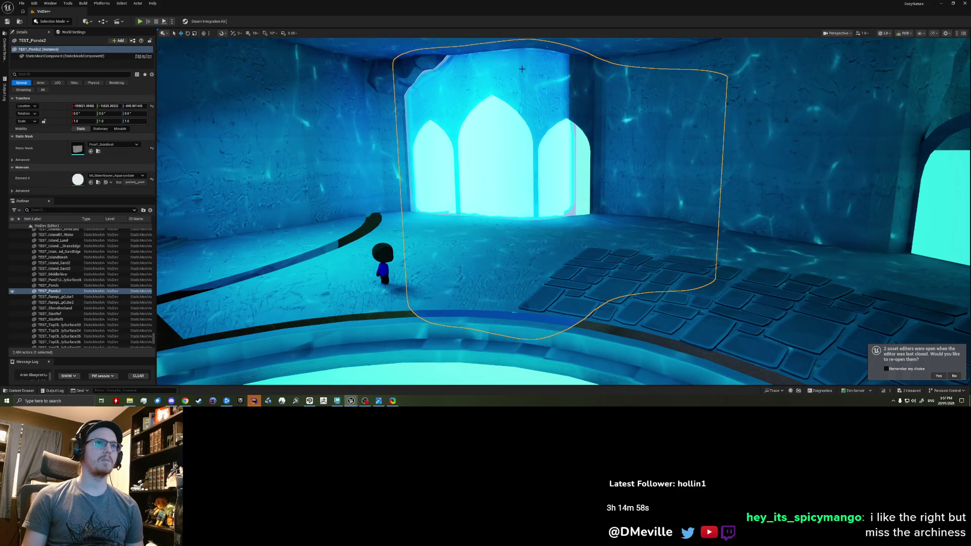
pyautogui.click(15, 292)
# - Fly around the room to inspect the new arched windows and pool wall
pyautogui.moveTo(562, 212); pyautogui.dragTo(562, 212, button='right')
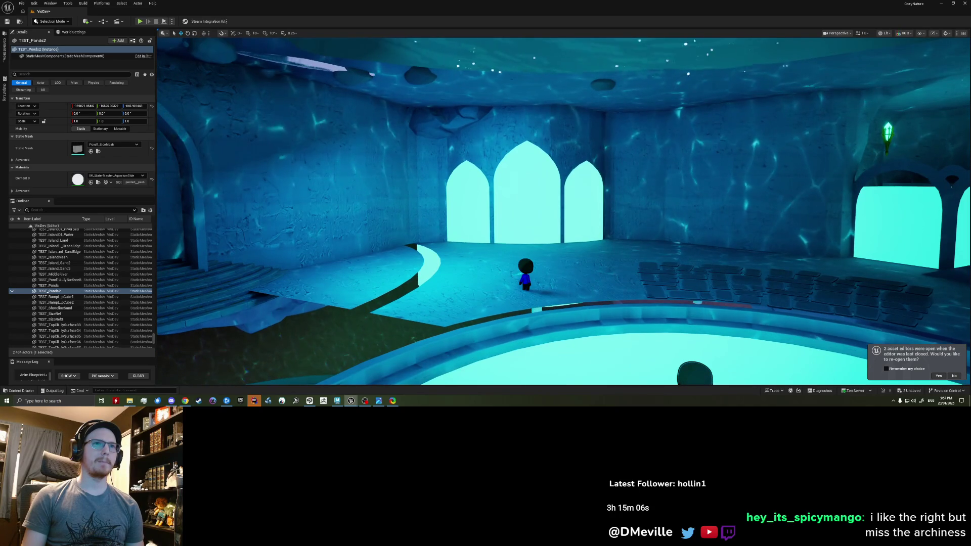
pyautogui.moveTo(562, 213); pyautogui.dragTo(562, 213, button='right')
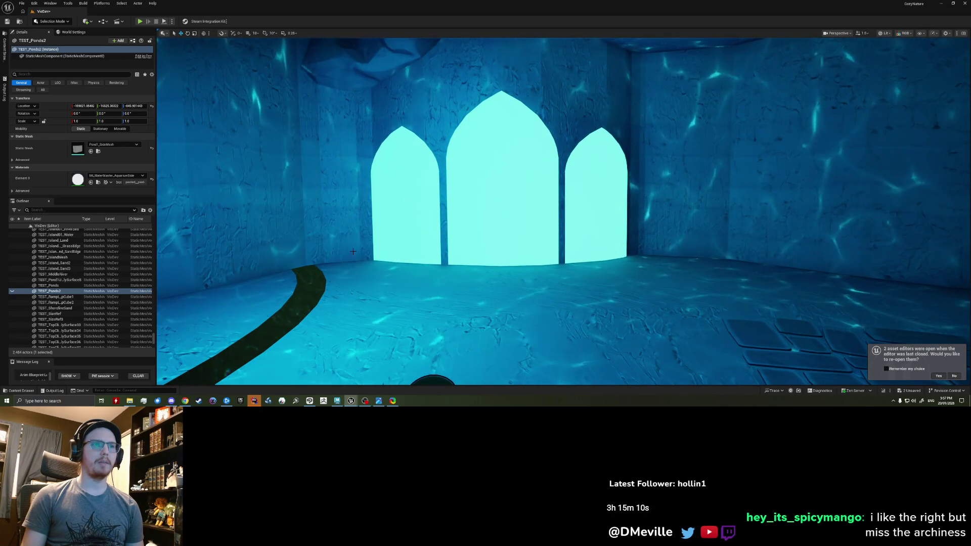
pyautogui.moveTo(562, 213); pyautogui.dragTo(561, 213, button='right')
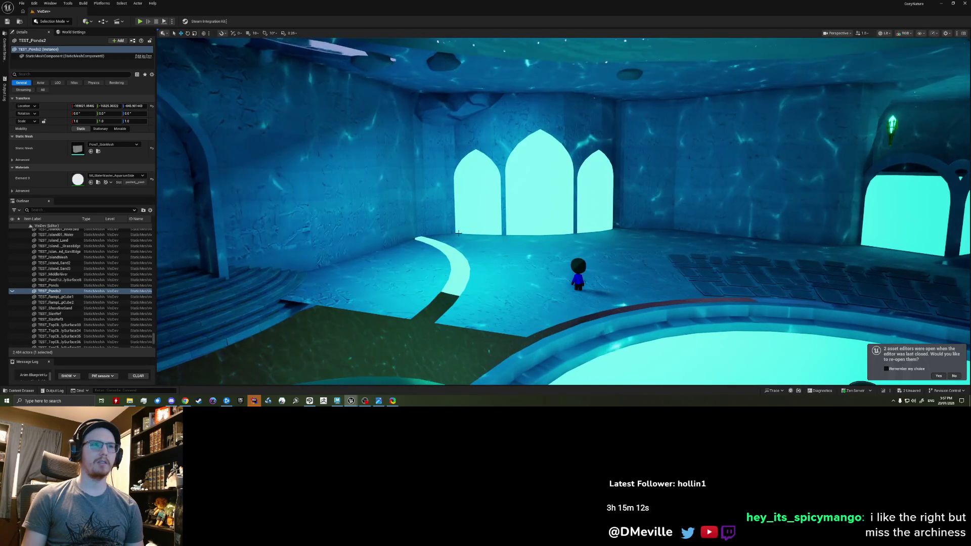
pyautogui.moveTo(621, 248); pyautogui.dragTo(621, 247, button='right')
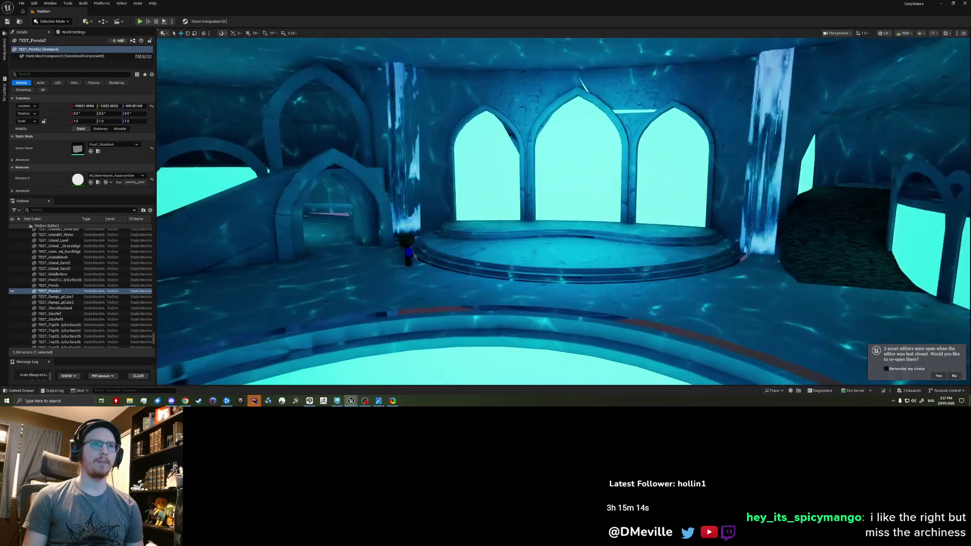
pyautogui.moveTo(562, 213)
pyautogui.mouseDown(button='right')
pyautogui.moveTo(562, 198)
pyautogui.moveTo(683, 213)
pyautogui.mouseUp(button='right')
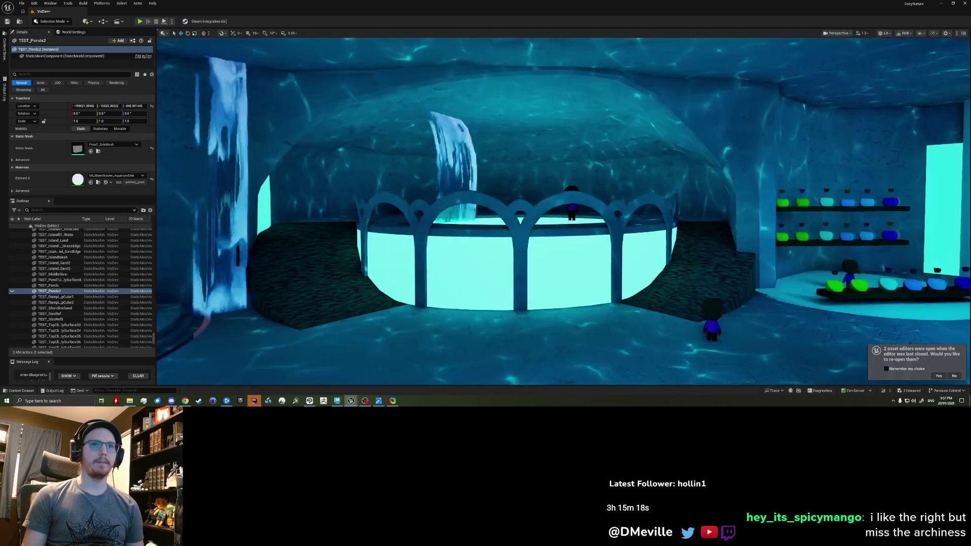
pyautogui.moveTo(562, 213); pyautogui.dragTo(547, 213, button='right')
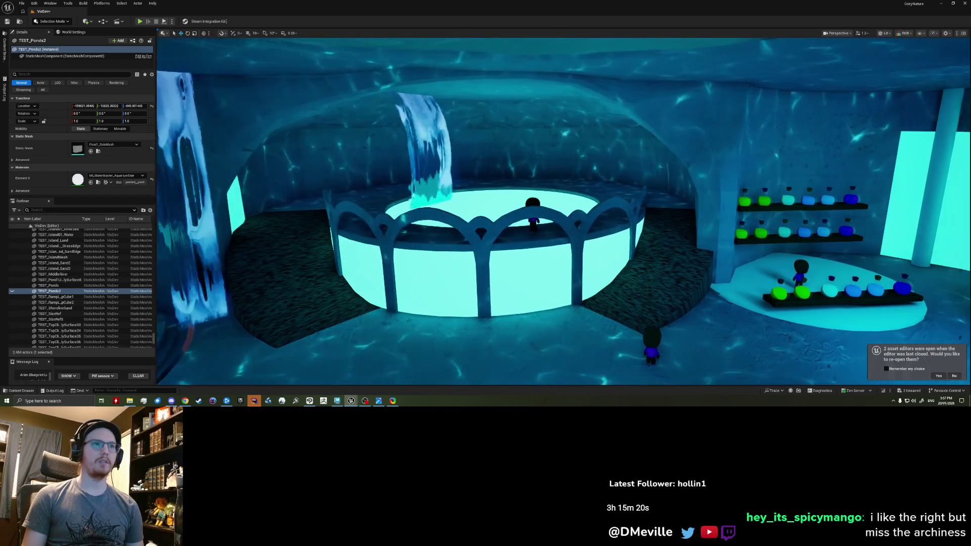
pyautogui.press('Escape')
pyautogui.moveTo(561, 212)
pyautogui.mouseDown(button='right')
pyautogui.moveTo(577, 212)
pyautogui.moveTo(546, 213)
pyautogui.moveTo(561, 228)
pyautogui.mouseUp(button='right')
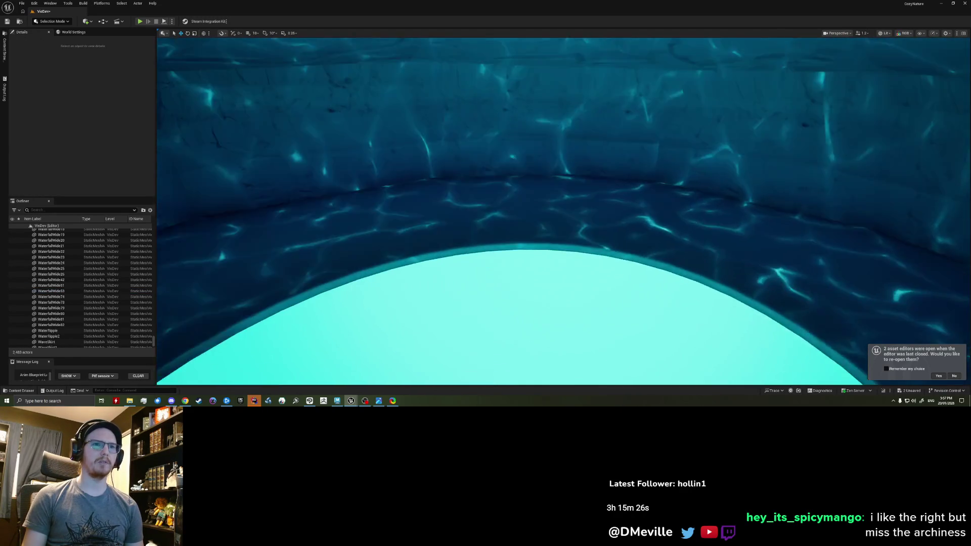
pyautogui.moveTo(561, 213)
pyautogui.mouseDown(button='right')
pyautogui.moveTo(562, 189)
pyautogui.moveTo(562, 227)
pyautogui.moveTo(607, 212)
pyautogui.mouseUp(button='right')
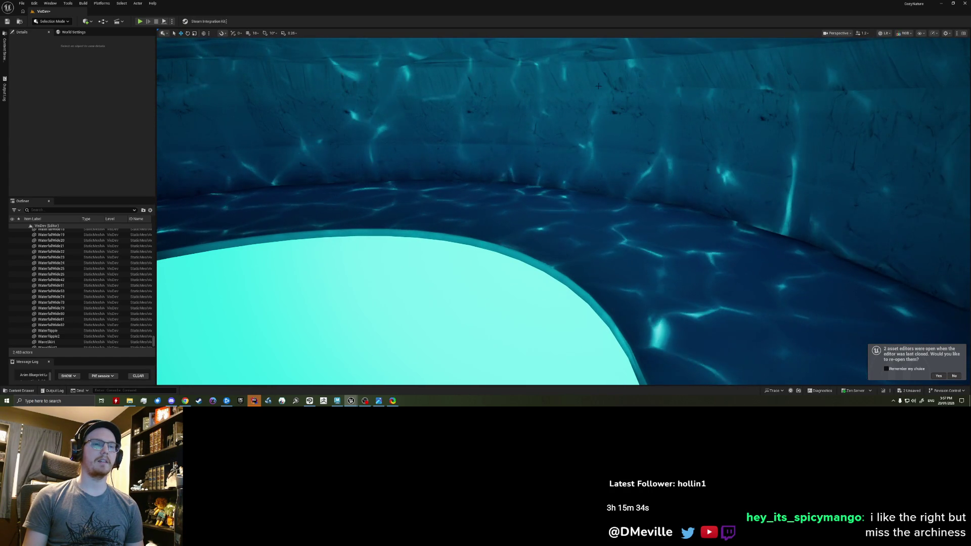
pyautogui.moveTo(562, 213); pyautogui.dragTo(581, 213, button='right')
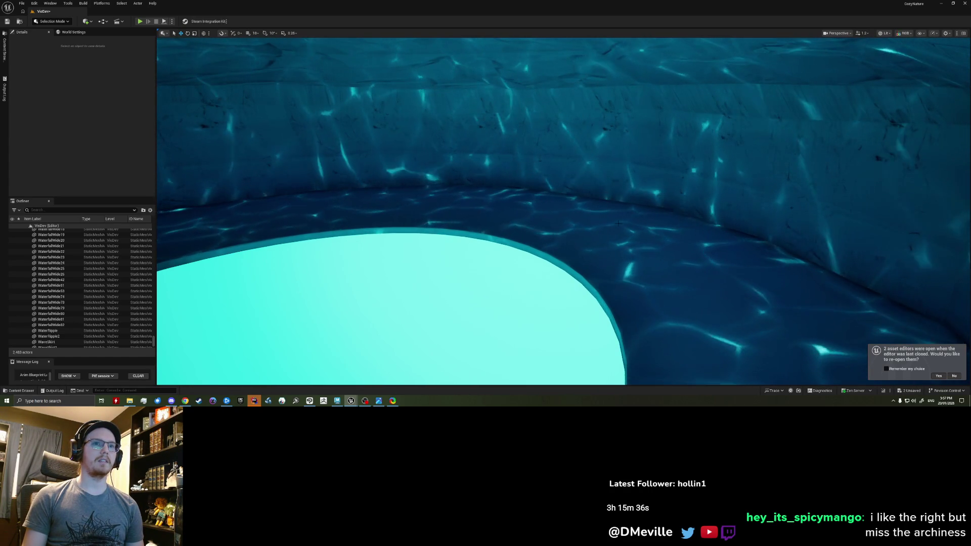
pyautogui.moveTo(562, 213)
pyautogui.mouseDown(button='right')
pyautogui.moveTo(570, 228)
pyautogui.moveTo(524, 93)
pyautogui.moveTo(531, 106)
pyautogui.mouseUp(button='right')
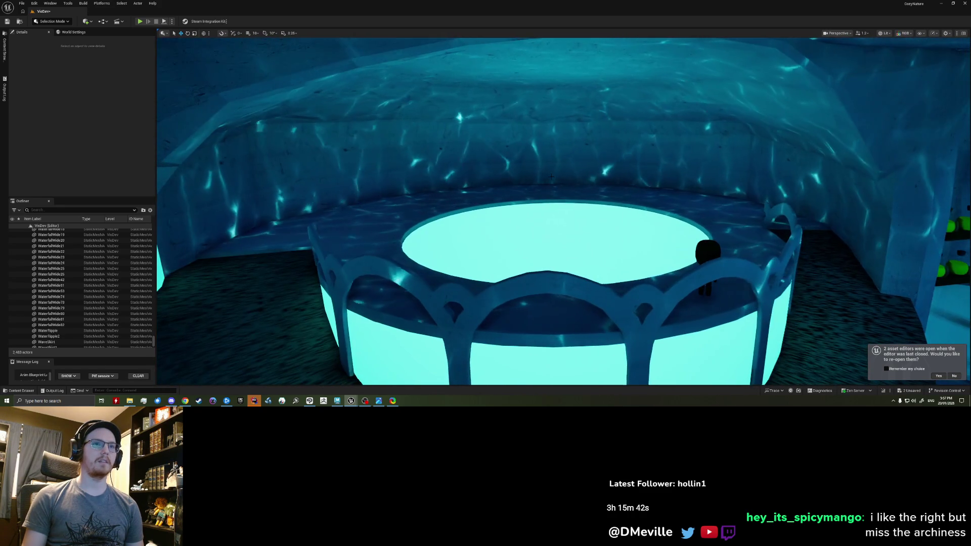
pyautogui.moveTo(512, 235); pyautogui.dragTo(562, 227, button='right')
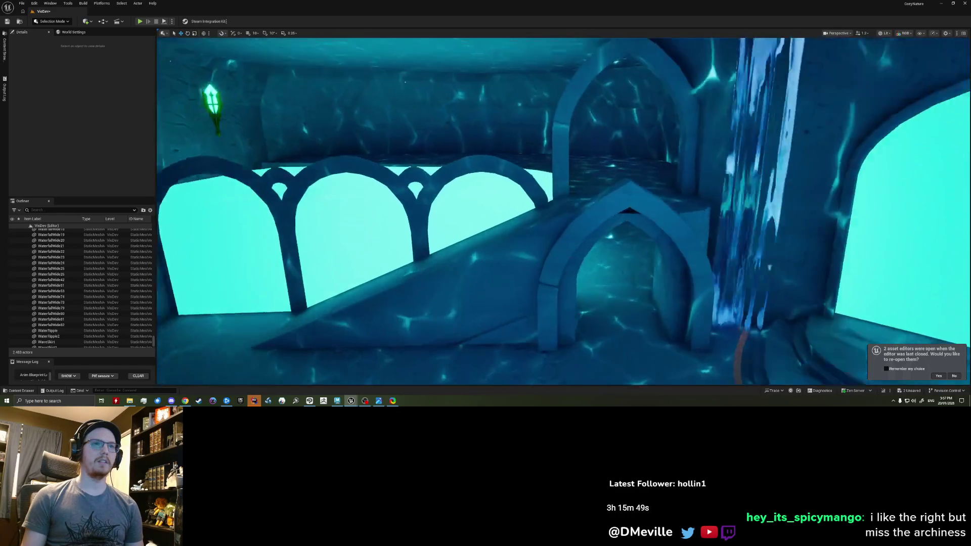
pyautogui.moveTo(562, 212)
pyautogui.mouseDown(button='right')
pyautogui.moveTo(532, 213)
pyautogui.moveTo(561, 213)
pyautogui.mouseUp(button='right')
pyautogui.moveTo(604, 148); pyautogui.dragTo(603, 148, button='right')
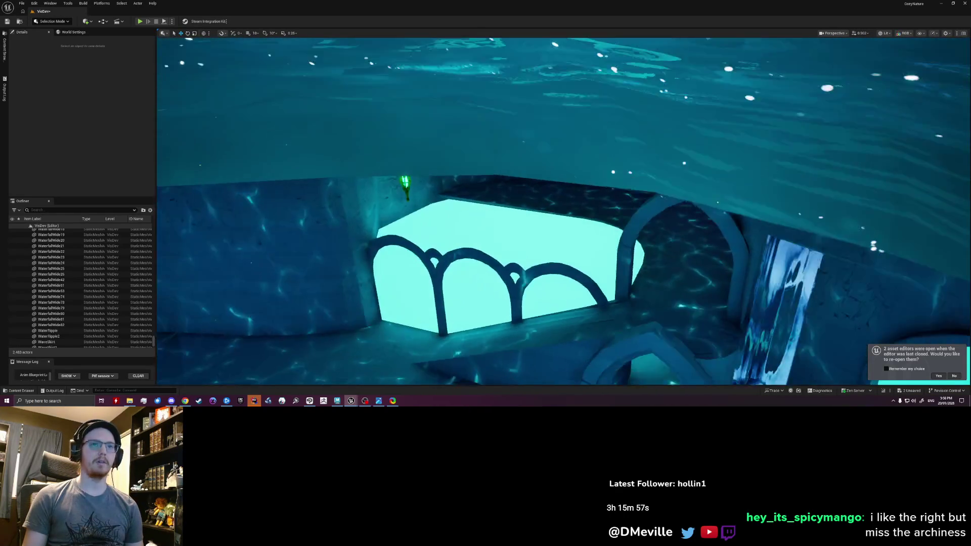
pyautogui.moveTo(562, 212); pyautogui.dragTo(562, 213, button='right')
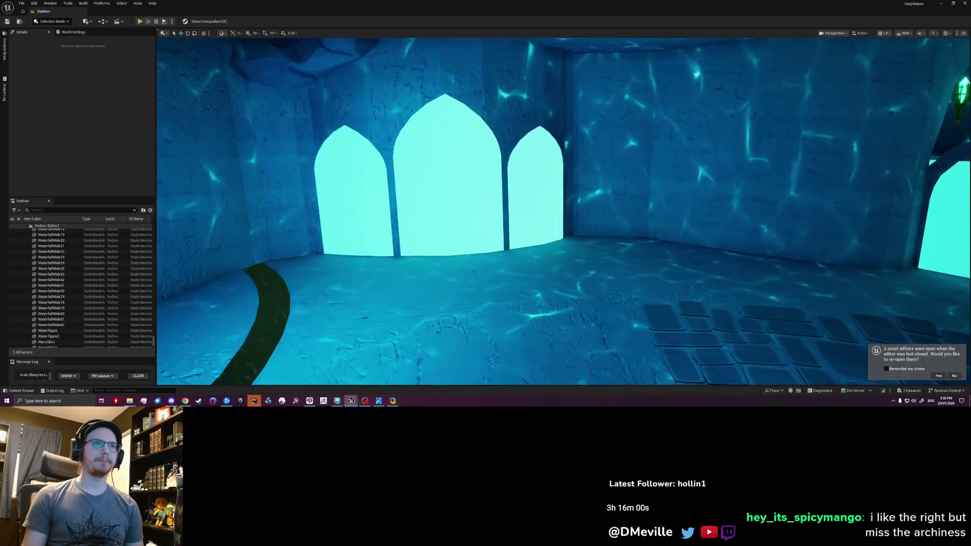
pyautogui.moveTo(561, 213); pyautogui.dragTo(561, 212, button='right')
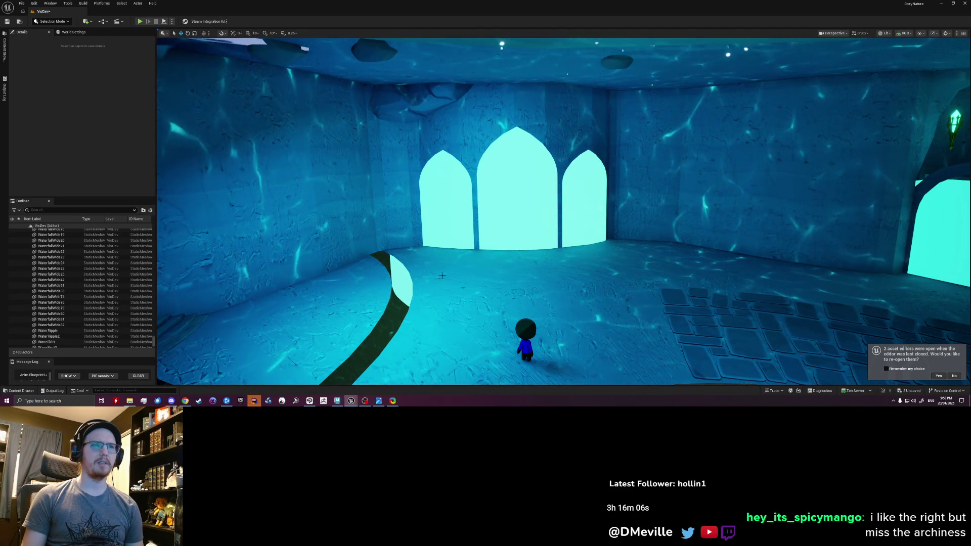
pyautogui.moveTo(562, 213); pyautogui.dragTo(562, 213, button='right')
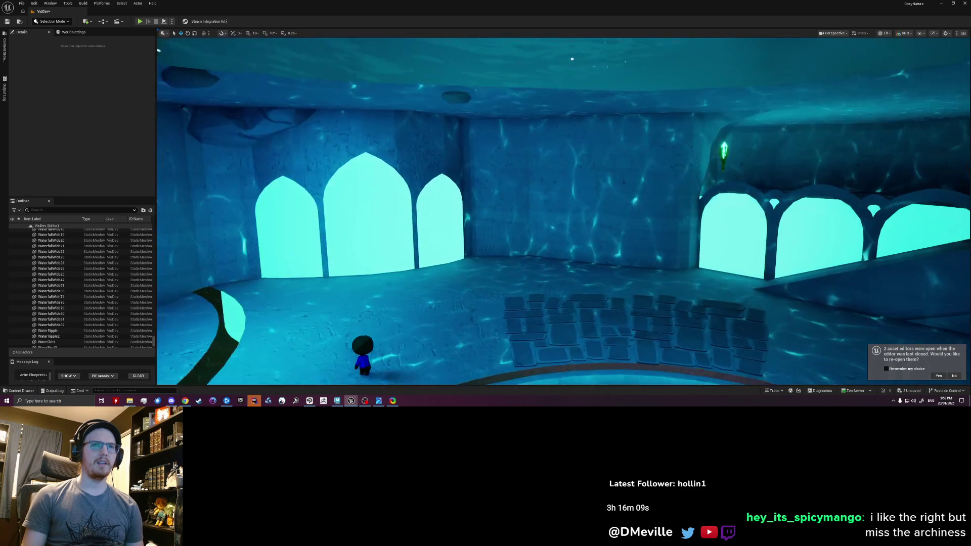
pyautogui.moveTo(506, 193); pyautogui.dragTo(506, 193, button='right')
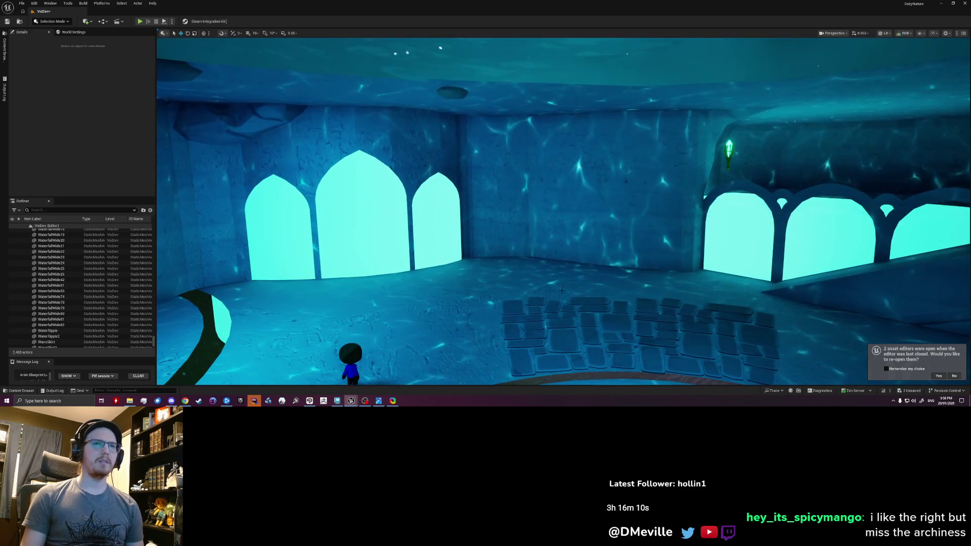
pyautogui.moveTo(561, 212); pyautogui.dragTo(562, 213, button='right')
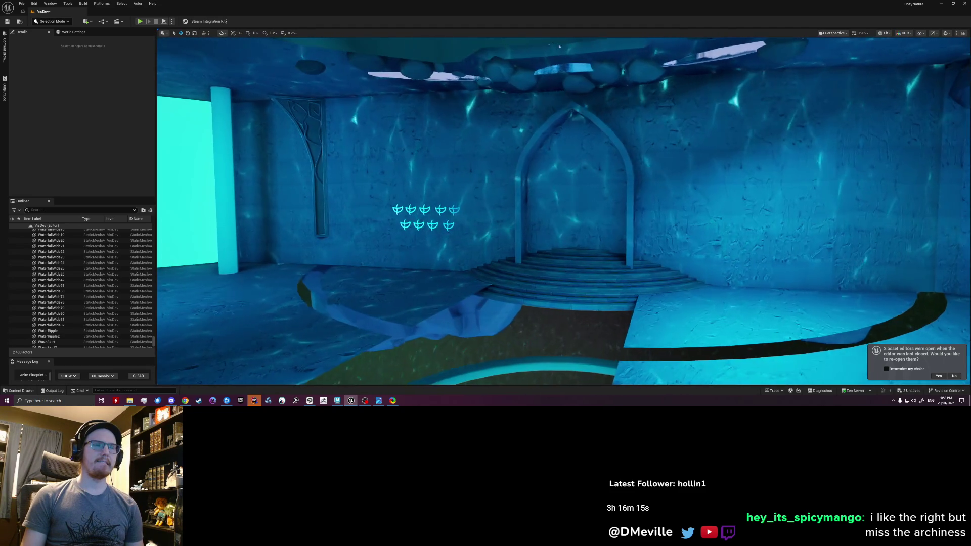
pyautogui.moveTo(562, 212); pyautogui.dragTo(561, 213, button='right')
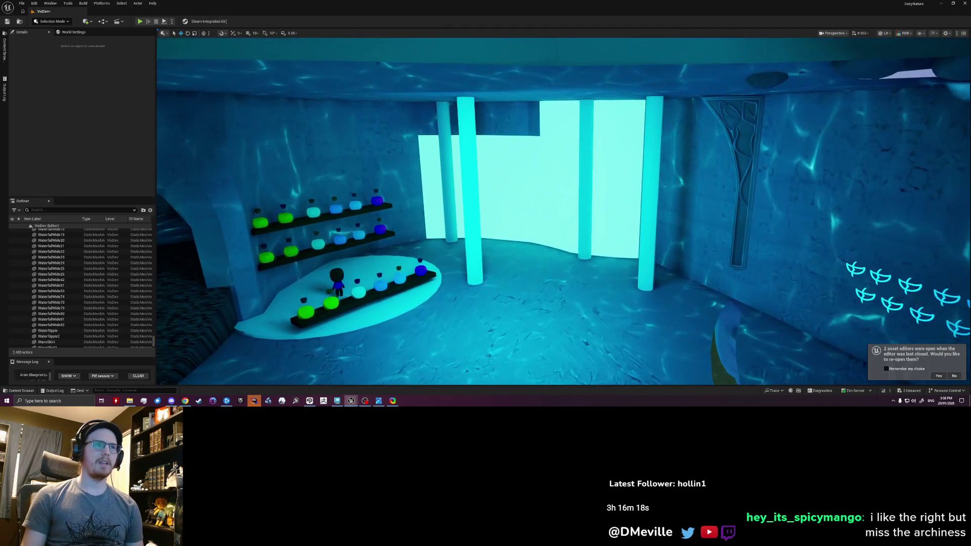
pyautogui.moveTo(561, 213); pyautogui.dragTo(531, 212, button='right')
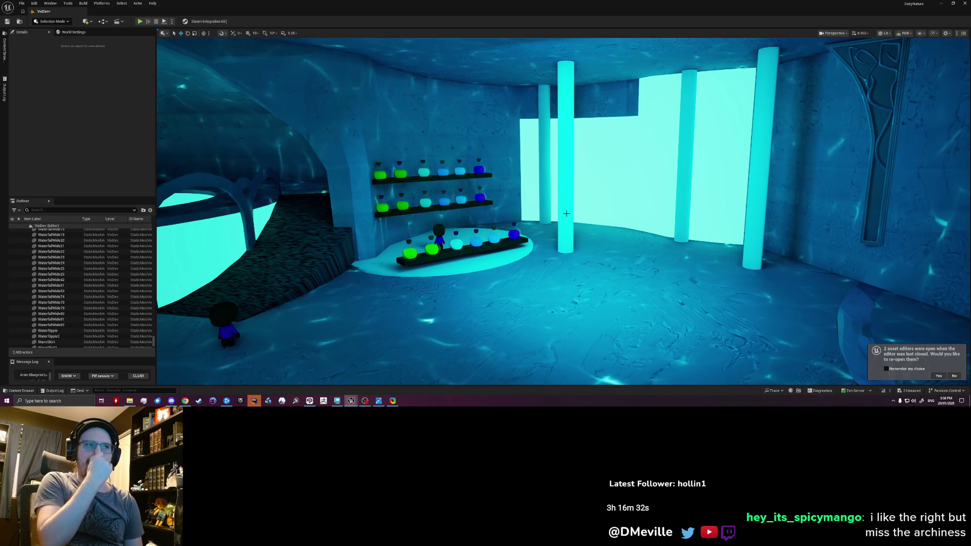
pyautogui.moveTo(566, 213); pyautogui.dragTo(545, 209, button='right')
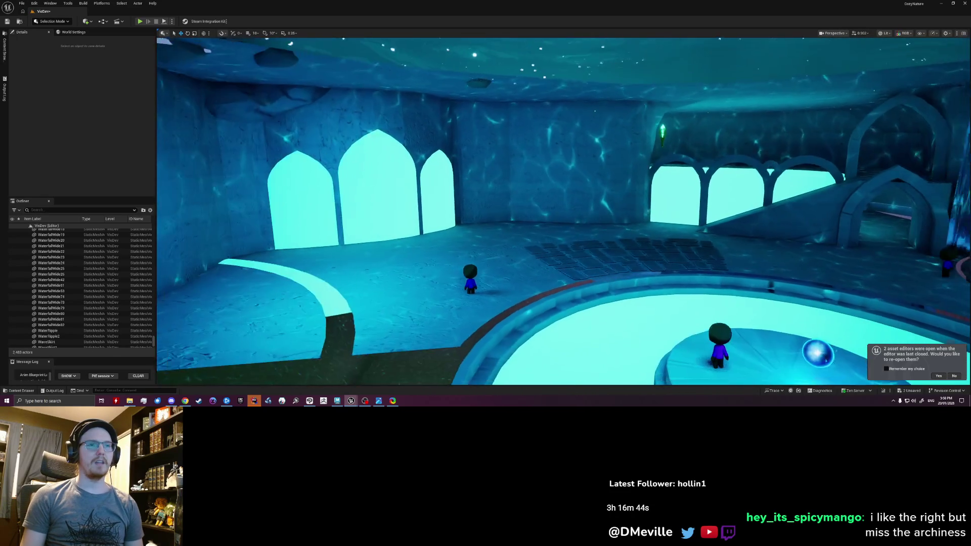
pyautogui.moveTo(585, 175); pyautogui.dragTo(584, 176, button='right')
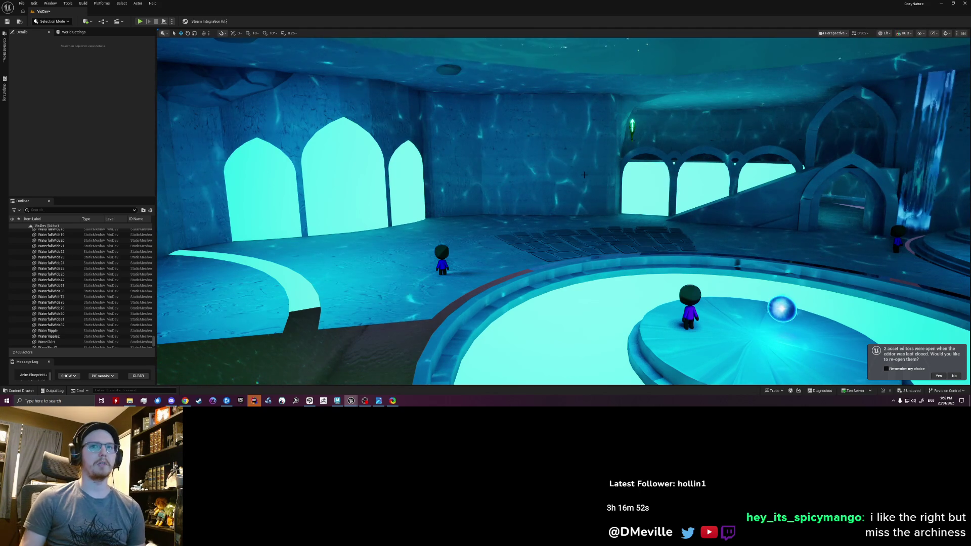
pyautogui.moveTo(584, 175); pyautogui.dragTo(585, 175, button='right')
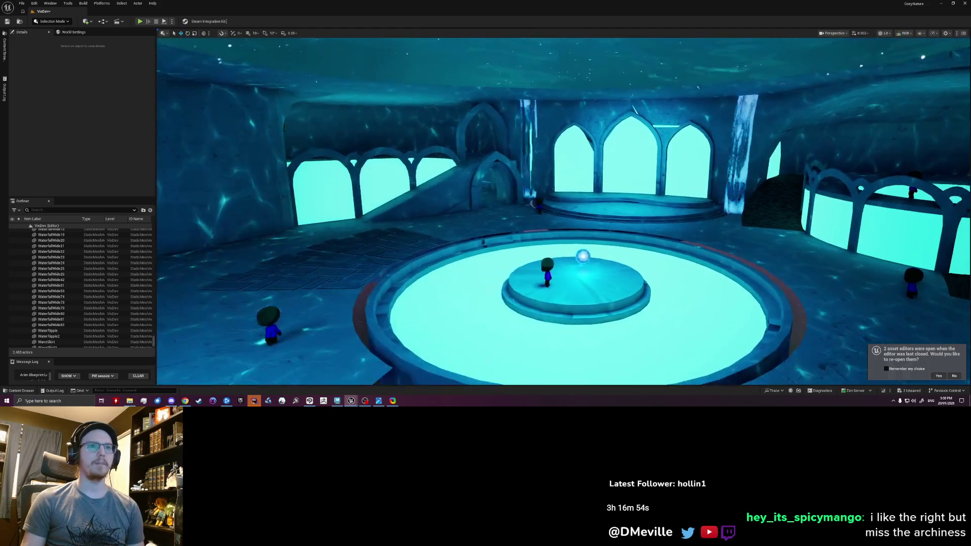
pyautogui.moveTo(584, 176); pyautogui.dragTo(585, 175, button='right')
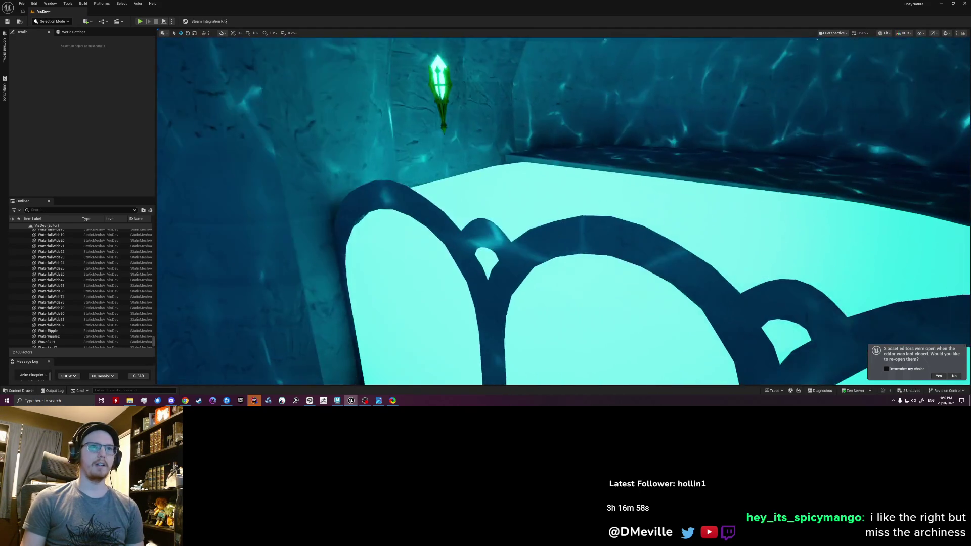
pyautogui.moveTo(584, 175); pyautogui.dragTo(584, 175, button='right')
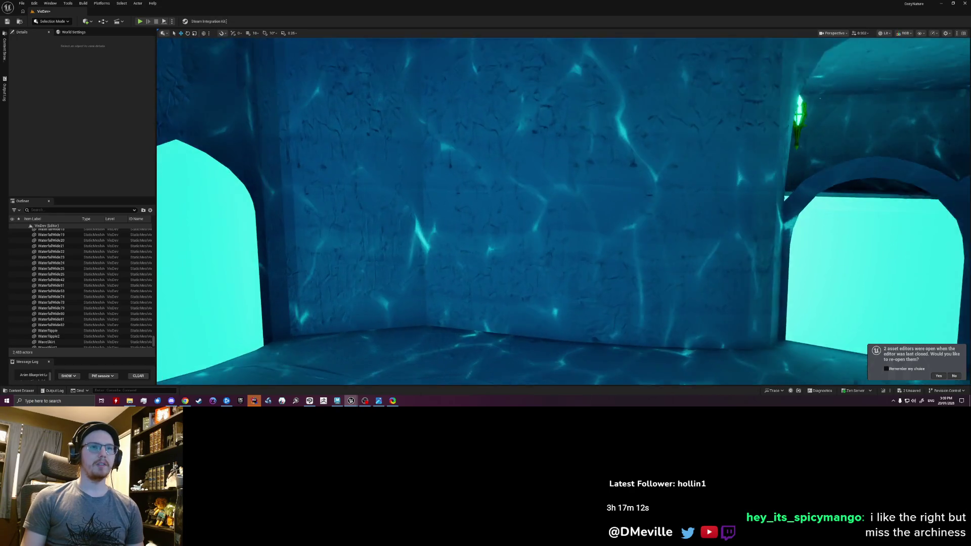
pyautogui.moveTo(563, 212); pyautogui.dragTo(563, 213, button='right')
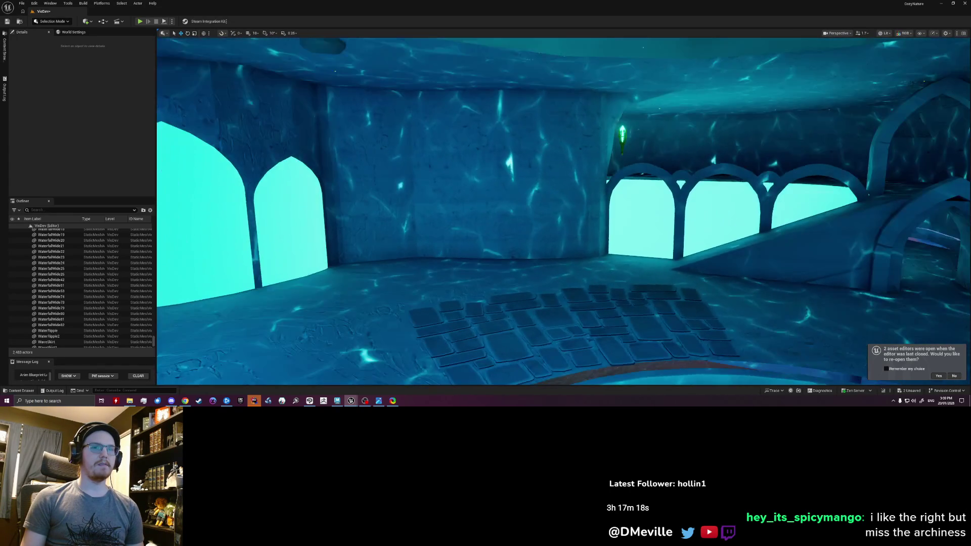
pyautogui.moveTo(563, 213); pyautogui.dragTo(563, 213, button='right')
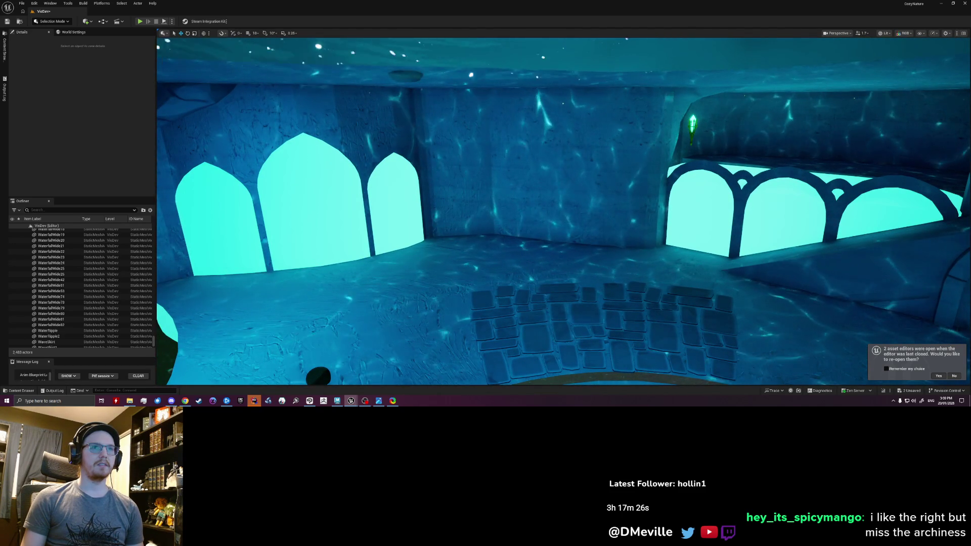
pyautogui.moveTo(564, 213); pyautogui.dragTo(563, 212, button='right')
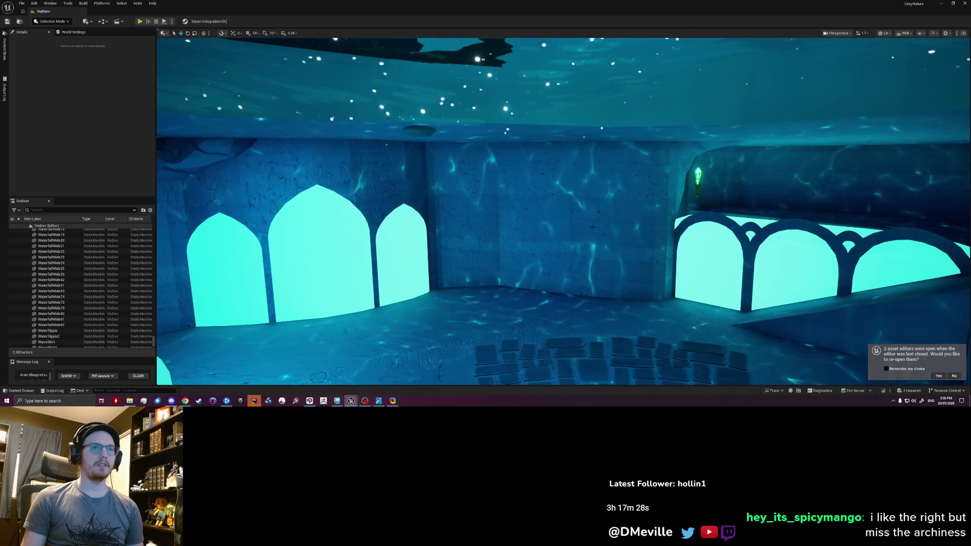
pyautogui.moveTo(566, 253); pyautogui.dragTo(566, 252, button='right')
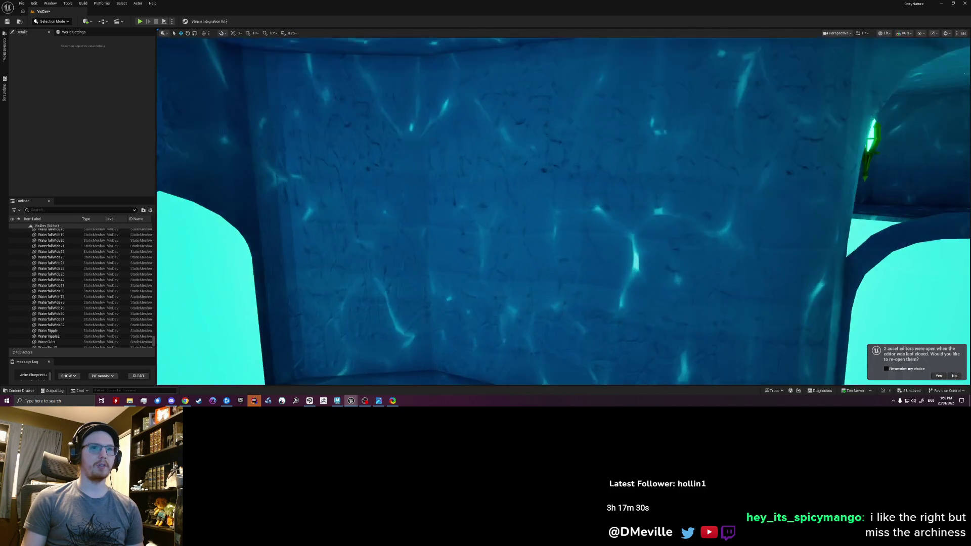
pyautogui.moveTo(564, 213); pyautogui.dragTo(563, 213, button='right')
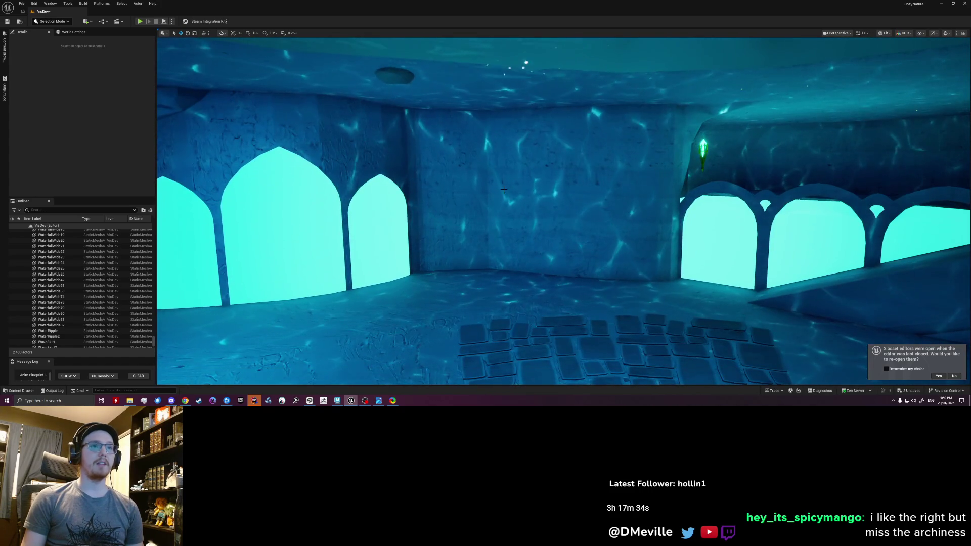
pyautogui.moveTo(483, 122); pyautogui.dragTo(483, 122, button='right')
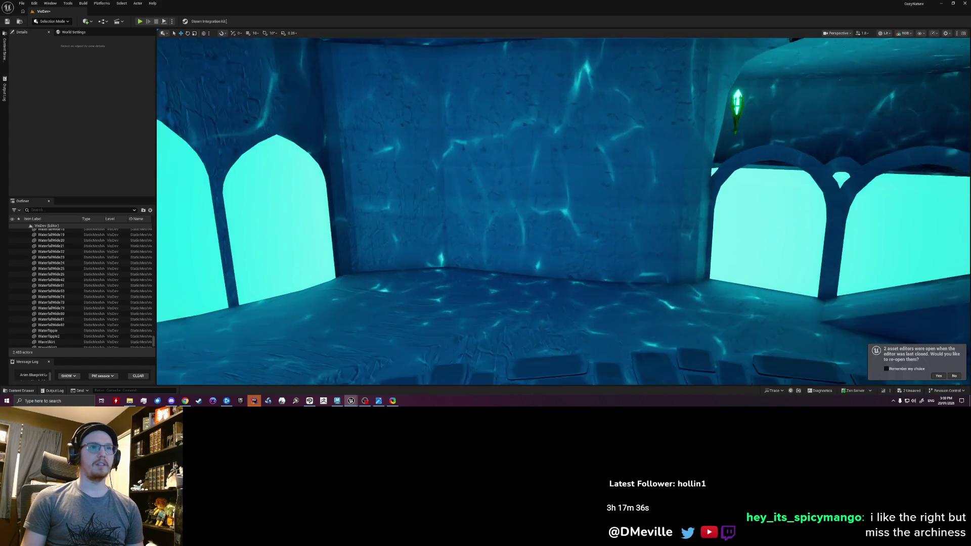
pyautogui.moveTo(492, 141); pyautogui.dragTo(492, 142, button='right')
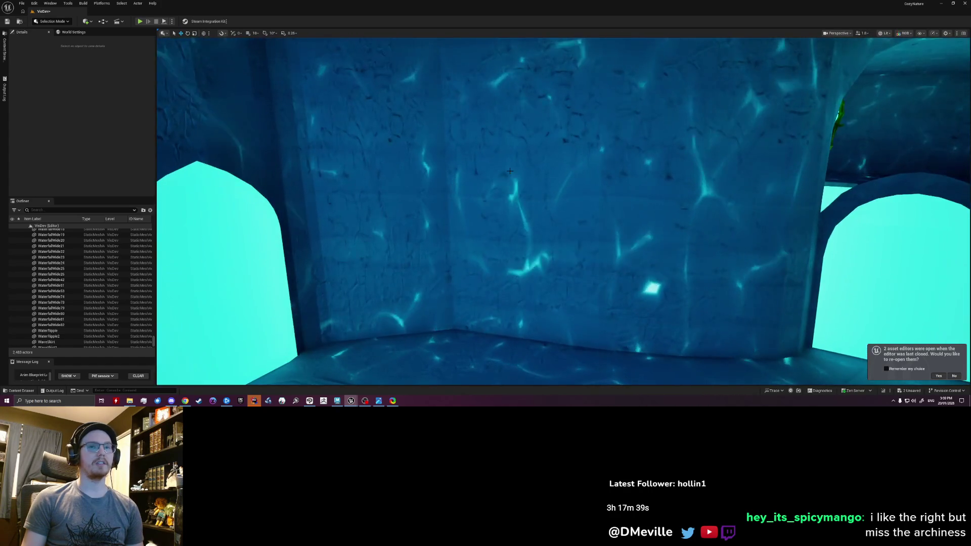
pyautogui.moveTo(511, 171); pyautogui.dragTo(511, 172, button='right')
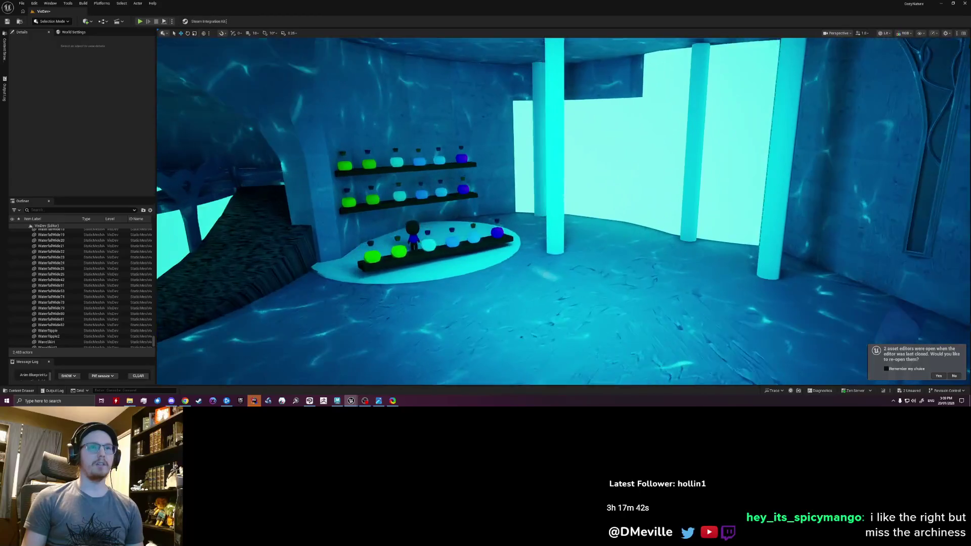
pyautogui.moveTo(595, 163); pyautogui.dragTo(596, 162, button='right')
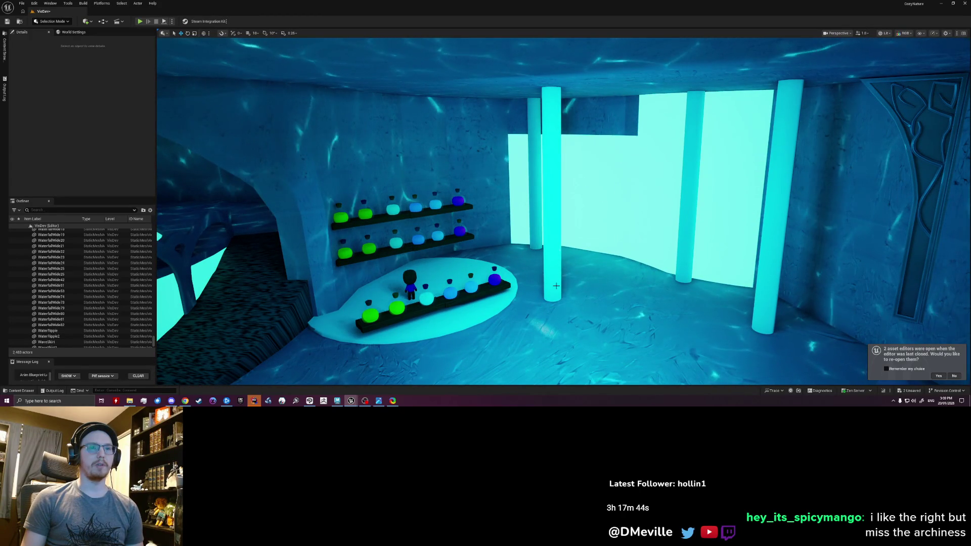
pyautogui.moveTo(494, 285); pyautogui.dragTo(494, 285, button='right')
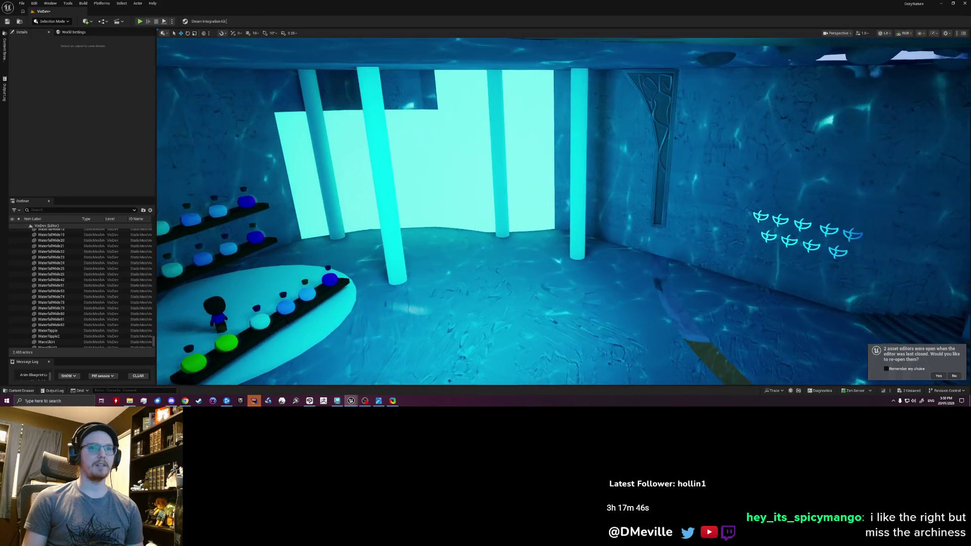
pyautogui.moveTo(491, 174); pyautogui.dragTo(490, 174, button='right')
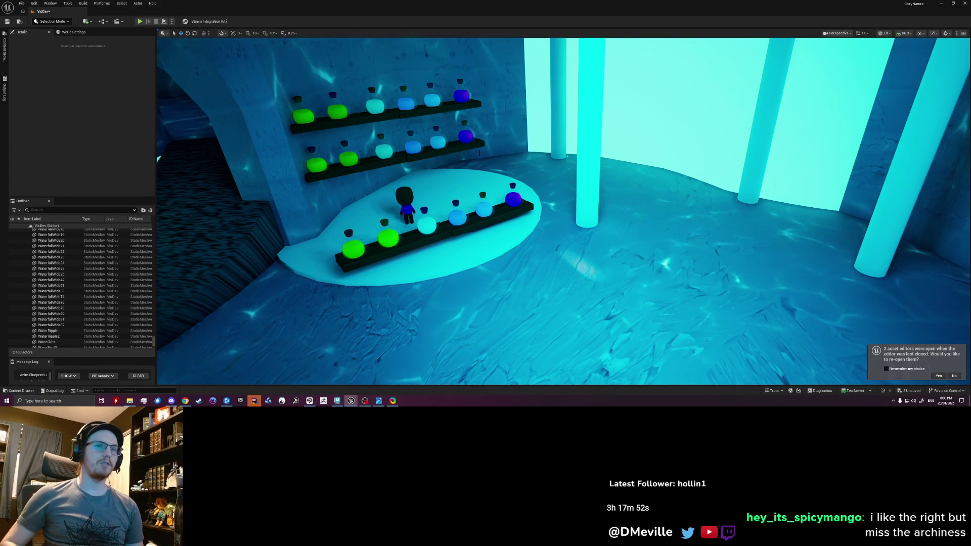
pyautogui.moveTo(479, 153); pyautogui.dragTo(479, 153, button='right')
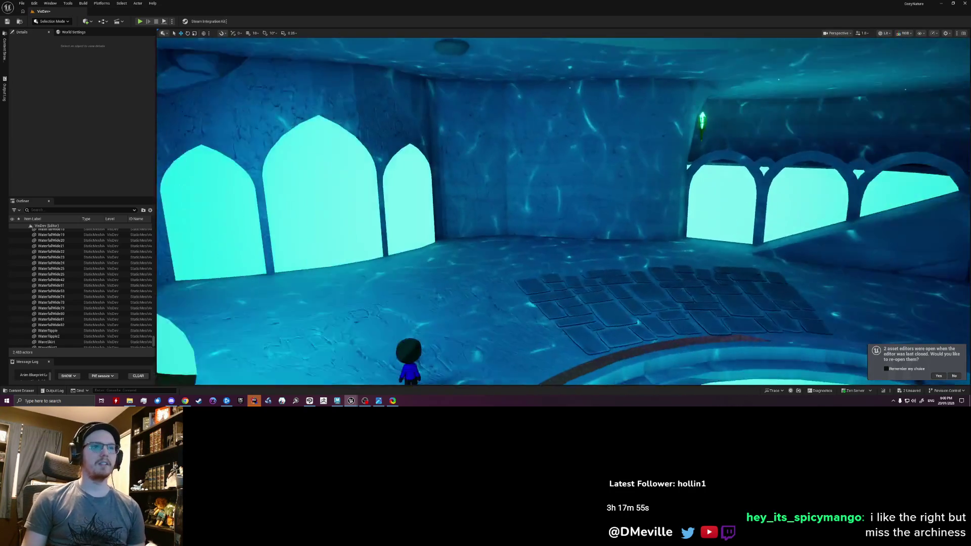
pyautogui.moveTo(485, 212); pyautogui.dragTo(487, 212, button='right')
pyautogui.moveTo(494, 157); pyautogui.dragTo(494, 157, button='right')
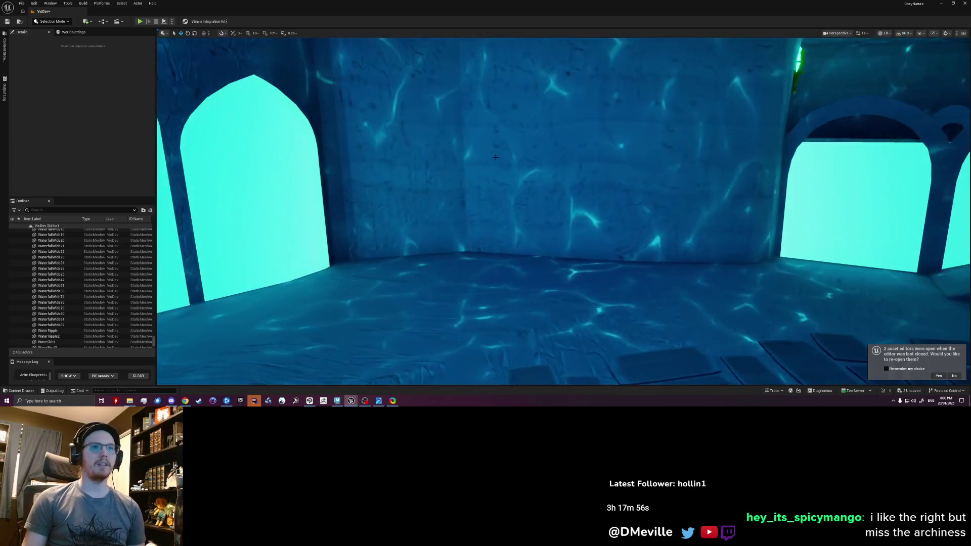
pyautogui.moveTo(485, 213); pyautogui.dragTo(485, 212, button='right')
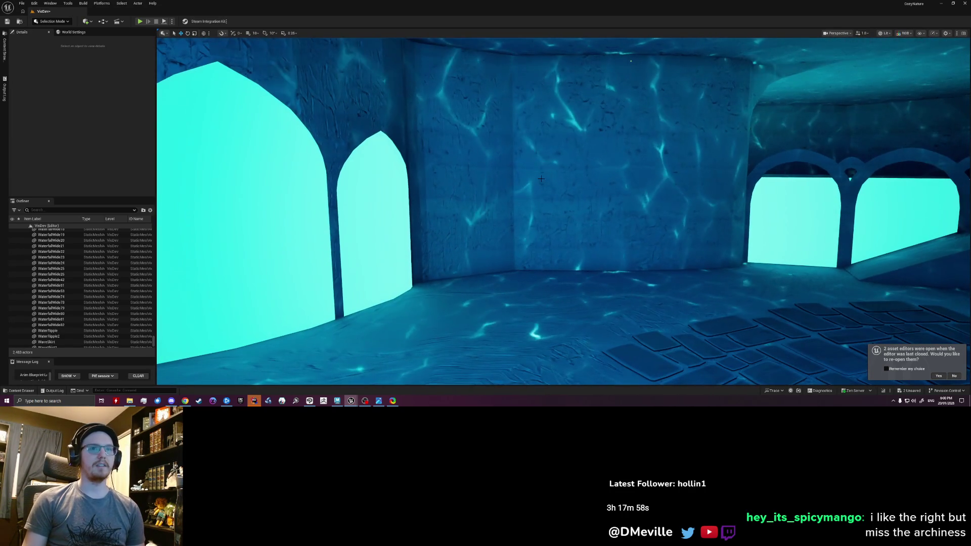
pyautogui.moveTo(559, 223); pyautogui.dragTo(563, 213, button='right')
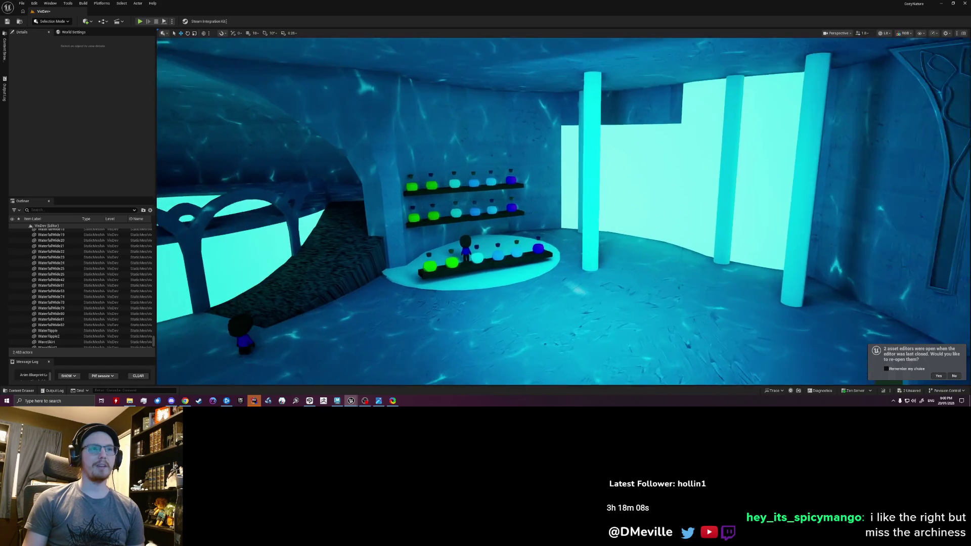
# - Select the round platform, all the potions and the shelf planks of the potion shop
pyautogui.click(531, 273)
pyautogui.keyDown('ctrl'); pyautogui.keyDown('alt'); pyautogui.moveTo(425, 280); pyautogui.dragTo(554, 238); pyautogui.keyUp('alt'); pyautogui.keyUp('ctrl')
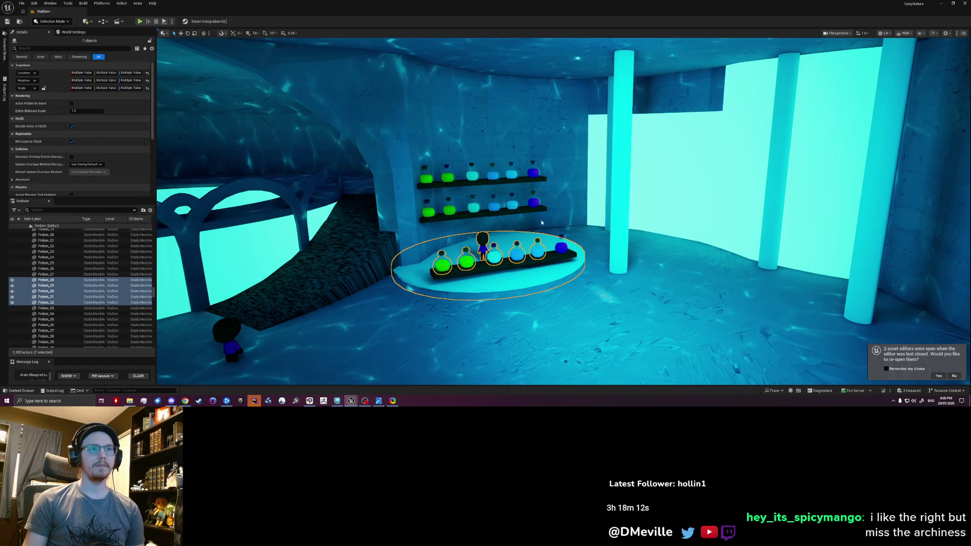
pyautogui.keyDown('ctrl'); pyautogui.keyDown('alt'); pyautogui.moveTo(413, 190); pyautogui.dragTo(550, 220); pyautogui.keyUp('alt'); pyautogui.keyUp('ctrl')
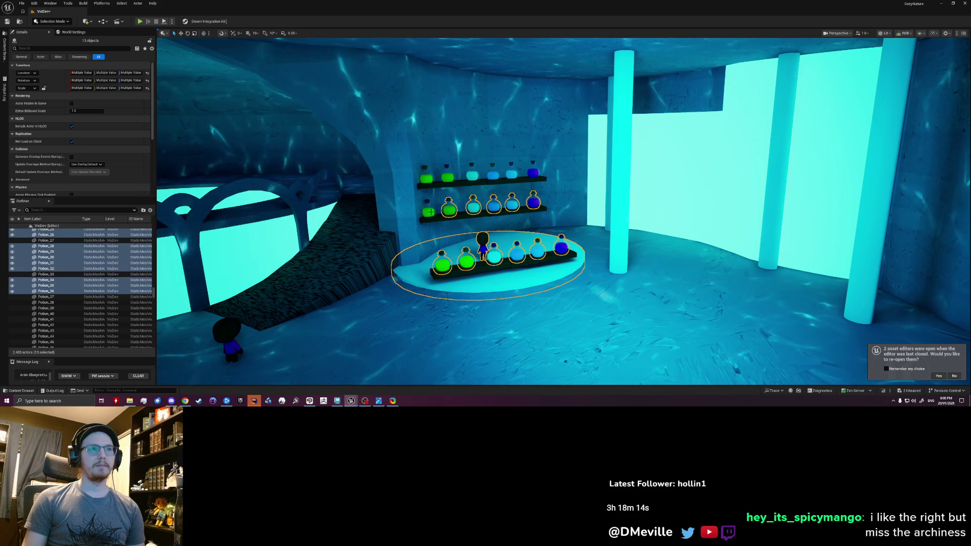
pyautogui.moveTo(413, 161)
pyautogui.keyDown('ctrl'); pyautogui.keyDown('alt'); pyautogui.mouseDown()
pyautogui.moveTo(493, 174)
pyautogui.moveTo(459, 217)
pyautogui.moveTo(483, 195)
pyautogui.mouseUp(); pyautogui.keyUp('alt'); pyautogui.keyUp('ctrl')
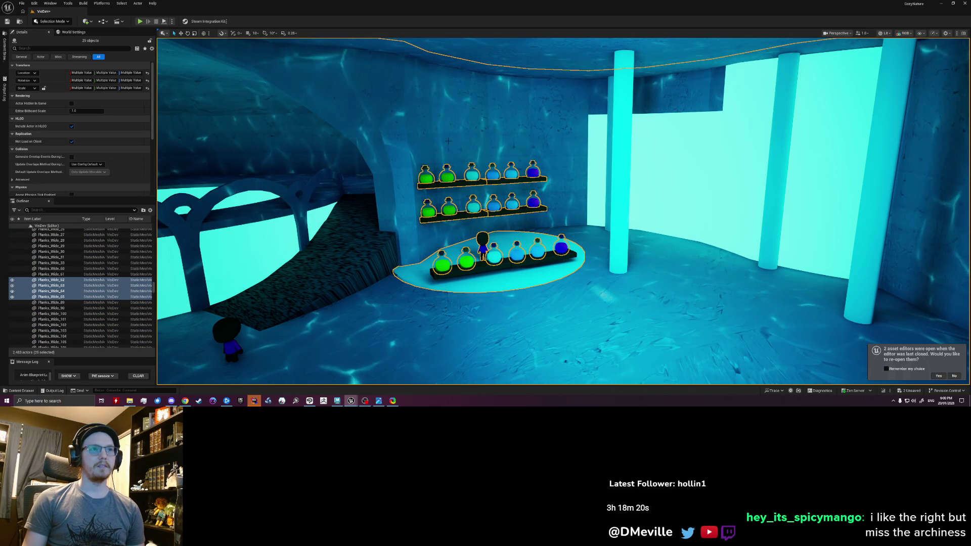
pyautogui.keyDown('alt'); pyautogui.moveTo(484, 194); pyautogui.dragTo(584, 188); pyautogui.keyUp('alt')
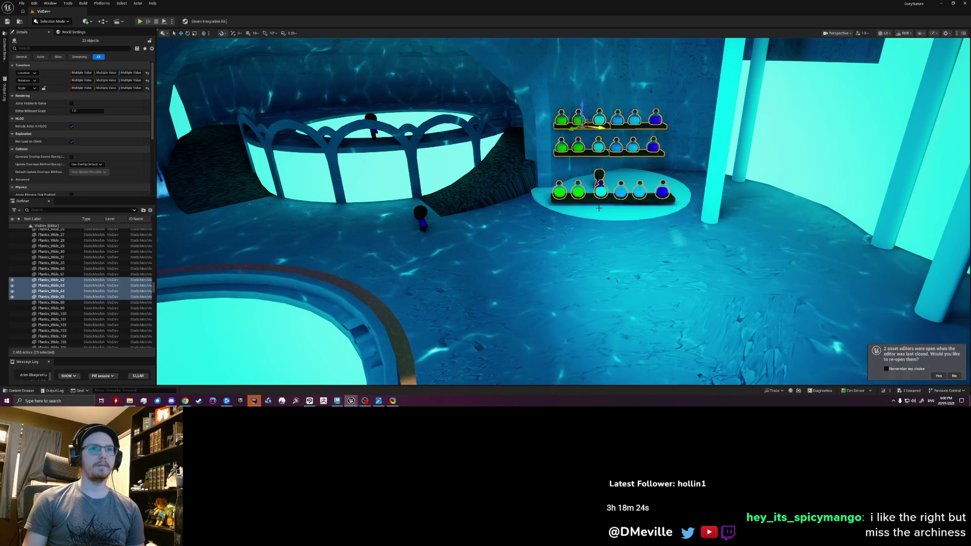
# - Move the whole potion shop across the room toward the side wall, undoing a move that left a plank behind
pyautogui.moveTo(593, 212); pyautogui.dragTo(239, 331)
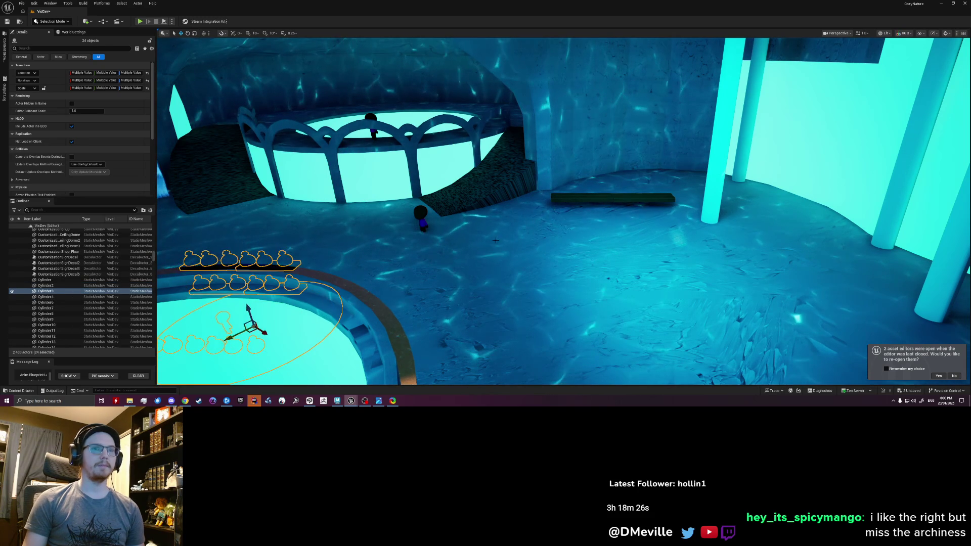
pyautogui.hotkey('ctrl', 'z')
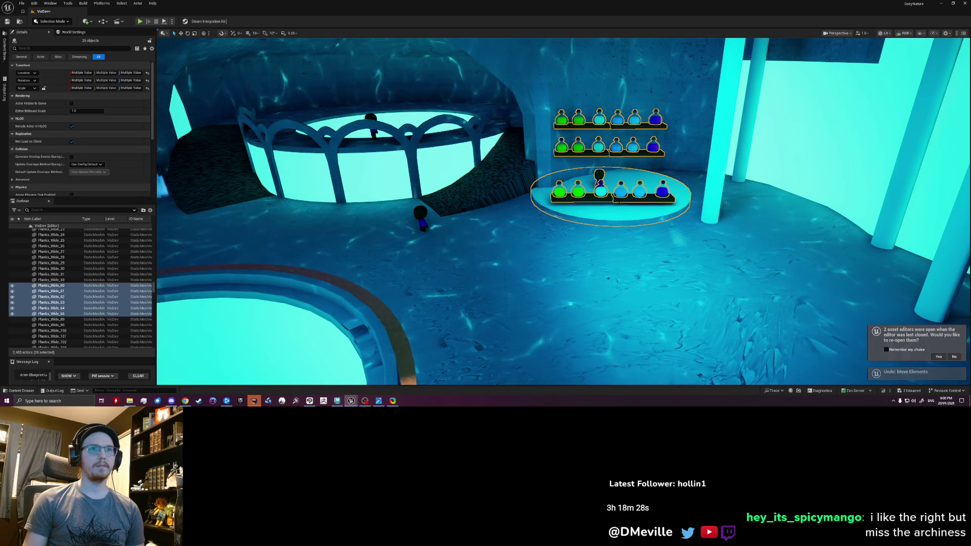
pyautogui.moveTo(600, 199); pyautogui.dragTo(400, 300)
pyautogui.moveTo(401, 300)
pyautogui.mouseDown(button='right')
pyautogui.moveTo(485, 228)
pyautogui.moveTo(532, 220)
pyautogui.mouseUp(button='right')
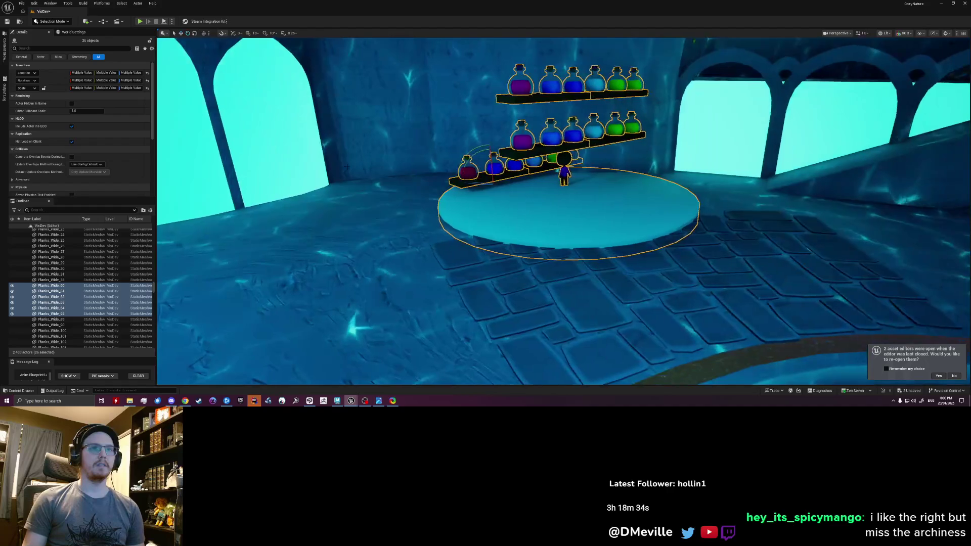
# - Rotate the potion shop slightly to face the room, check it from several angles, and deselect
pyautogui.moveTo(489, 182); pyautogui.dragTo(478, 188)
pyautogui.moveTo(486, 228); pyautogui.dragTo(485, 228, button='right')
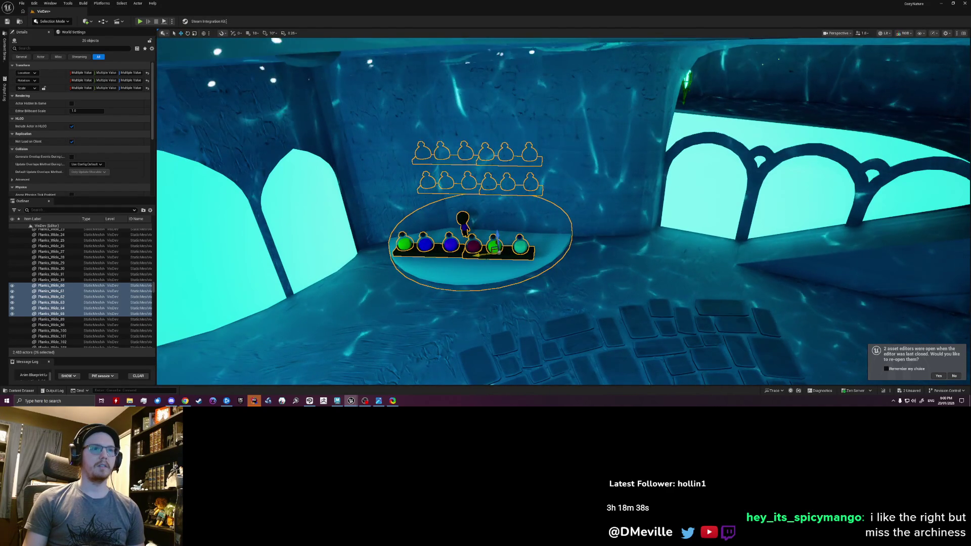
pyautogui.moveTo(486, 228); pyautogui.dragTo(486, 228, button='right')
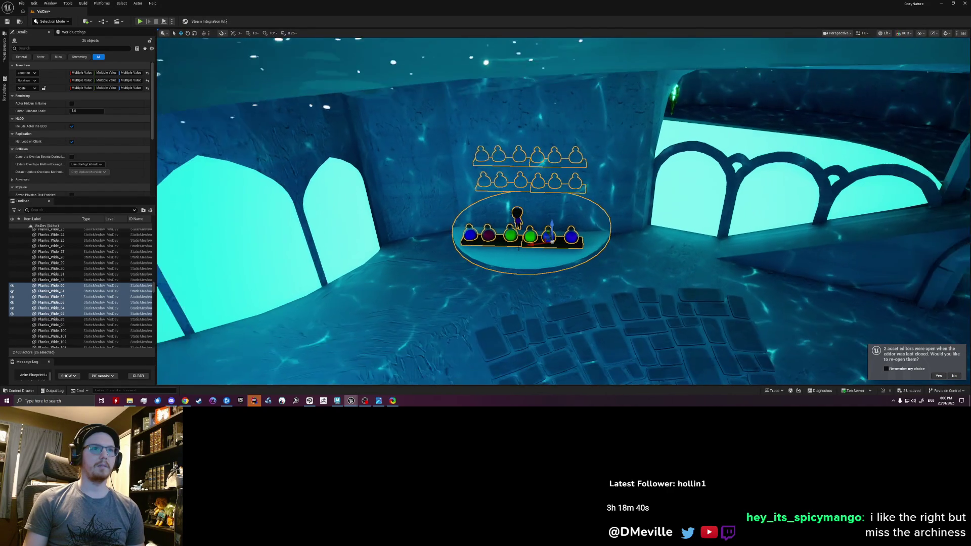
pyautogui.moveTo(542, 251); pyautogui.dragTo(520, 247)
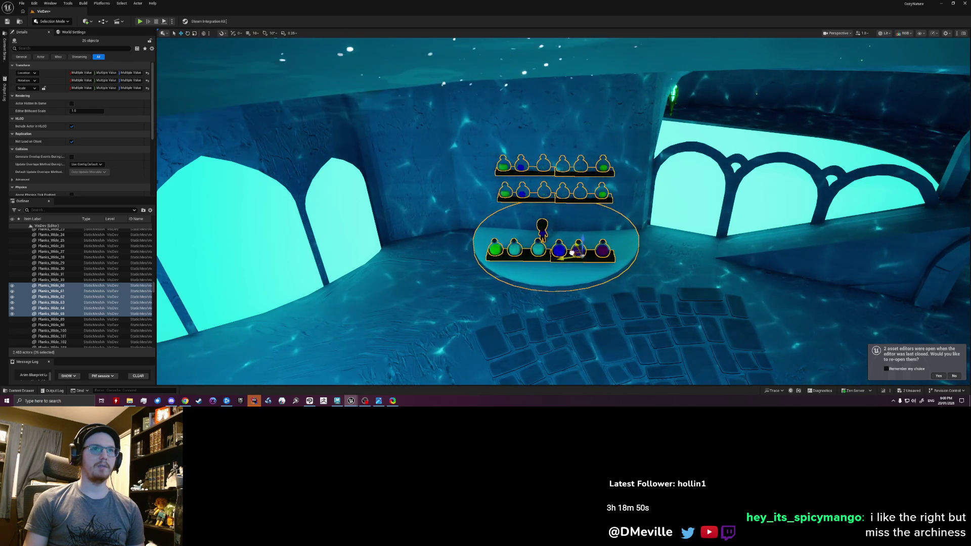
pyautogui.moveTo(562, 228); pyautogui.dragTo(577, 228, button='right')
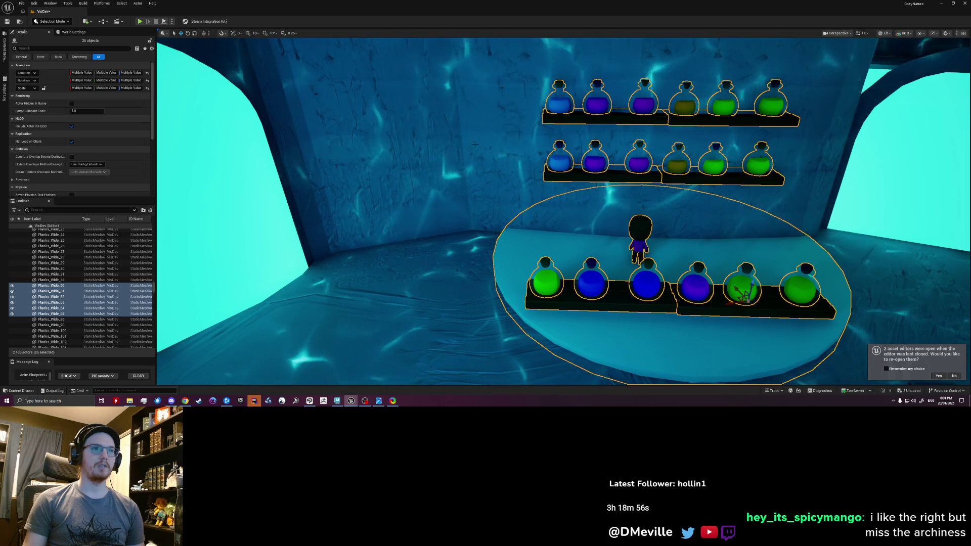
pyautogui.moveTo(452, 152); pyautogui.dragTo(485, 197, button='right')
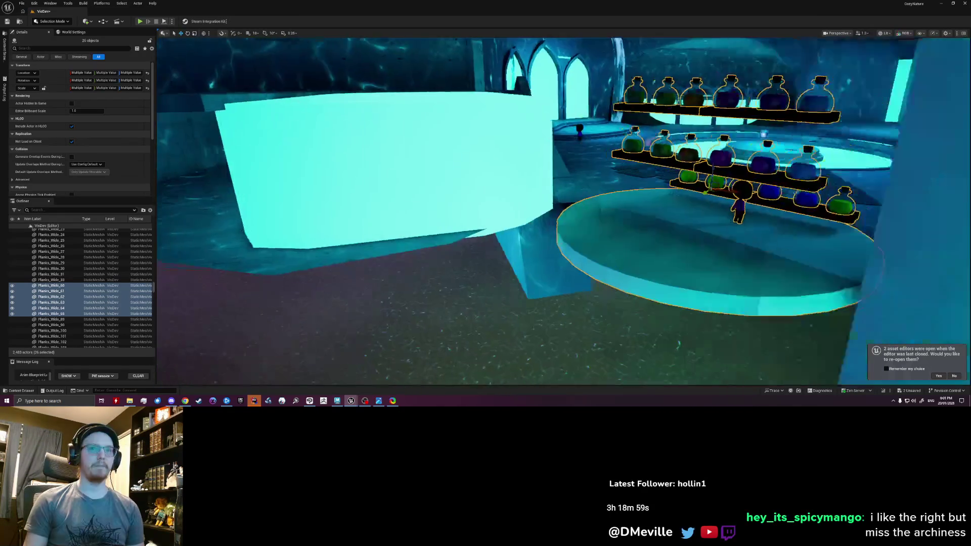
pyautogui.moveTo(562, 213); pyautogui.dragTo(532, 221, button='right')
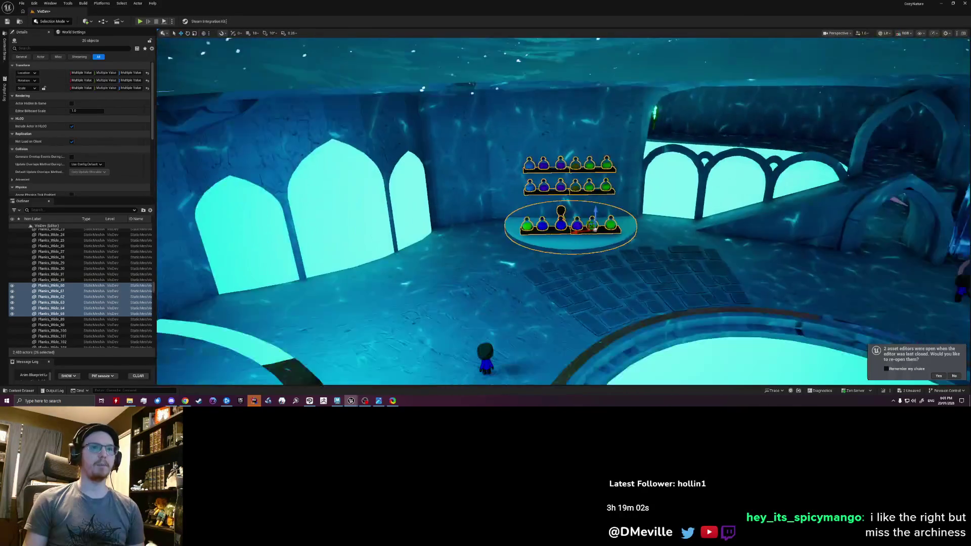
pyautogui.press('Escape')
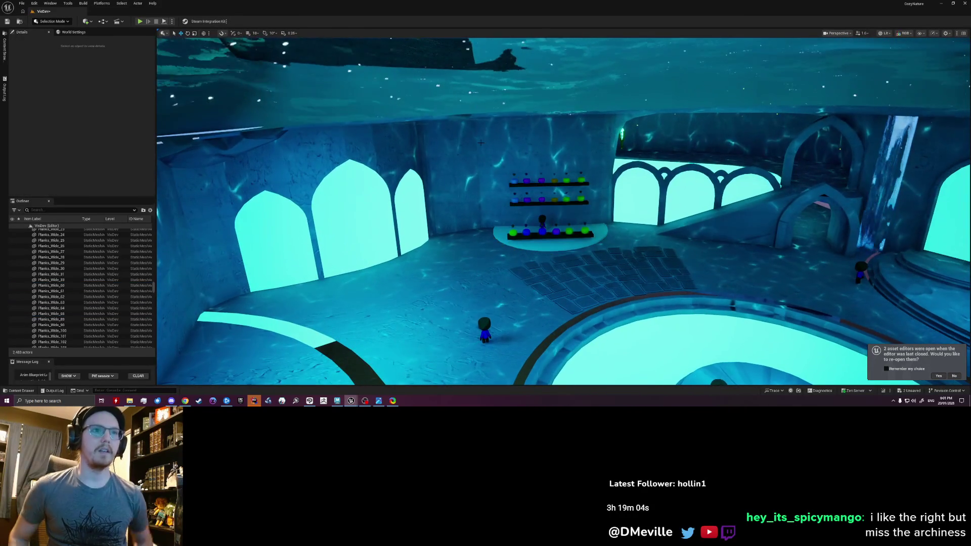
# - Fly toward the potion shelves and bring up the Quick Add list of level actors
pyautogui.moveTo(481, 142); pyautogui.dragTo(485, 152, button='right')
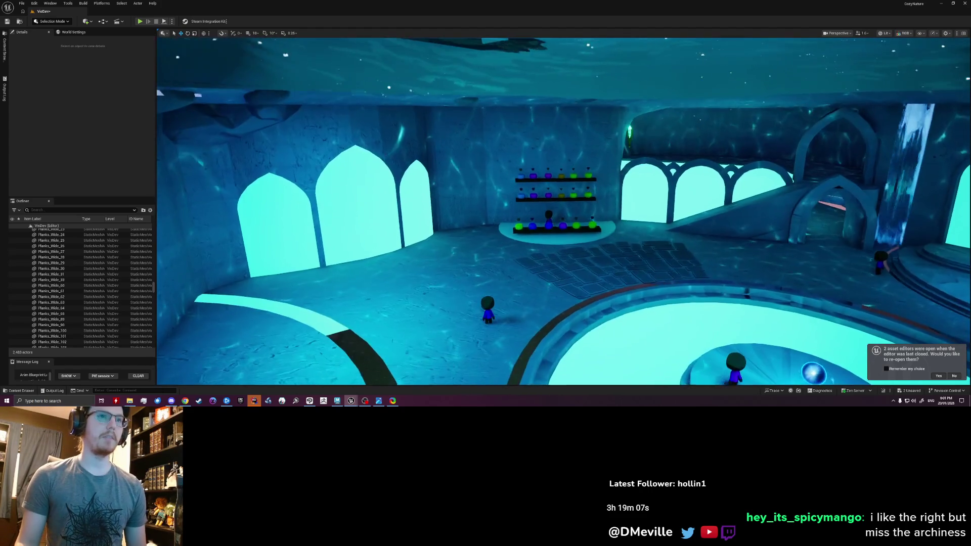
pyautogui.moveTo(562, 212); pyautogui.dragTo(576, 205, button='right')
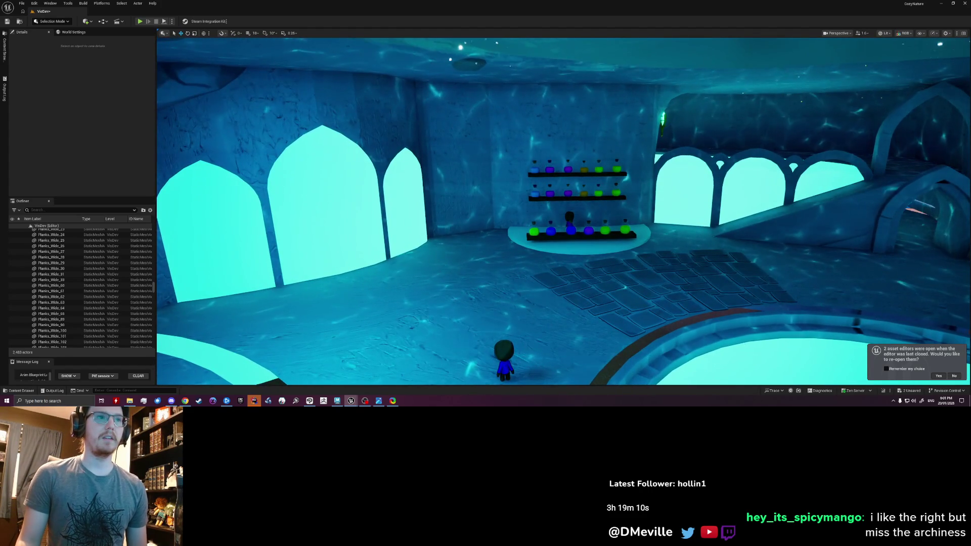
pyautogui.press('w')
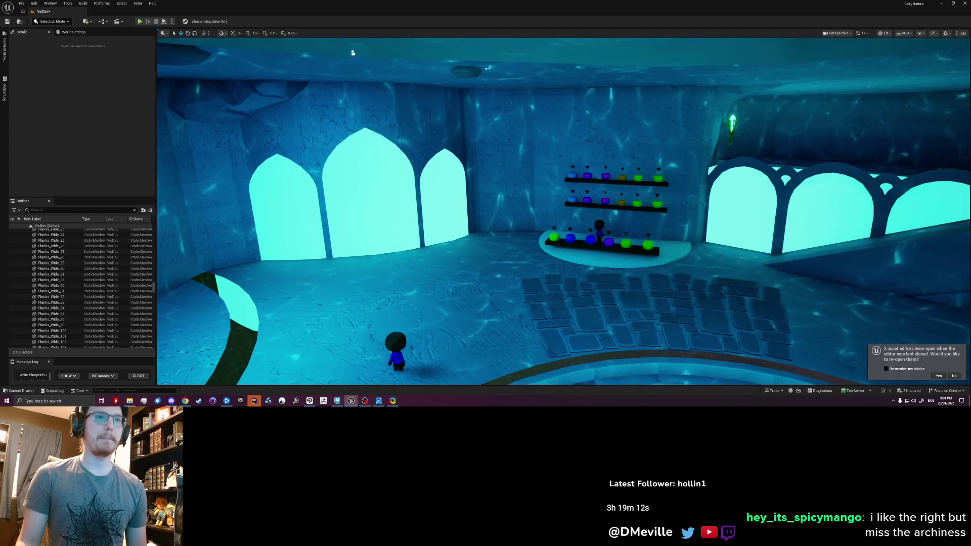
pyautogui.press('w')
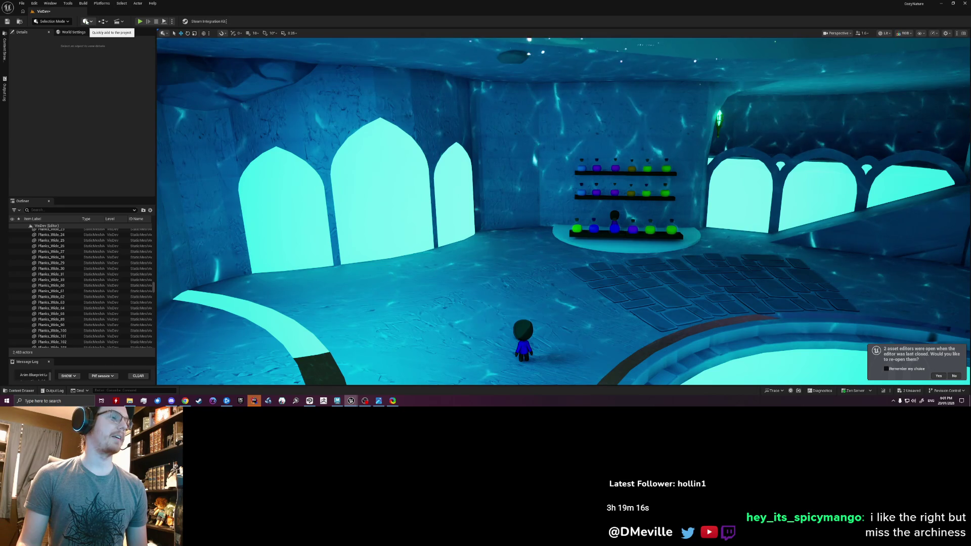
pyautogui.click(86, 22)
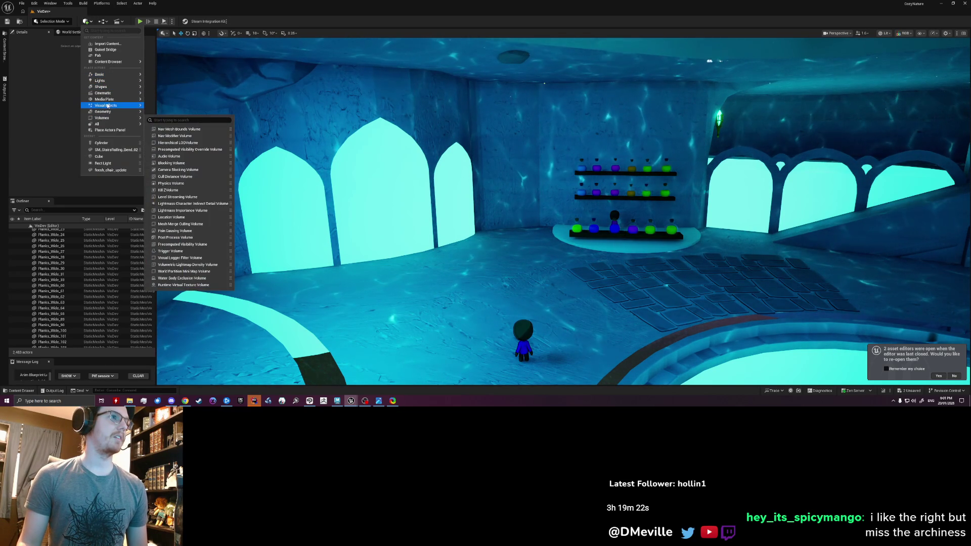
pyautogui.write('text')
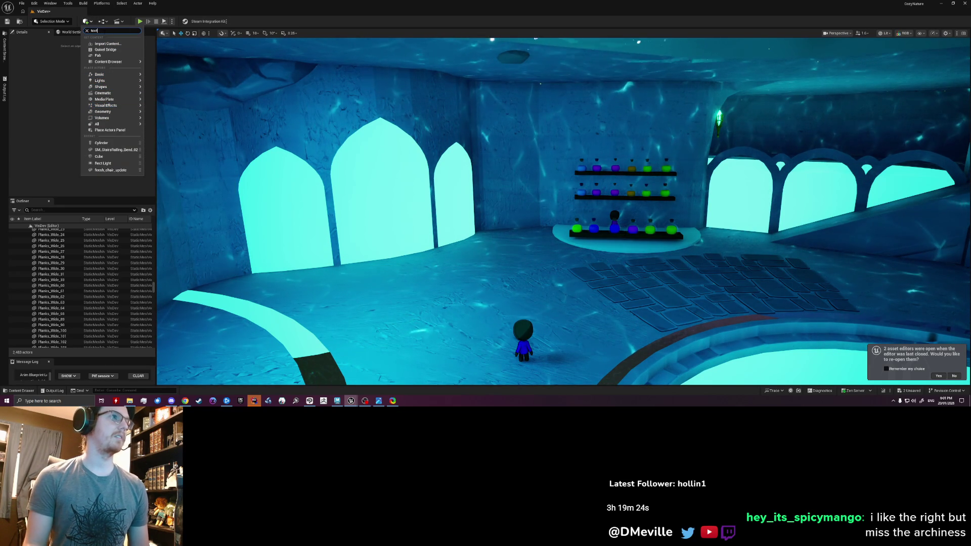
# - Add a Text Render actor and bring it beside the potion shelf
pyautogui.click(113, 73)
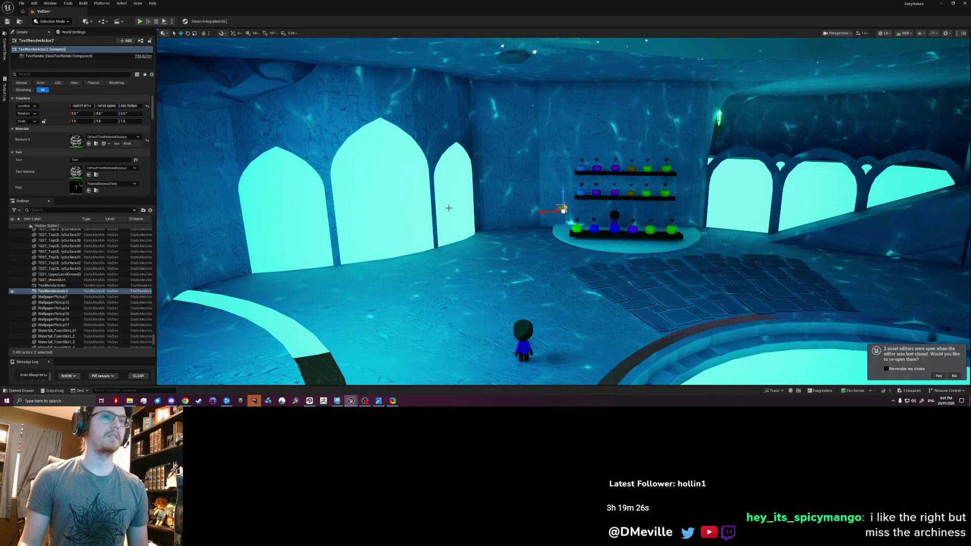
pyautogui.moveTo(544, 215); pyautogui.dragTo(543, 215, button='right')
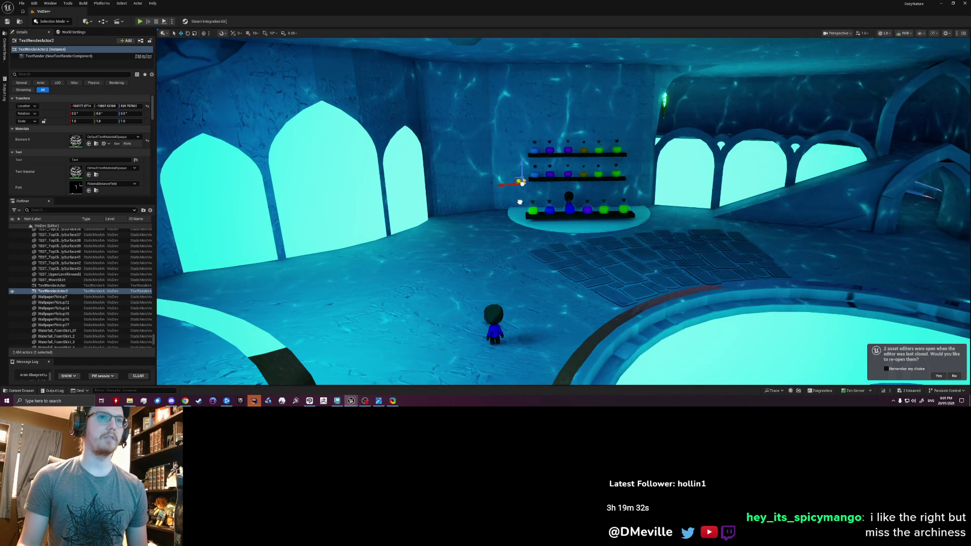
pyautogui.moveTo(520, 201); pyautogui.dragTo(520, 201, button='right')
pyautogui.hotkey('ctrl', 'z')
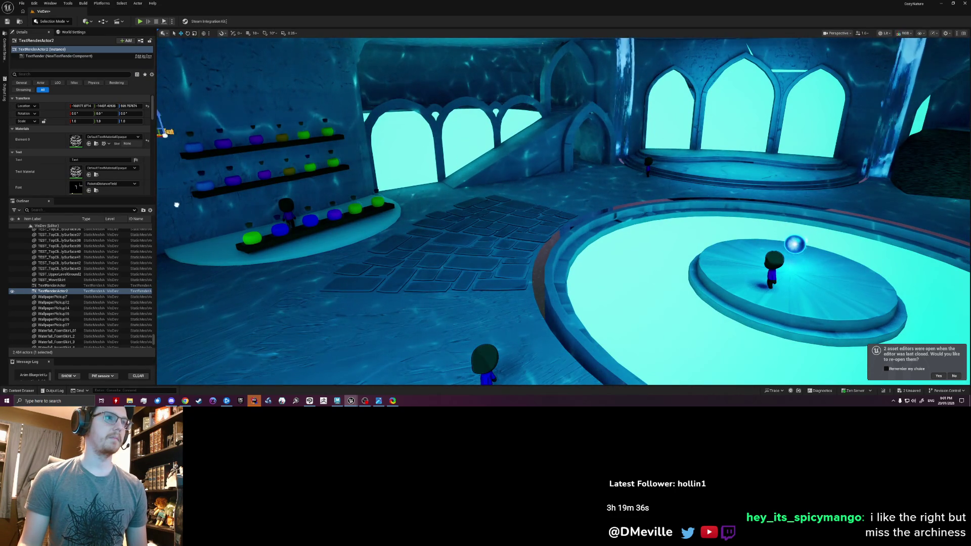
pyautogui.moveTo(246, 213); pyautogui.dragTo(246, 212, button='right')
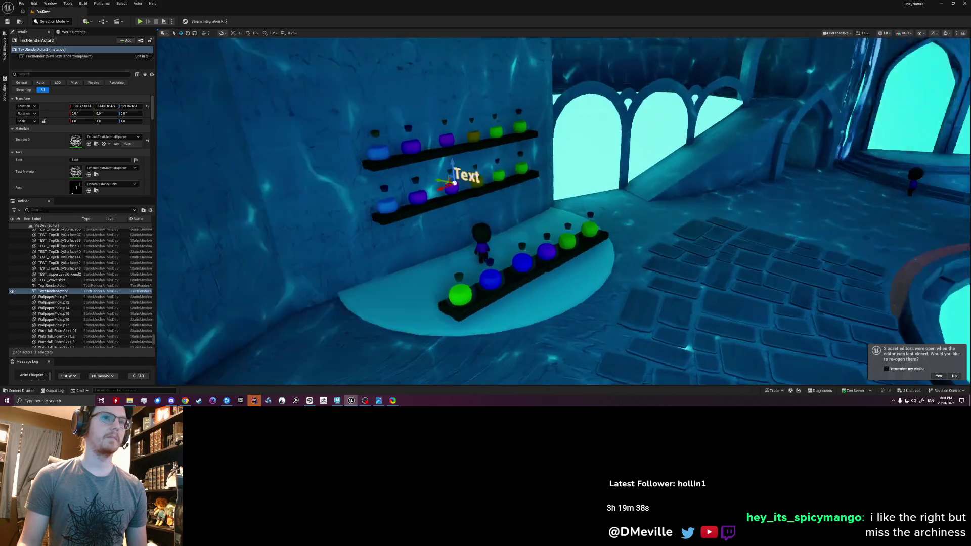
pyautogui.moveTo(564, 212); pyautogui.dragTo(532, 212, button='right')
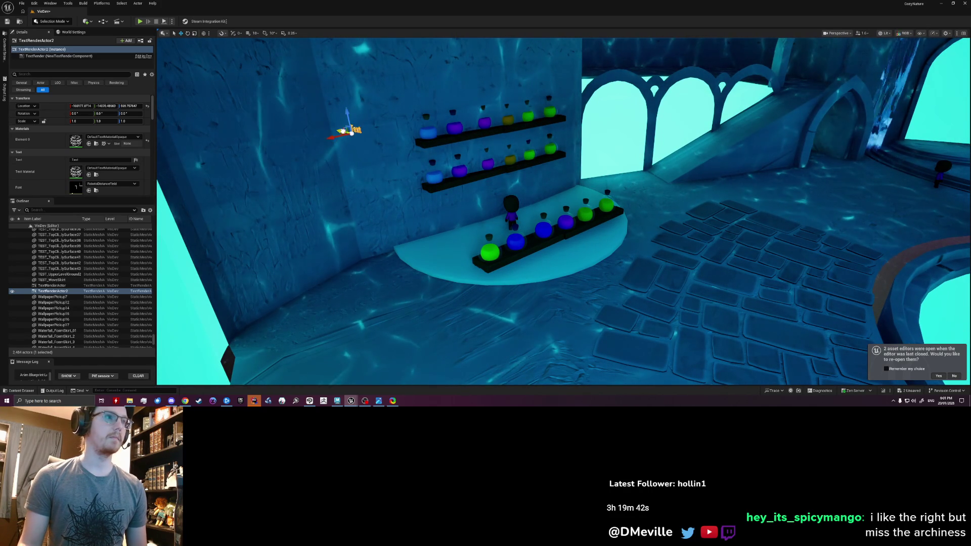
# - Set the note's text to "Room into wall for research/shop stuff" and tilt it to lie flatter on the wall
pyautogui.click(85, 160)
pyautogui.press('BackSpace')
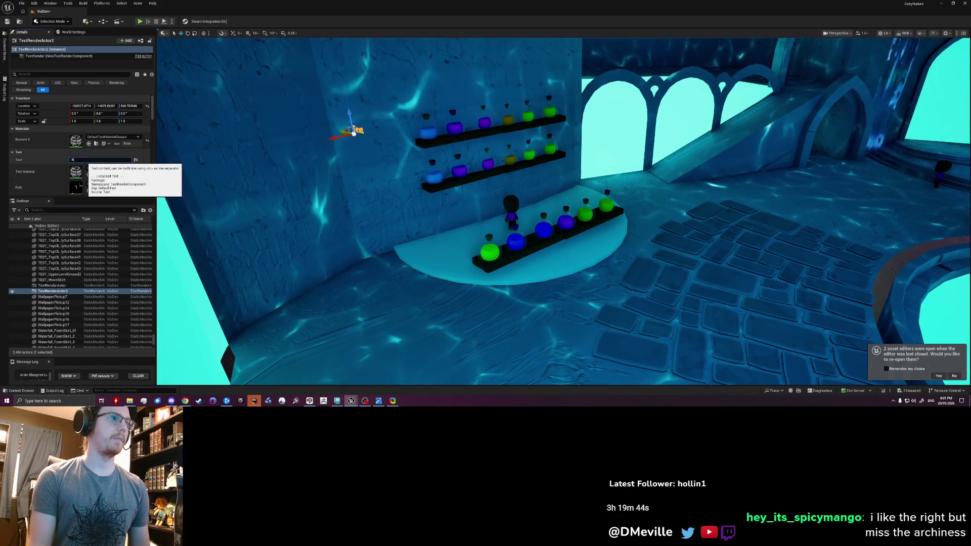
pyautogui.write('ember me')
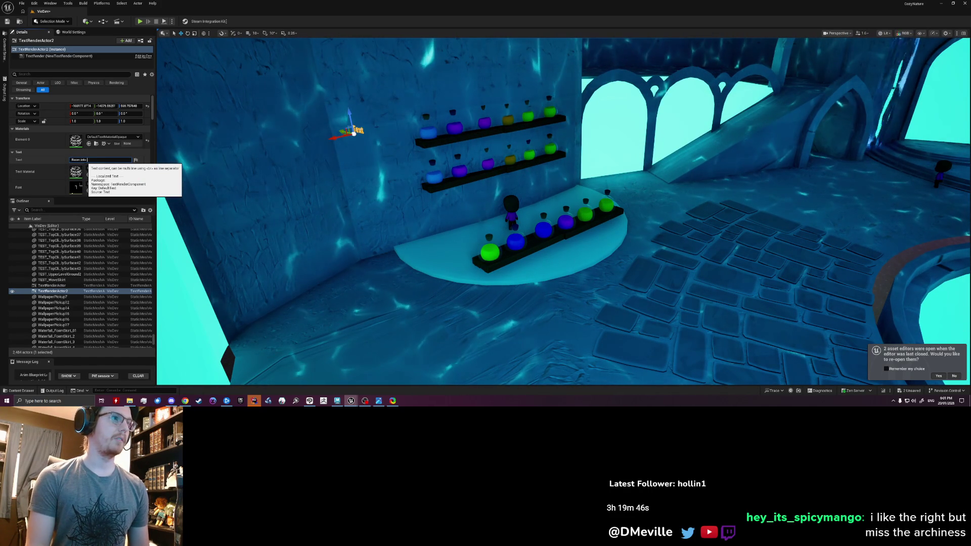
pyautogui.write(' remember')
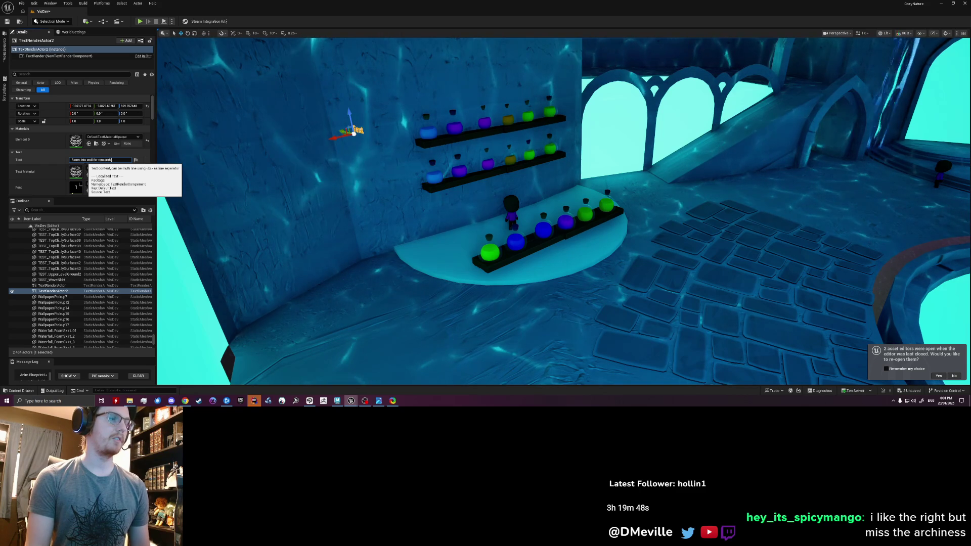
pyautogui.write(' me')
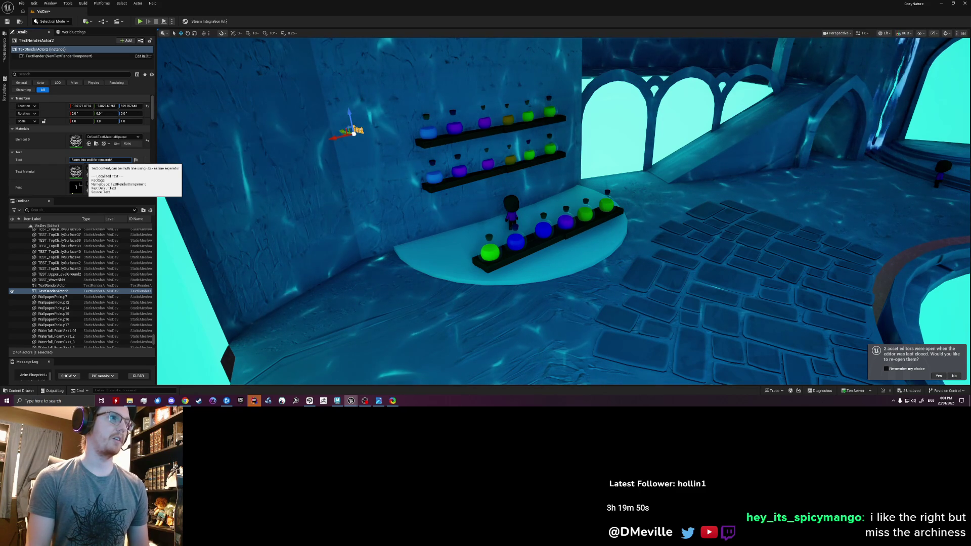
pyautogui.press('Return')
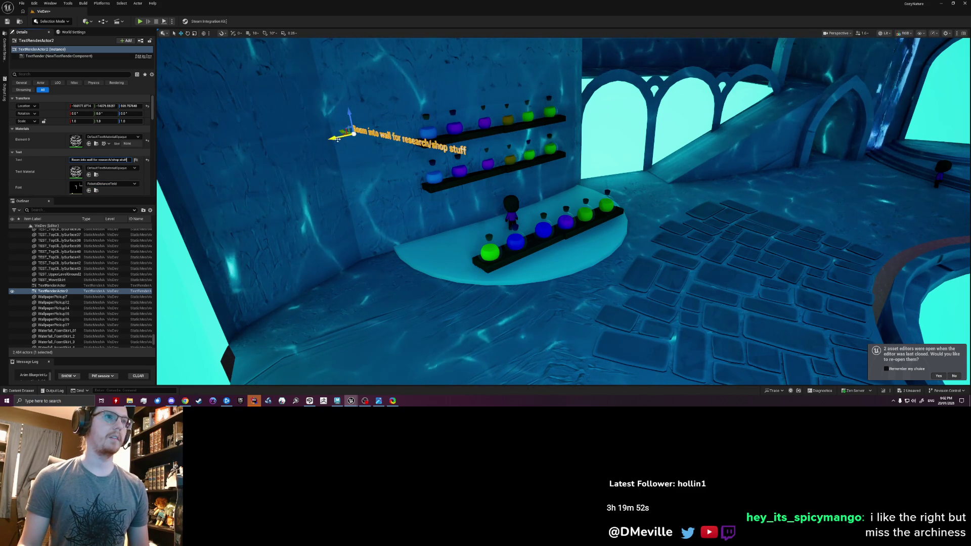
pyautogui.write('e')
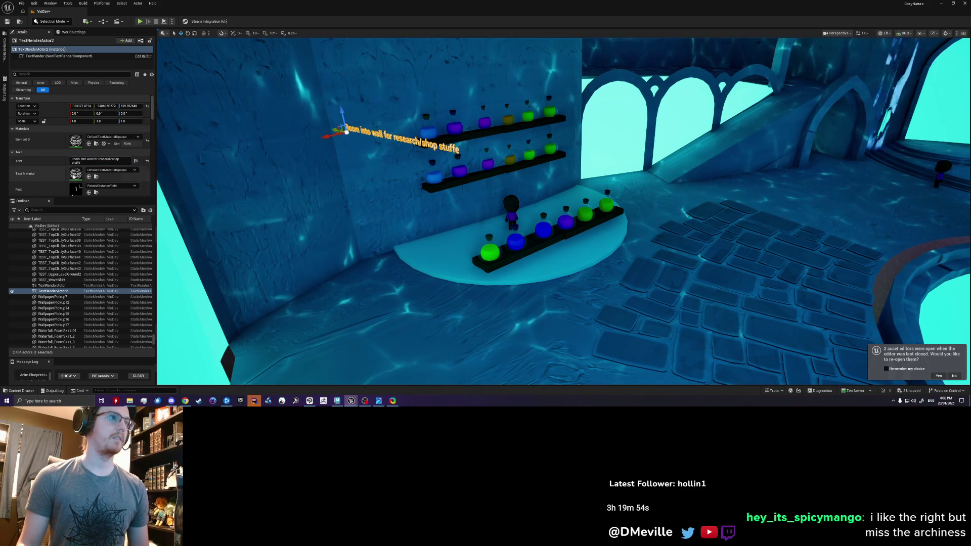
pyautogui.press('Return')
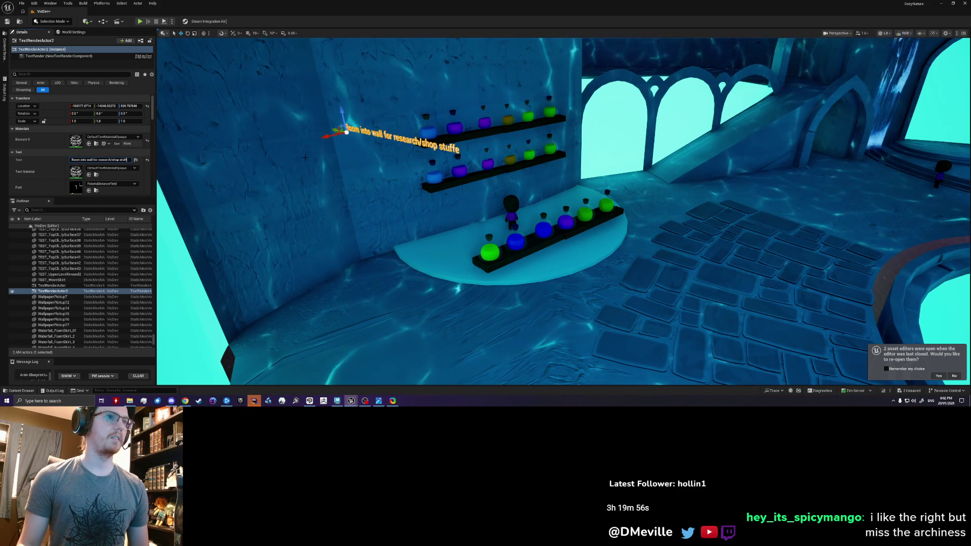
pyautogui.hotkey('ctrl', 'z')
pyautogui.press('e')
pyautogui.moveTo(310, 137); pyautogui.dragTo(347, 138)
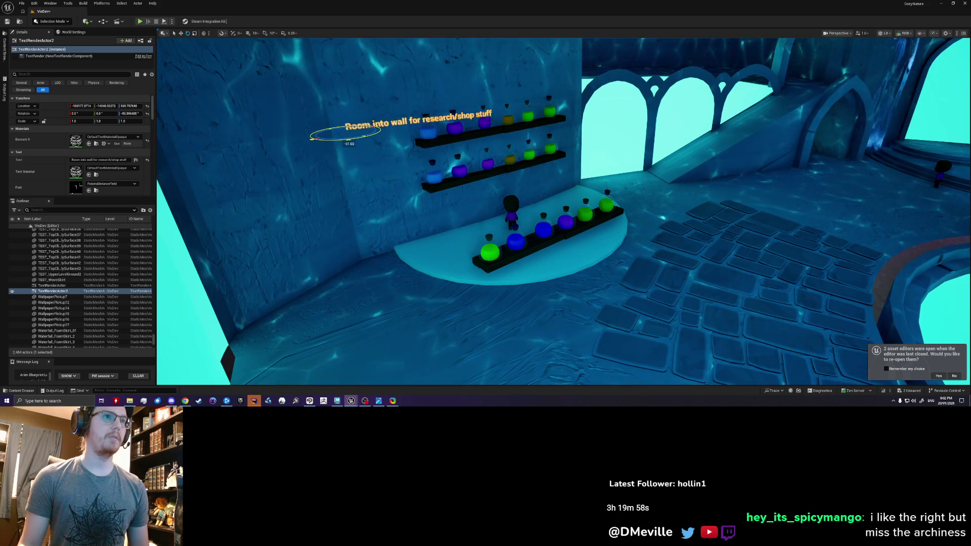